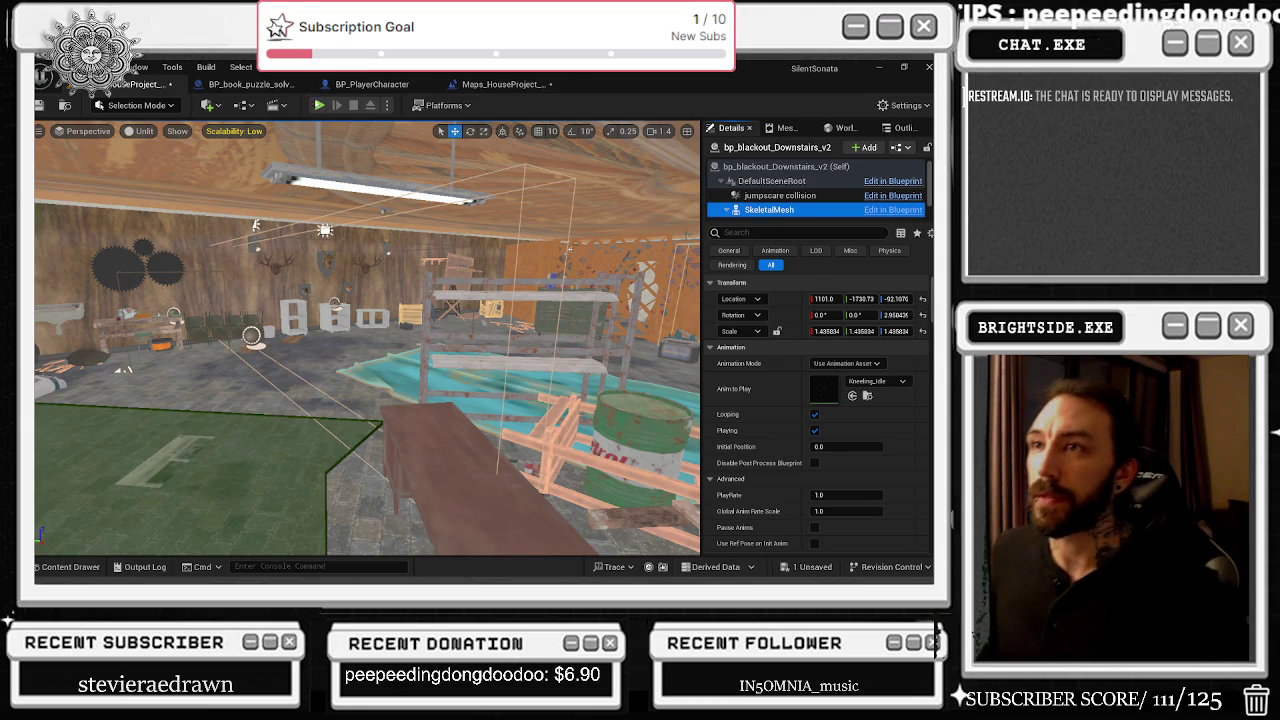
Switch to the BP_book_puzzle_solve_physics tab to show its Event Graph.
left_click(271, 83)
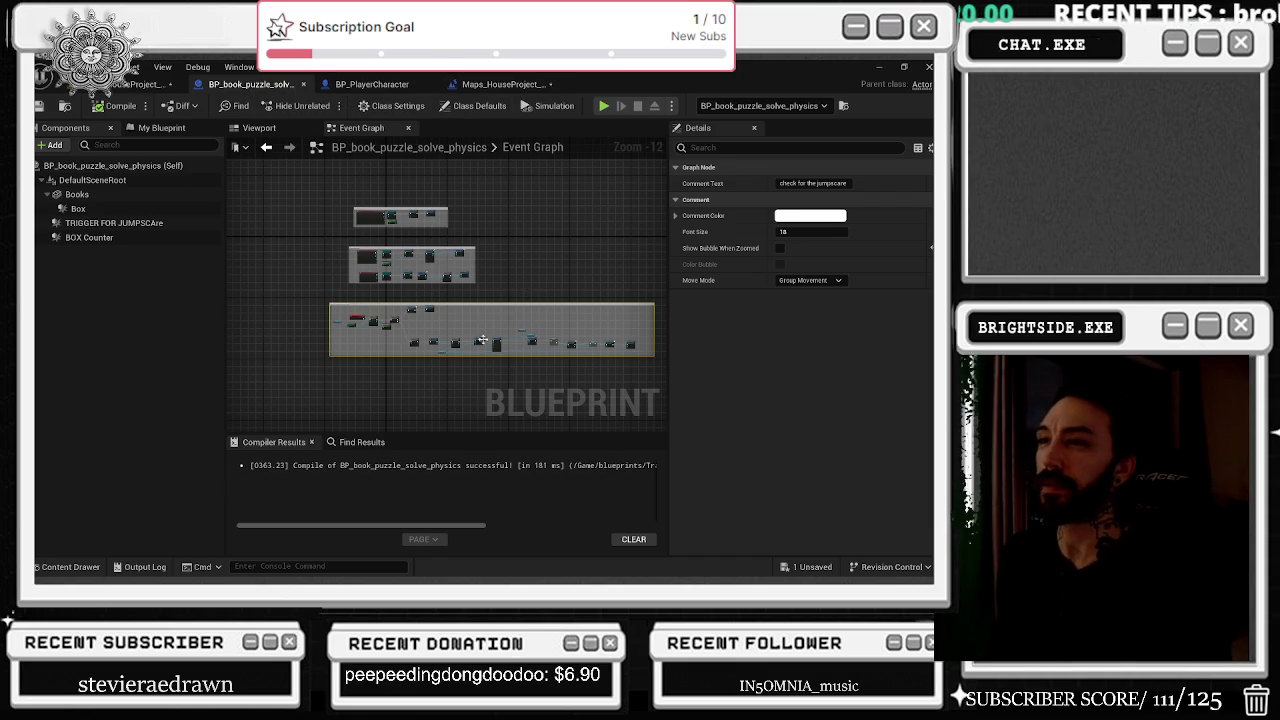
Select the 'enable input' and 'que the check' comment groups in the Event Graph.
scroll(398, 267, "up", 5)
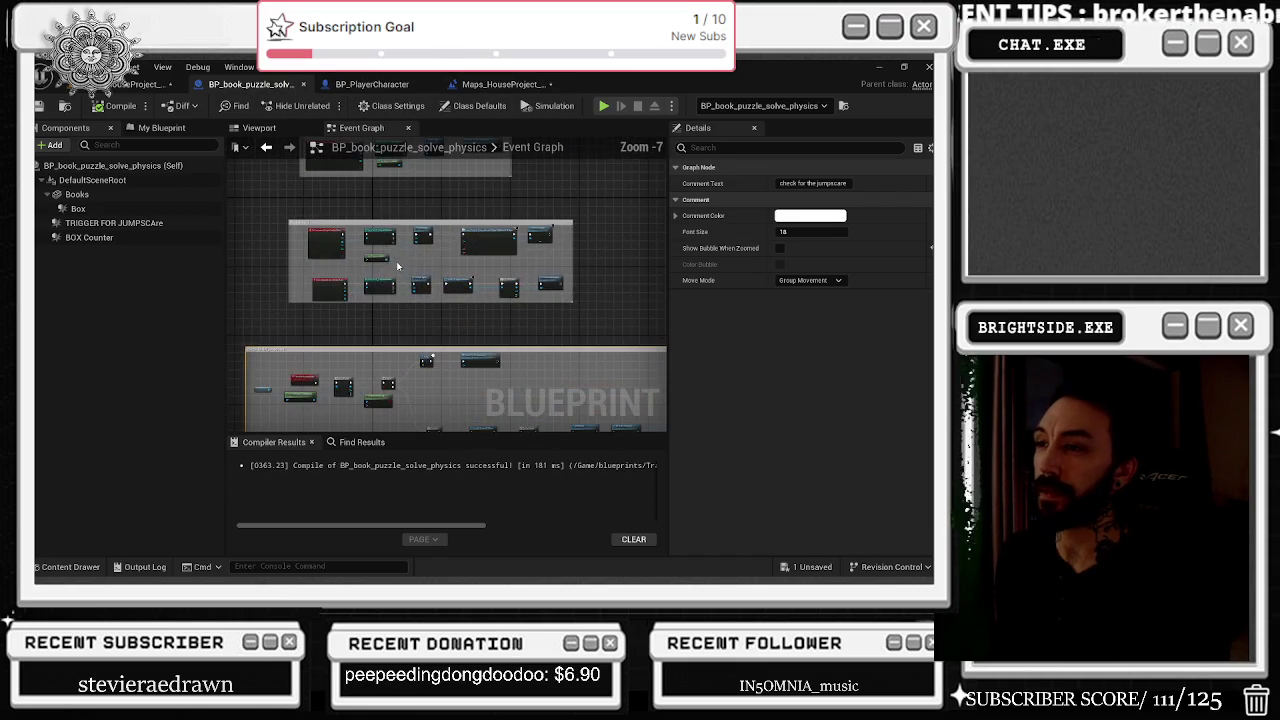
left_click(395, 231)
scroll(394, 233, "down", 4)
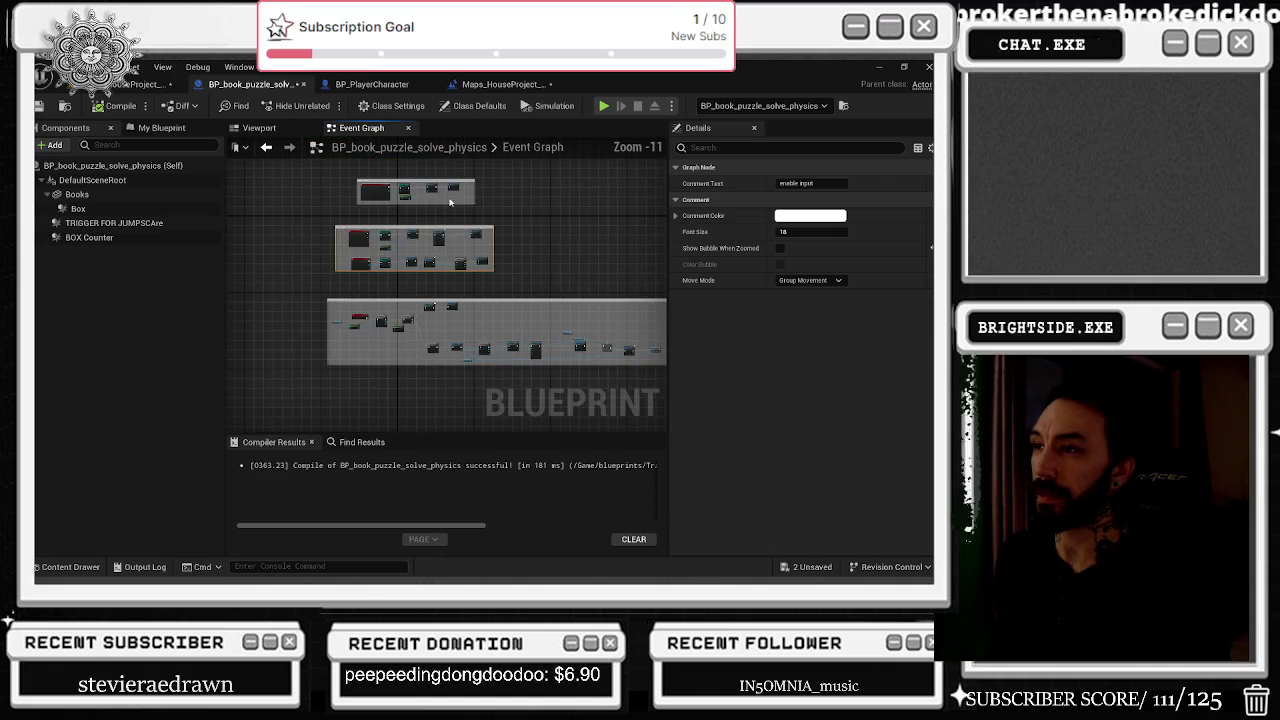
left_click(425, 181)
scroll(425, 190, "down", 1)
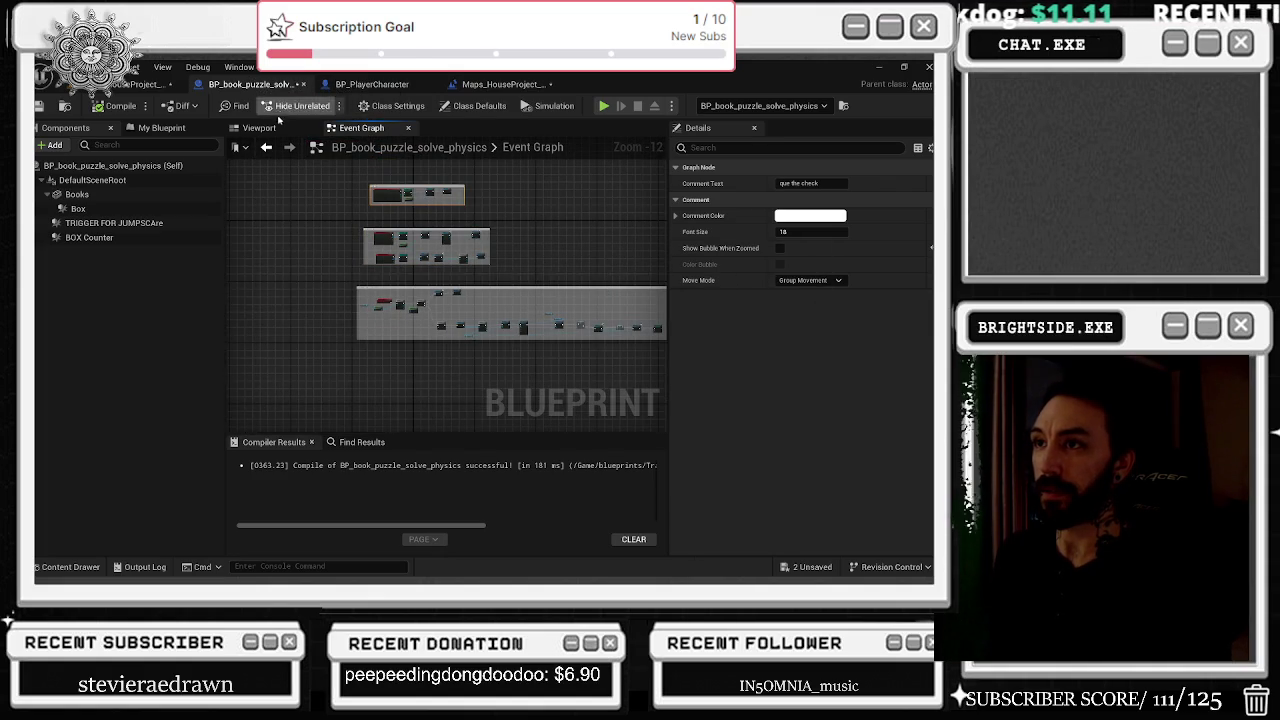
Set the Books component's Can Character Step Up On to No, then review Box and Class Settings.
left_click(276, 128)
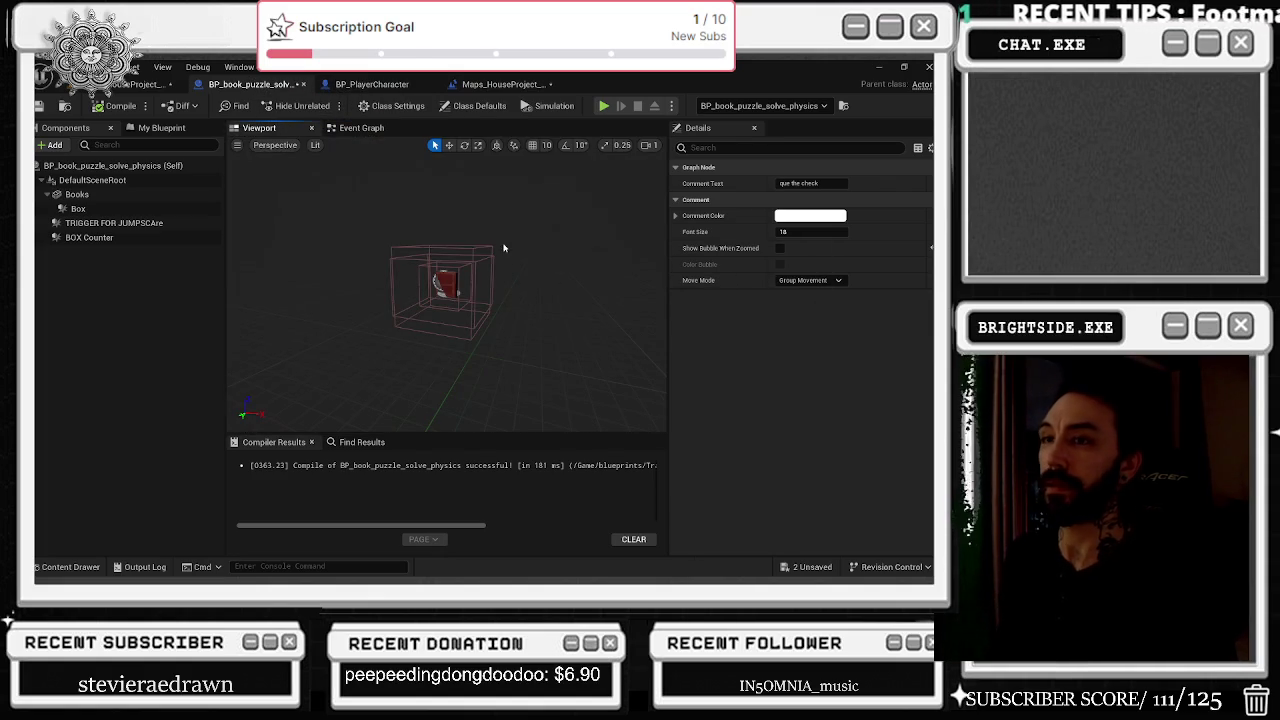
left_click(78, 208)
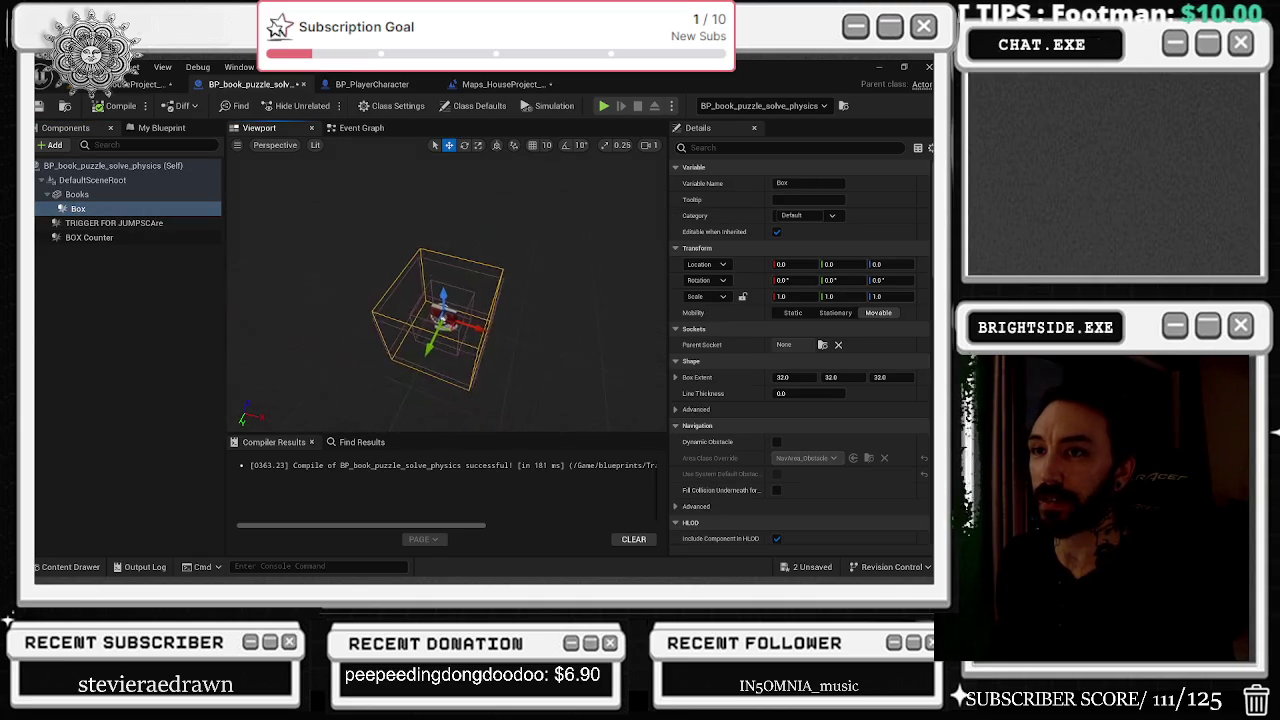
left_click(77, 194)
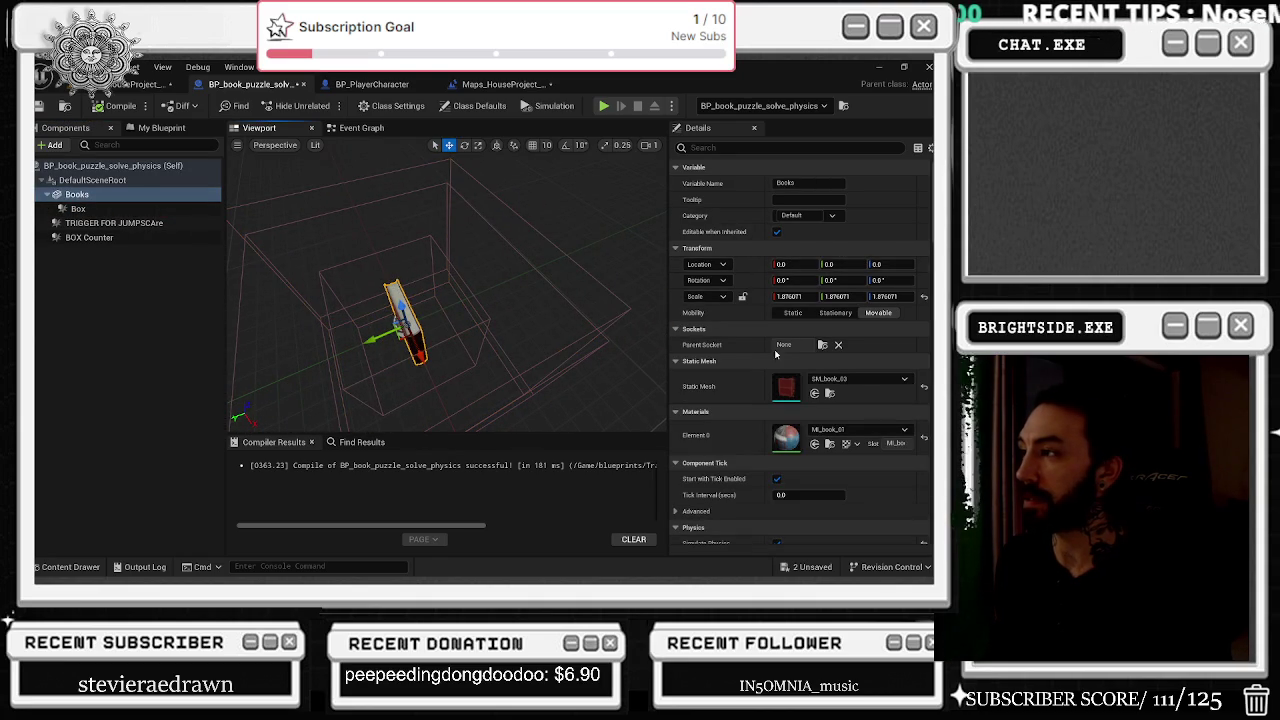
left_click(700, 147)
type("coll")
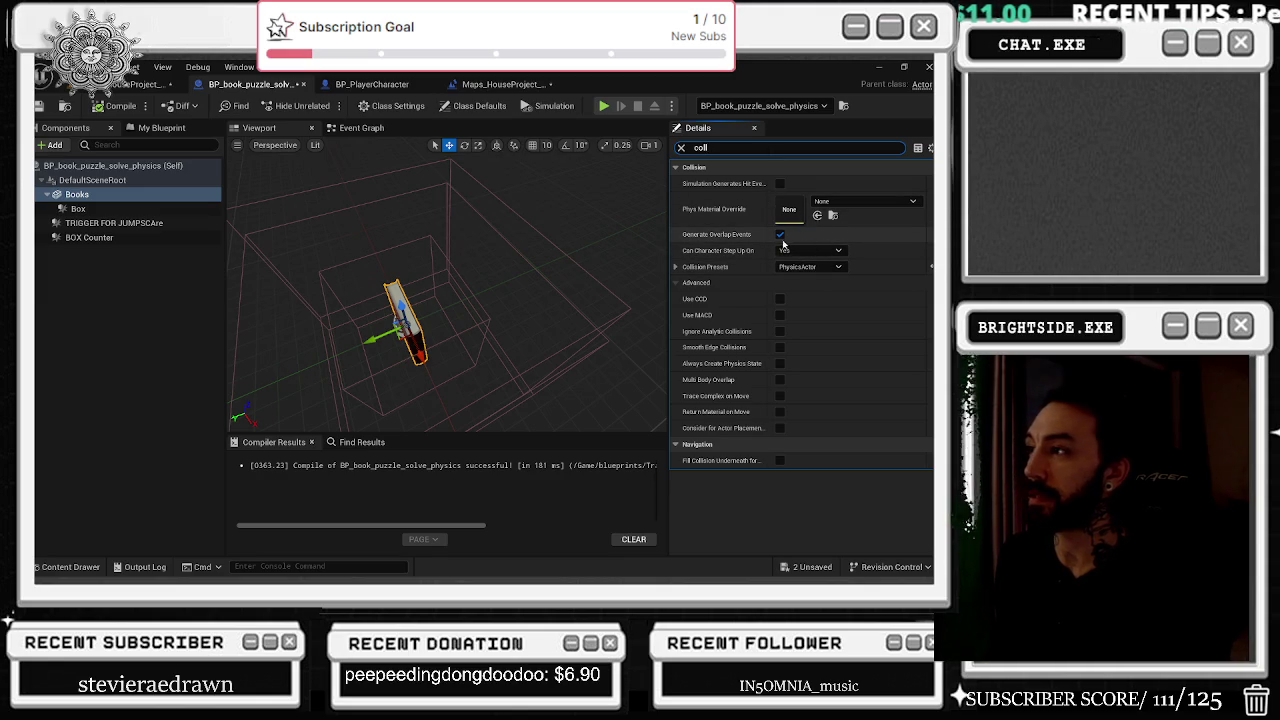
left_click(812, 250)
left_click(805, 268)
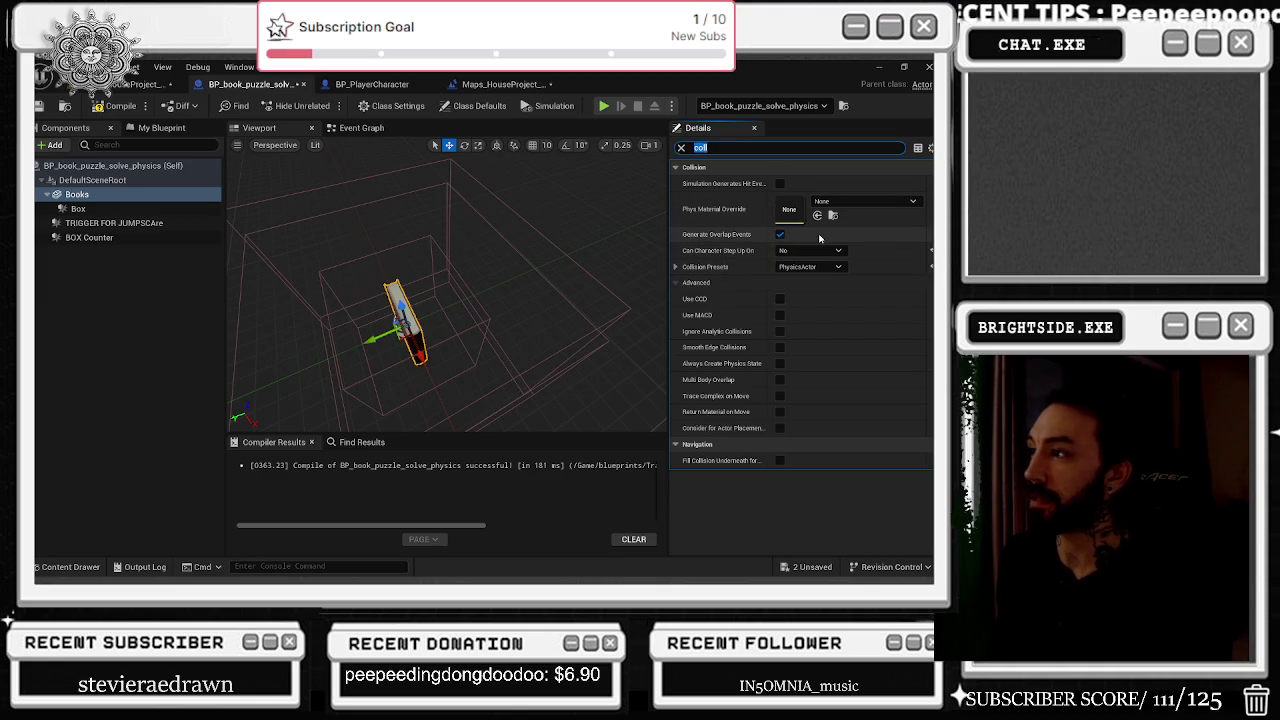
left_click(808, 266)
left_click(808, 266)
left_click(675, 266)
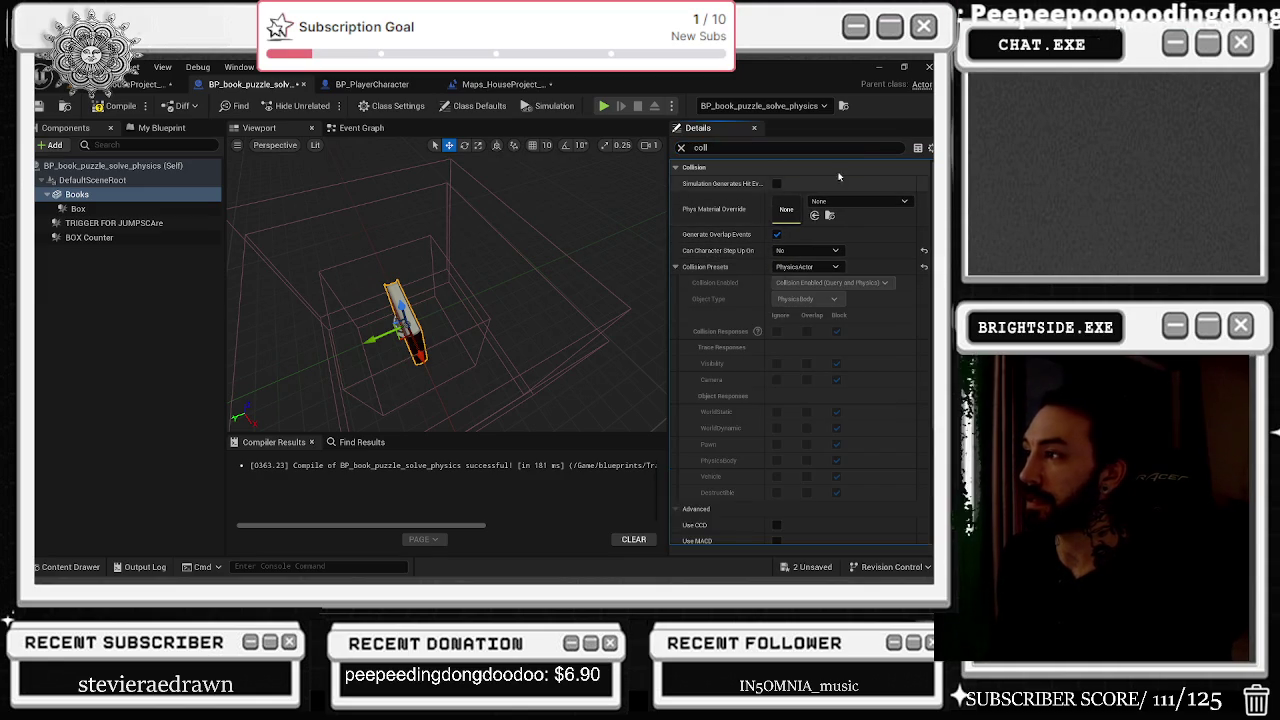
left_click(117, 207)
left_click(372, 105)
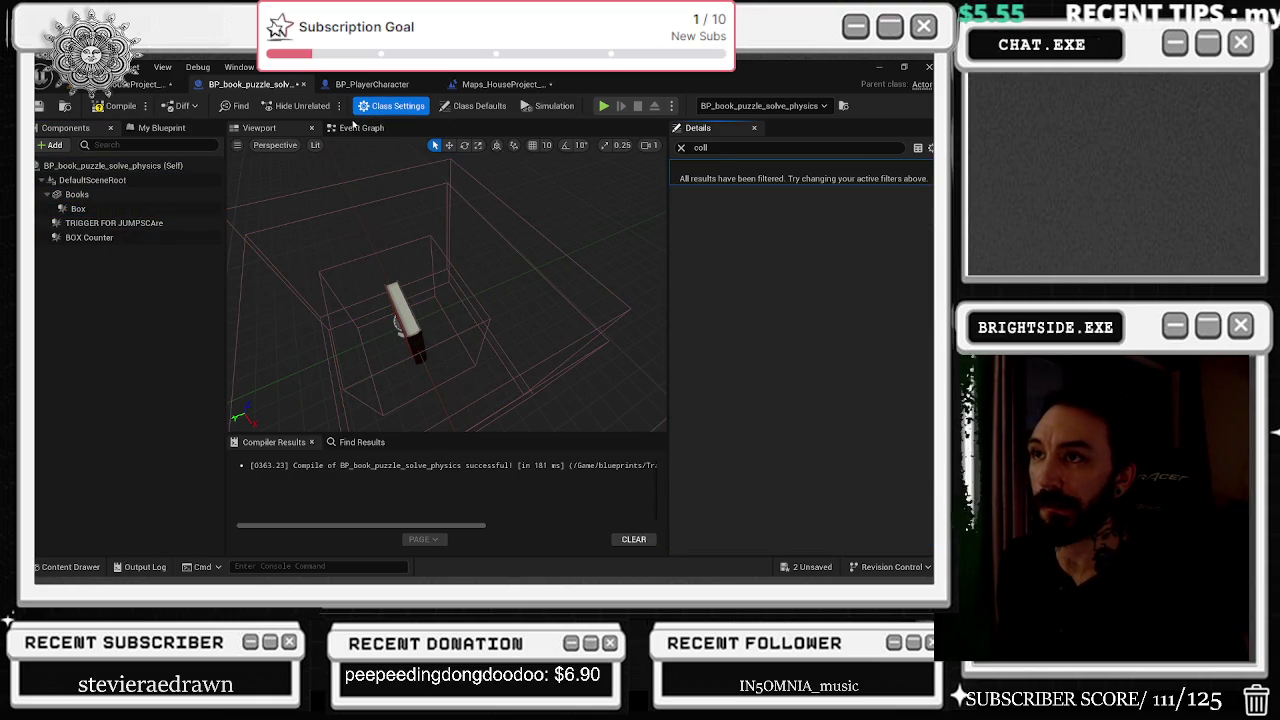
Nudge the 'que the check' comment group slightly left in the Event Graph.
left_click(349, 128)
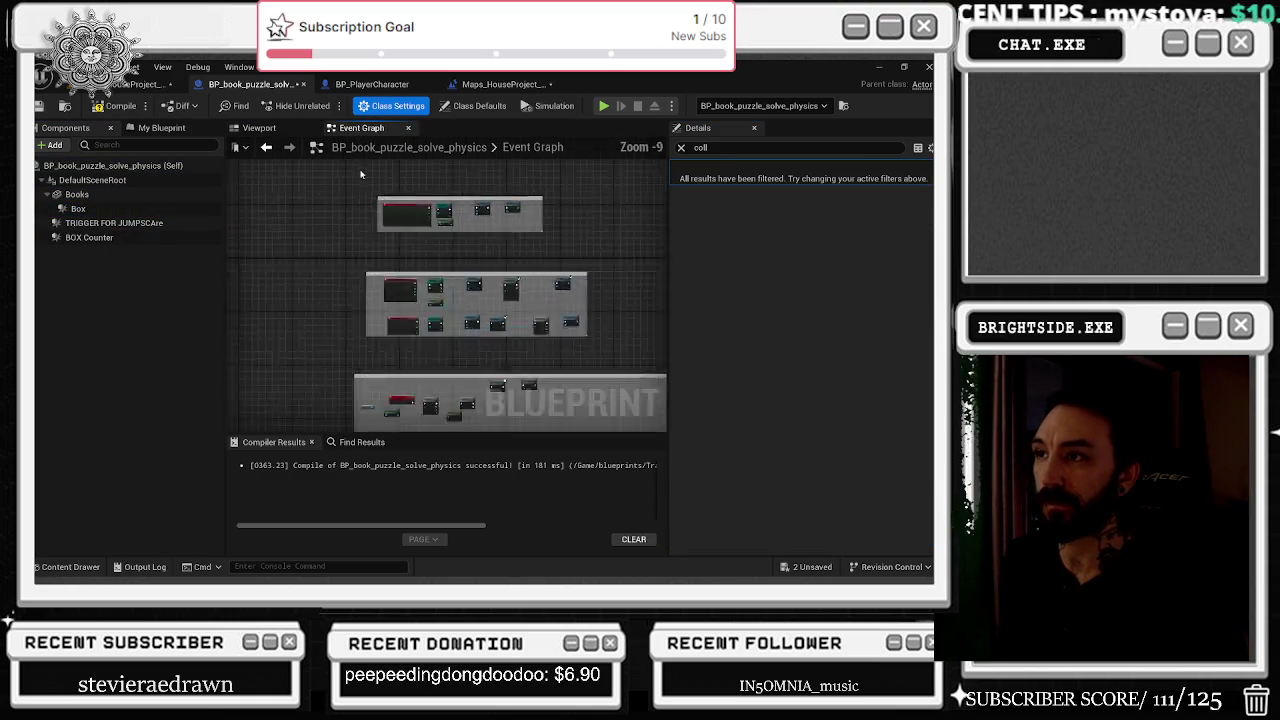
scroll(273, 236, "up", 3)
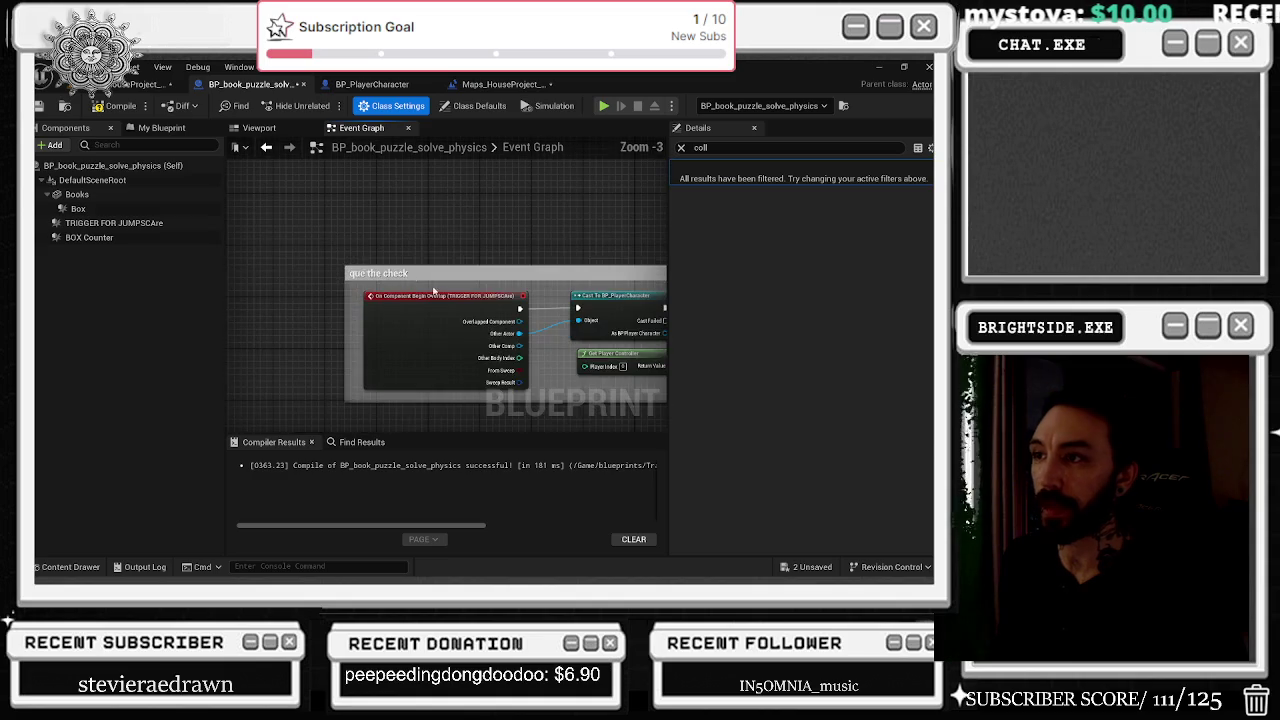
scroll(326, 266, "down", 2)
left_click_drag(634, 320, 272, 214)
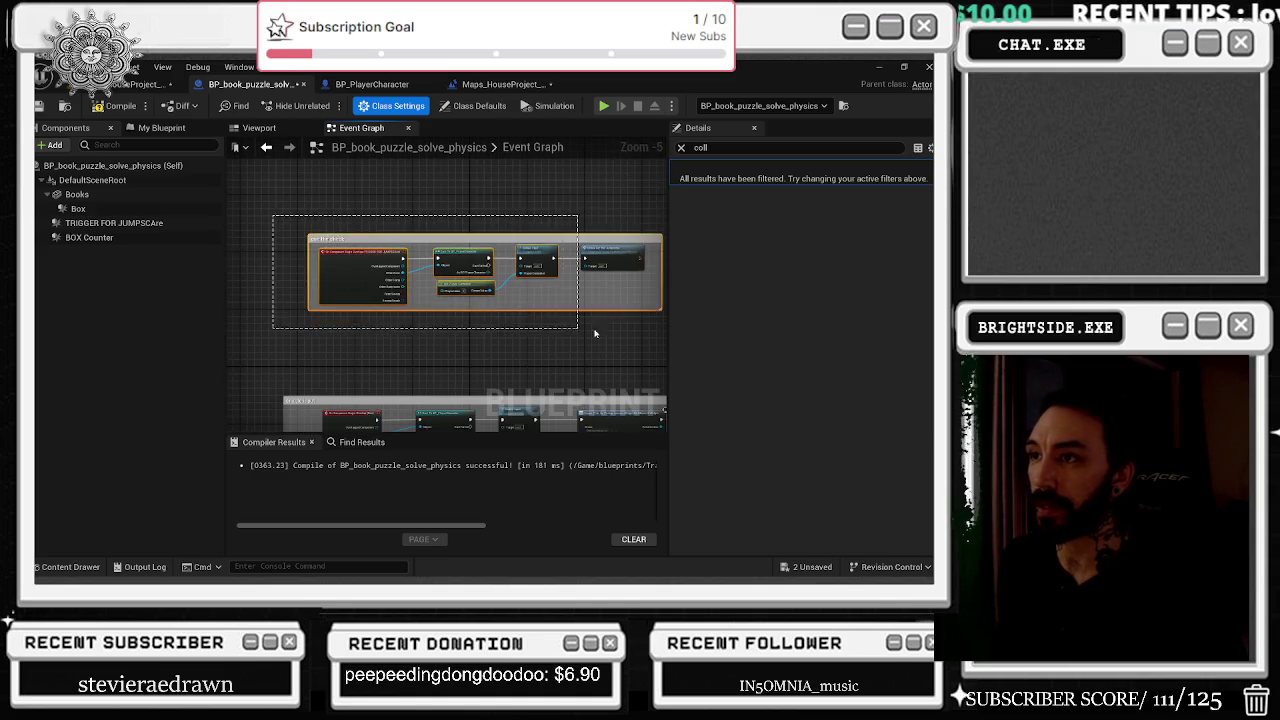
scroll(441, 195, "down", 1)
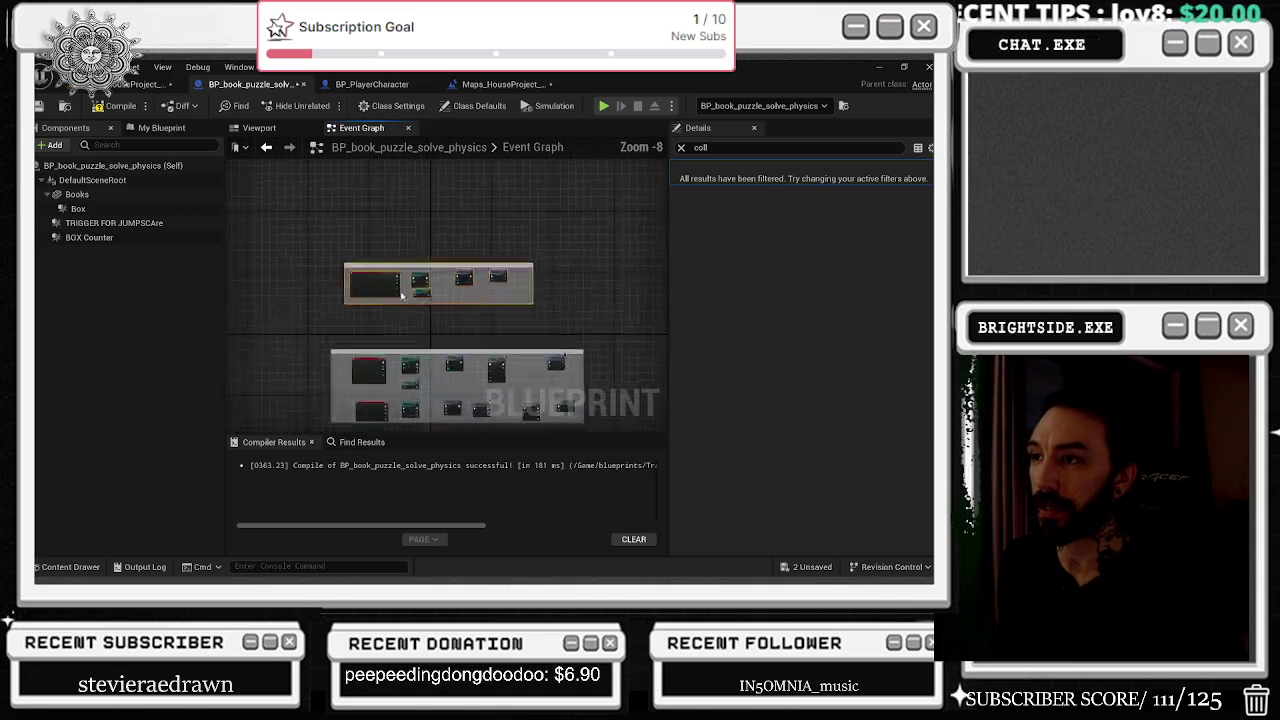
scroll(392, 295, "up", 3)
left_click(114, 222)
scroll(362, 238, "down", 3)
scroll(362, 238, "up", 2)
left_click_drag(362, 238, 357, 237)
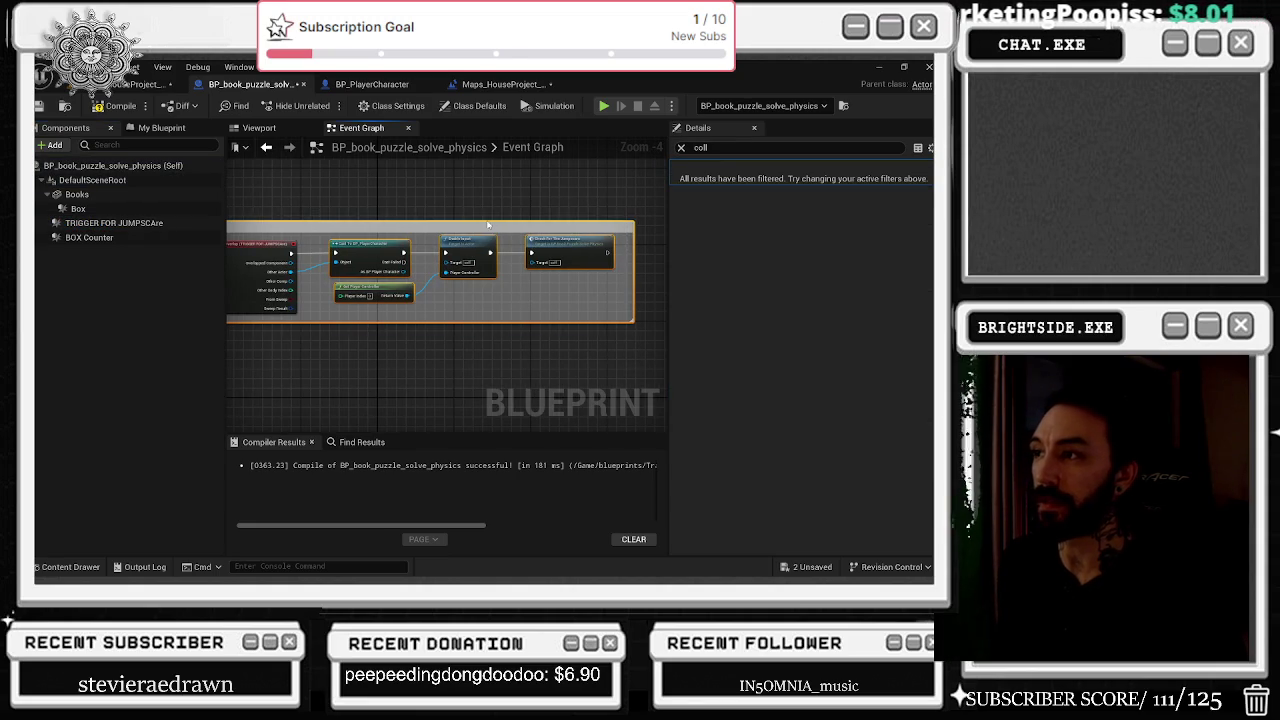
left_click_drag(297, 195, 357, 207)
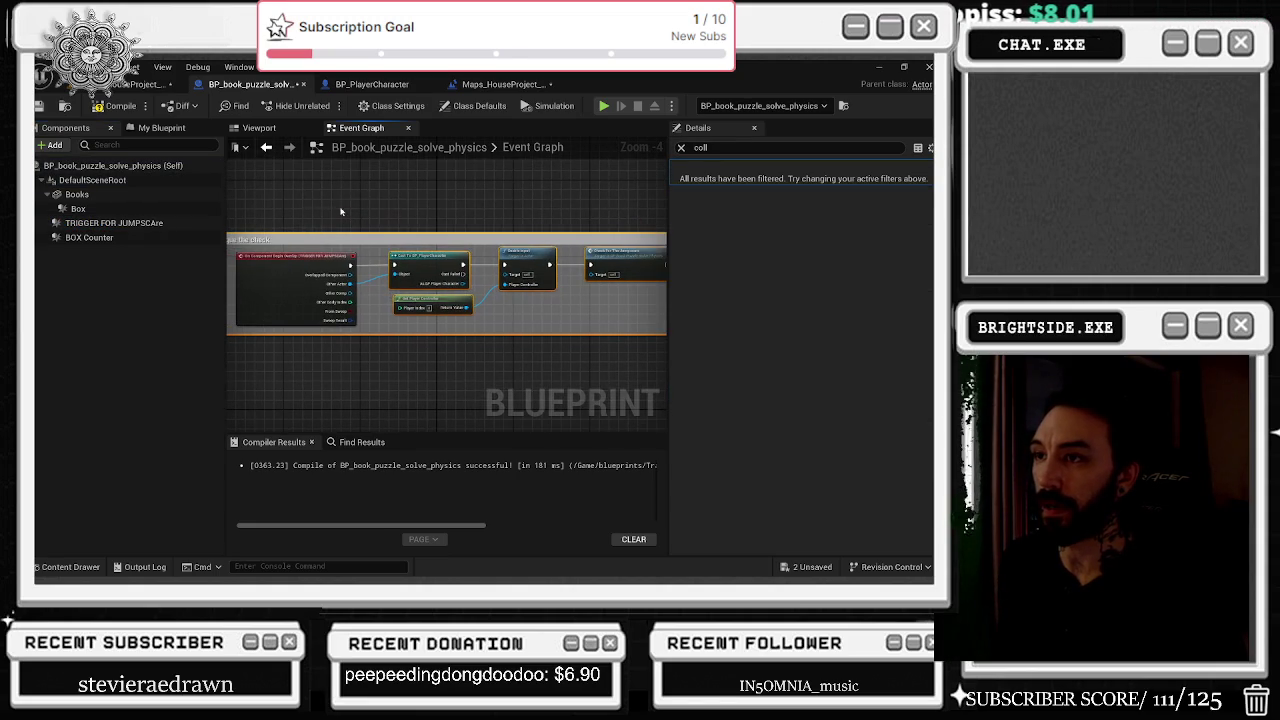
left_click(114, 222)
Inspect the TRIGGER FOR JUMPSCAre component in the 3D viewport preview.
left_click(262, 128)
left_click_drag(440, 300, 530, 305)
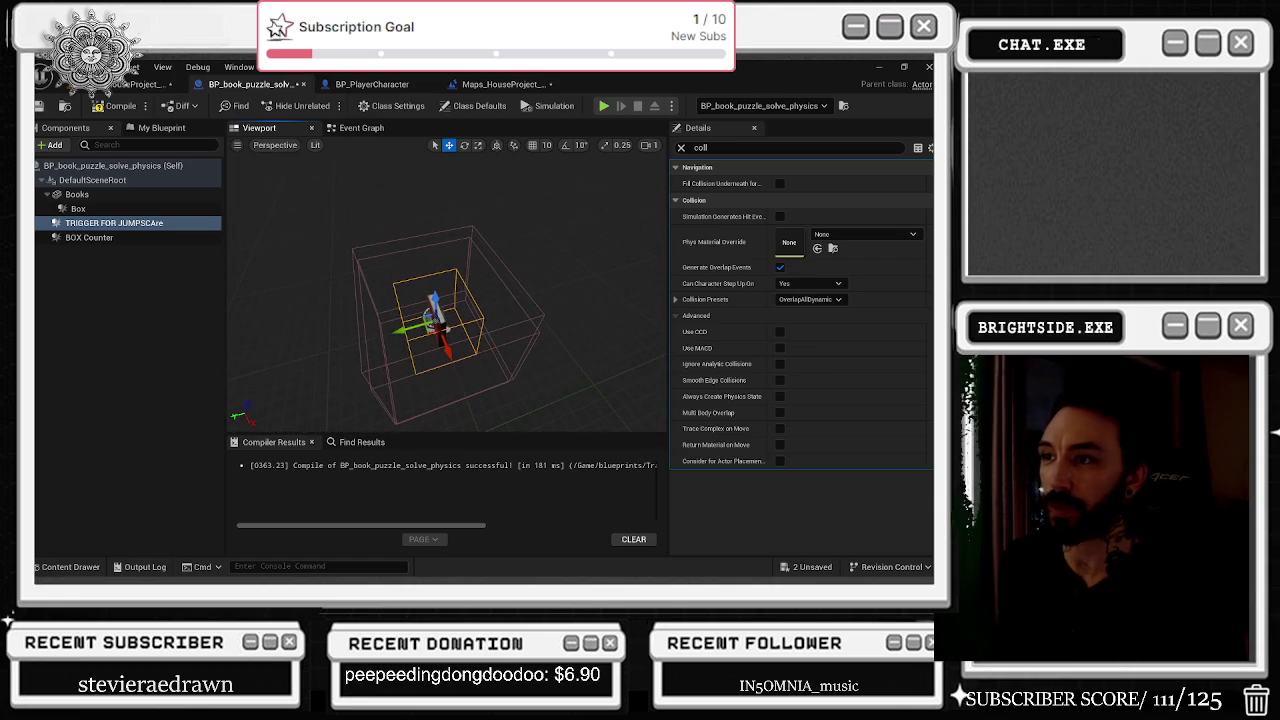
left_click(361, 128)
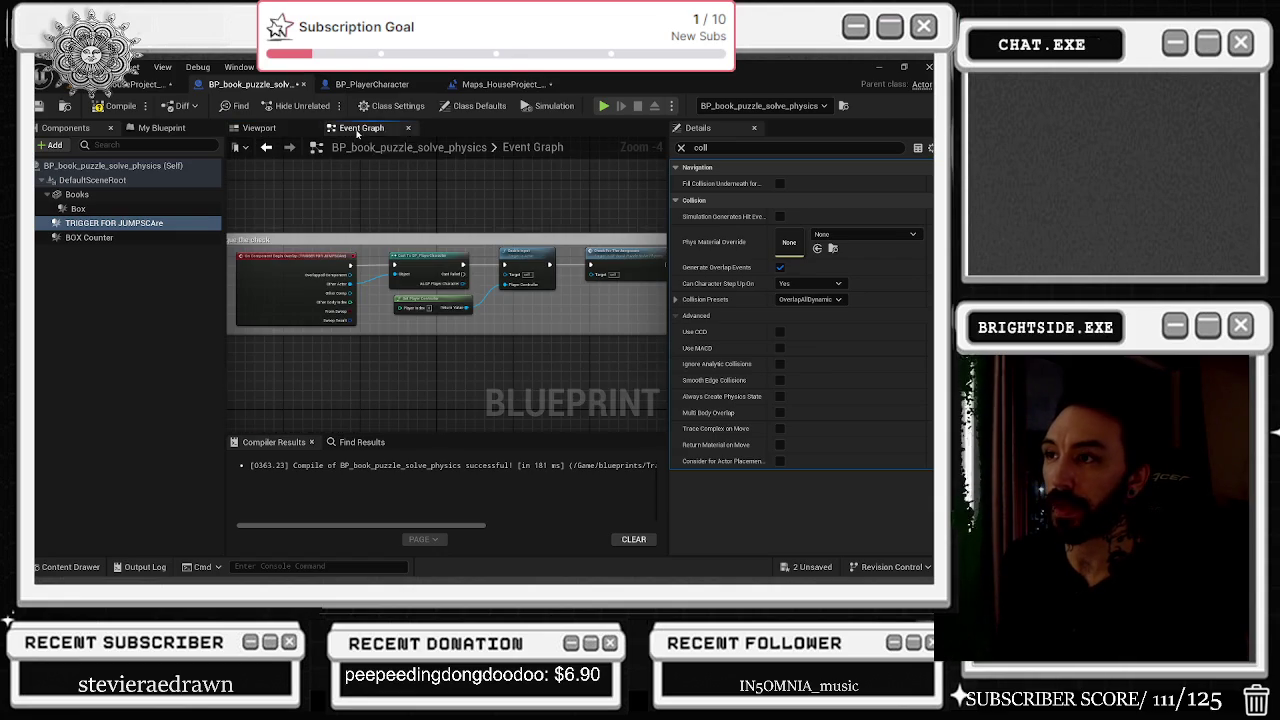
Shift the 'que the check' group up-left and clear the Details search filter.
left_click(307, 261)
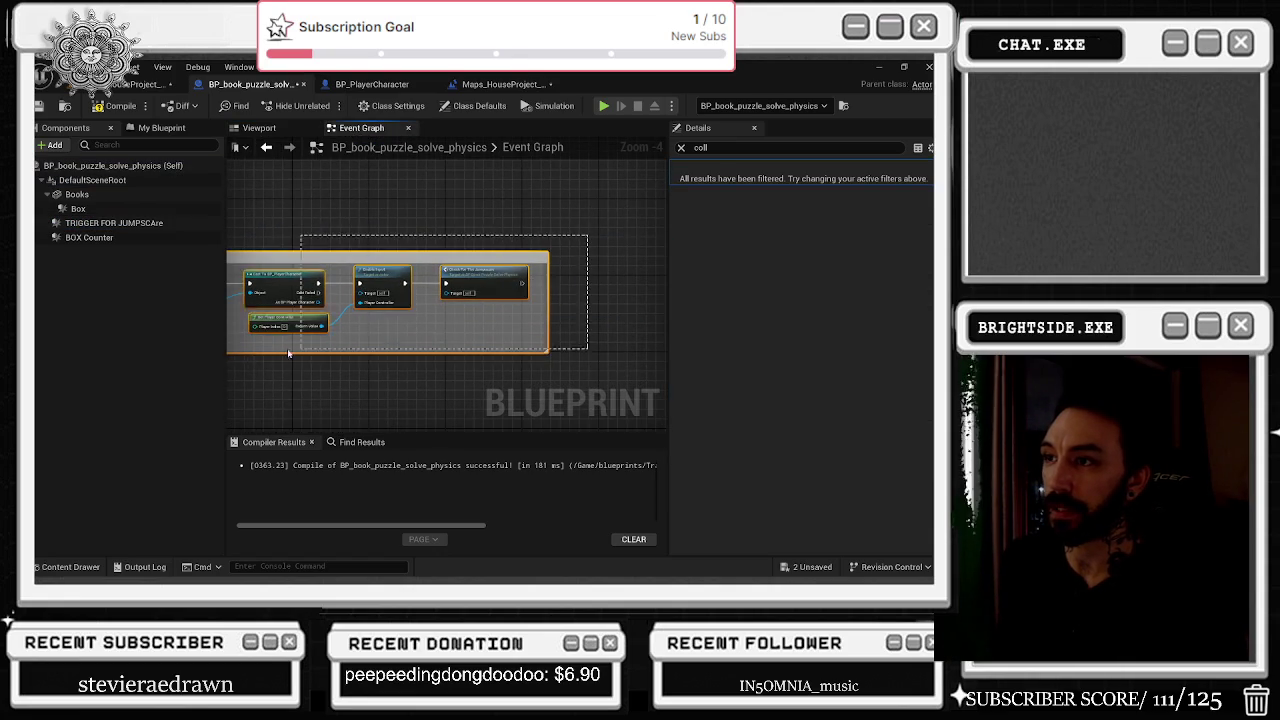
left_click_drag(323, 330, 433, 330)
scroll(417, 237, "down", 5)
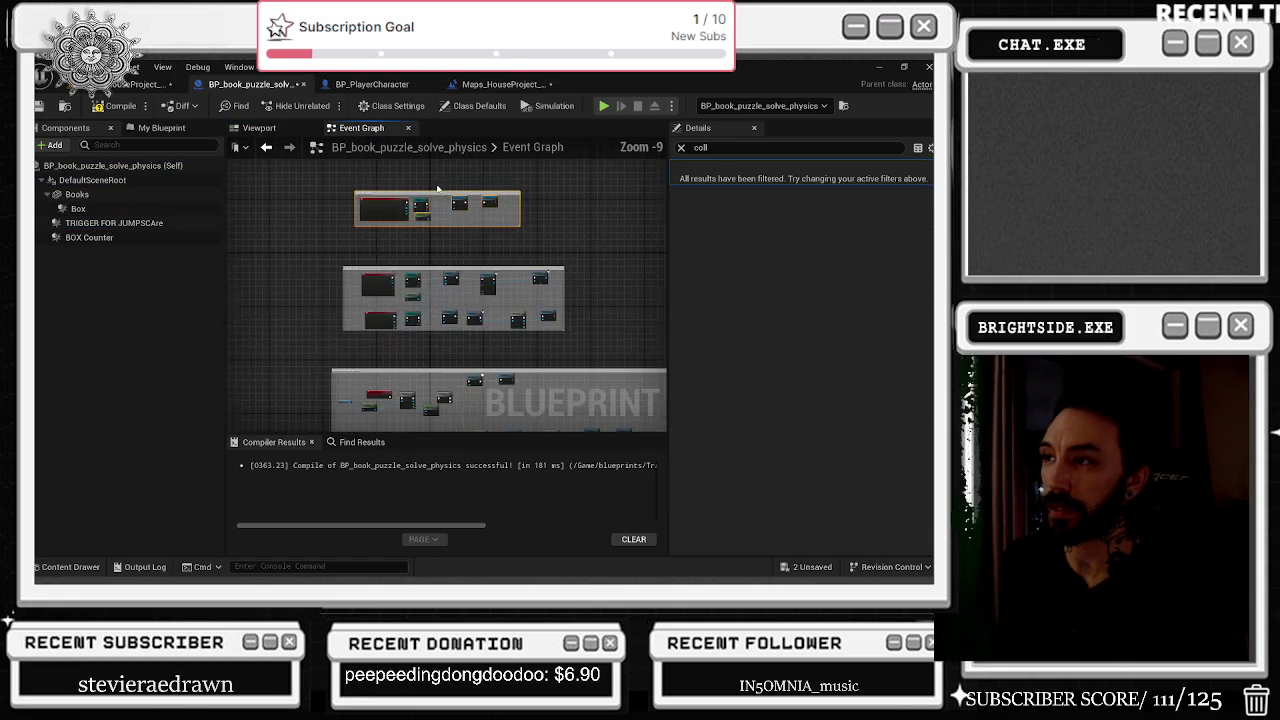
left_click_drag(400, 204, 389, 190)
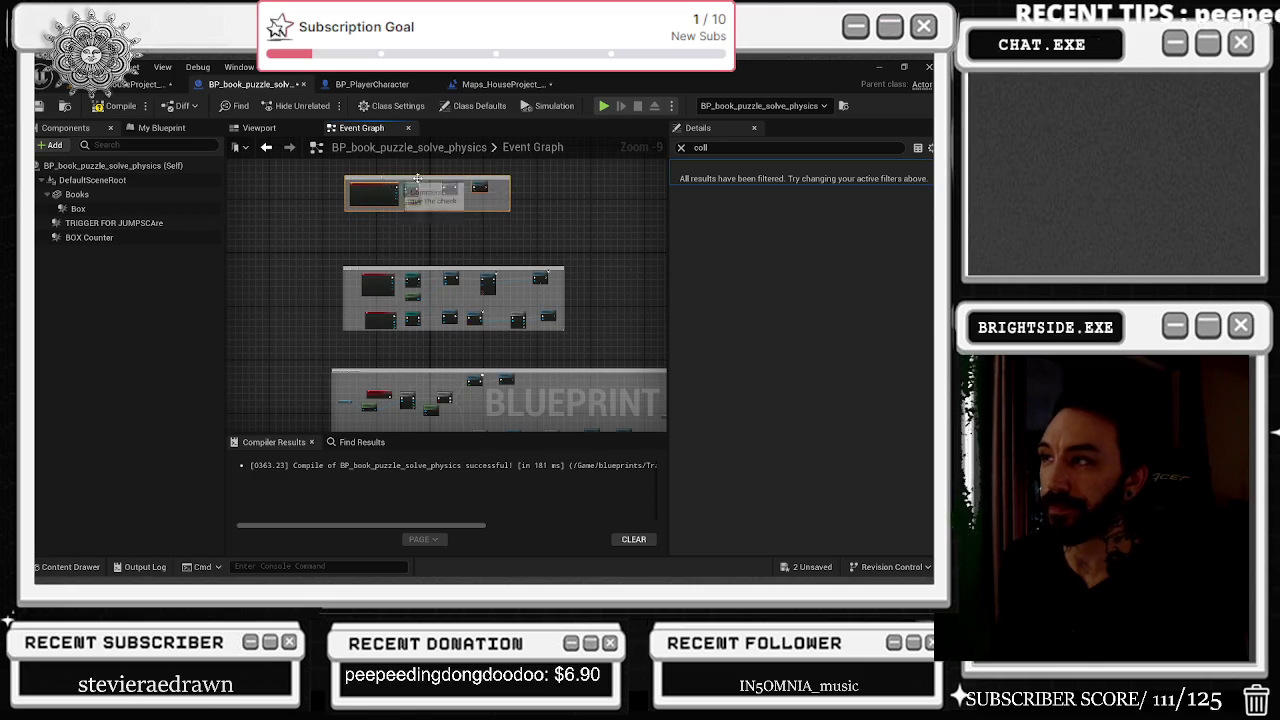
left_click(681, 147)
Colour the 'que the check' comment green and move the 'enable input' group up.
left_click(497, 180)
left_click(800, 222)
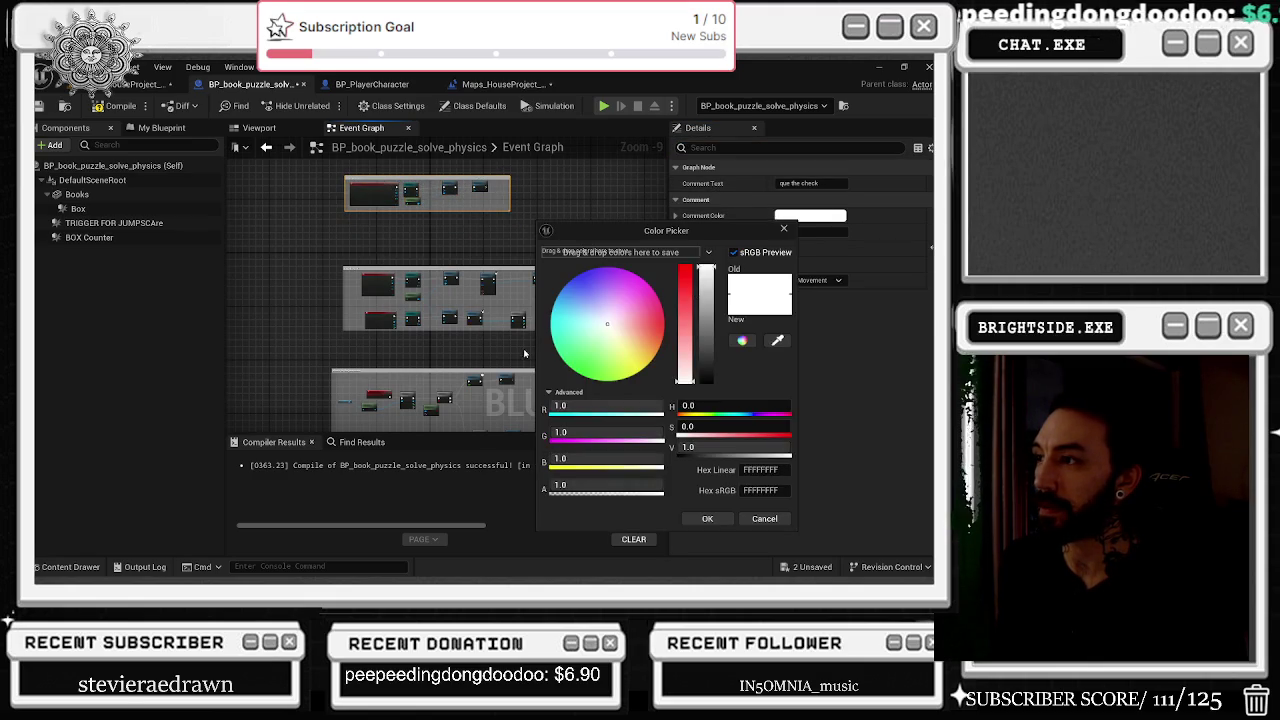
left_click(568, 345)
left_click(707, 518)
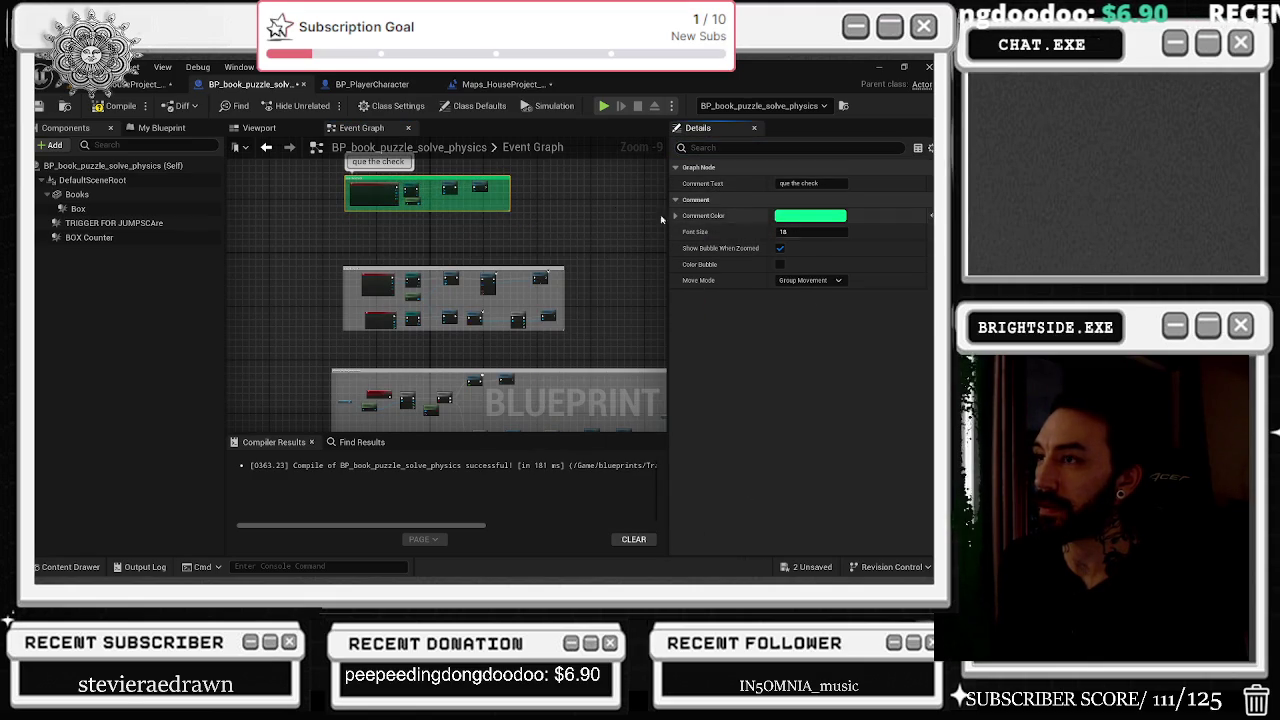
left_click_drag(441, 268, 448, 236)
left_click(597, 255)
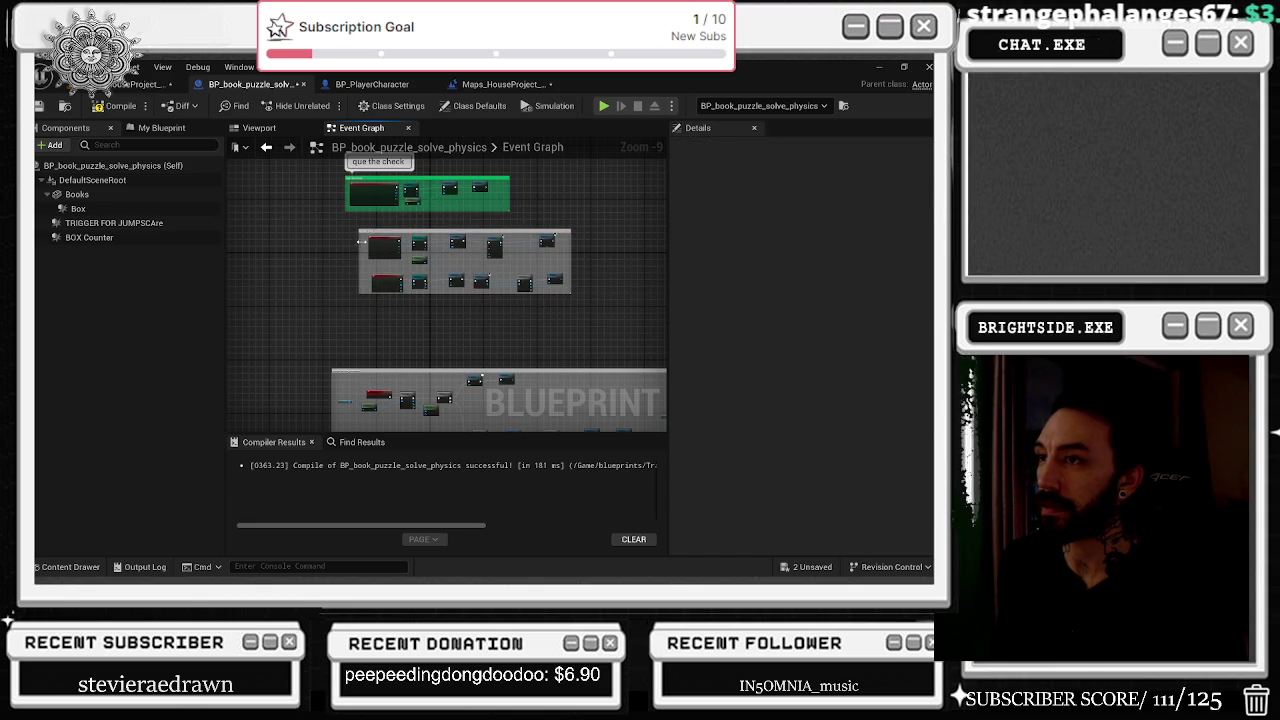
Rearrange the 'enable input' group's nodes, including Begin Overlap and Cast To BP_PlayerCharacter.
left_click(401, 230)
scroll(390, 228, "up", 6)
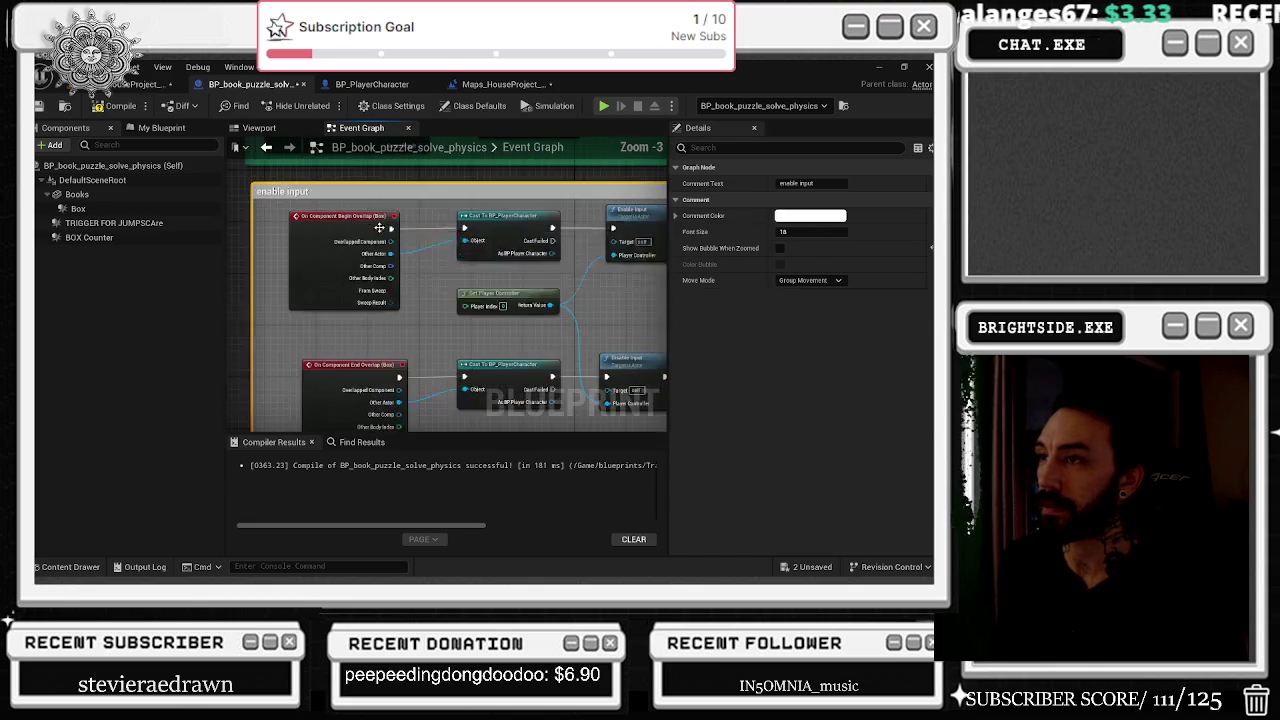
left_click_drag(327, 251, 300, 276)
left_click_drag(517, 224, 486, 218)
left_click_drag(487, 300, 450, 300)
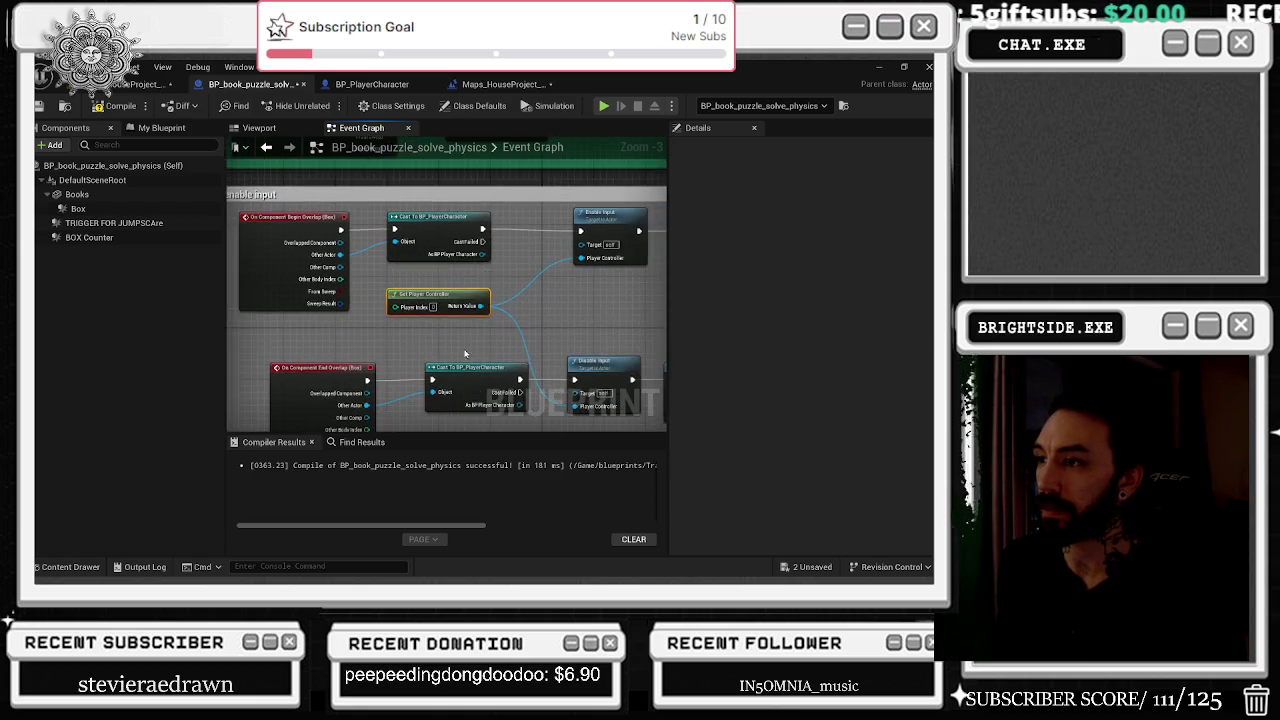
mouse_move(330, 368)
left_mouse_down()
mouse_move(552, 301)
mouse_move(450, 297)
left_mouse_up()
left_click(595, 297)
left_click_drag(622, 263, 514, 266)
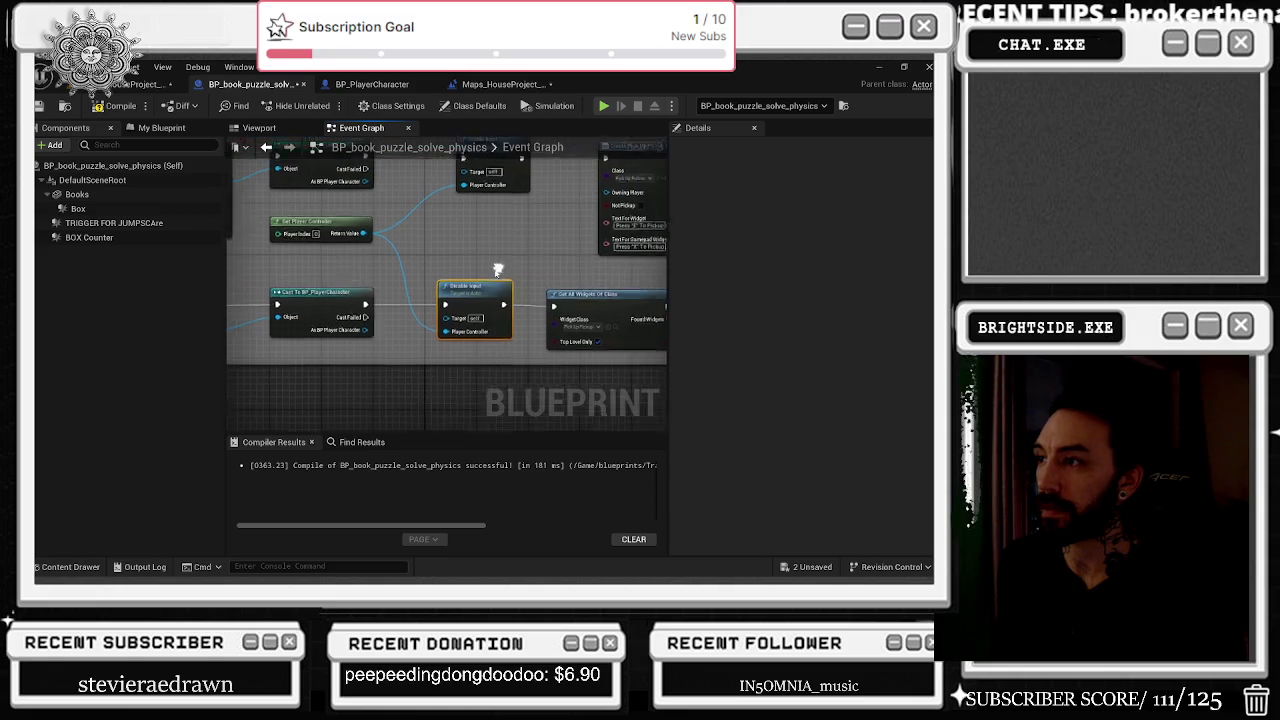
left_click(615, 291)
scroll(615, 291, "down", 2)
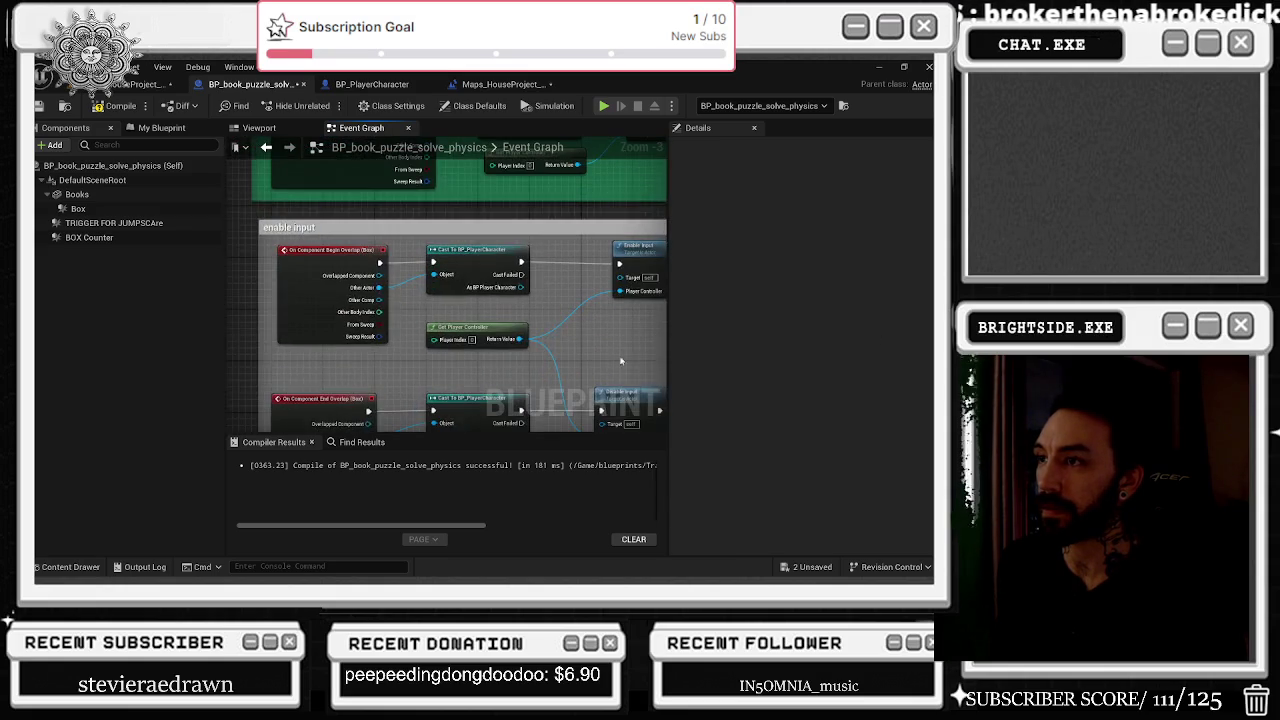
right_click(251, 329)
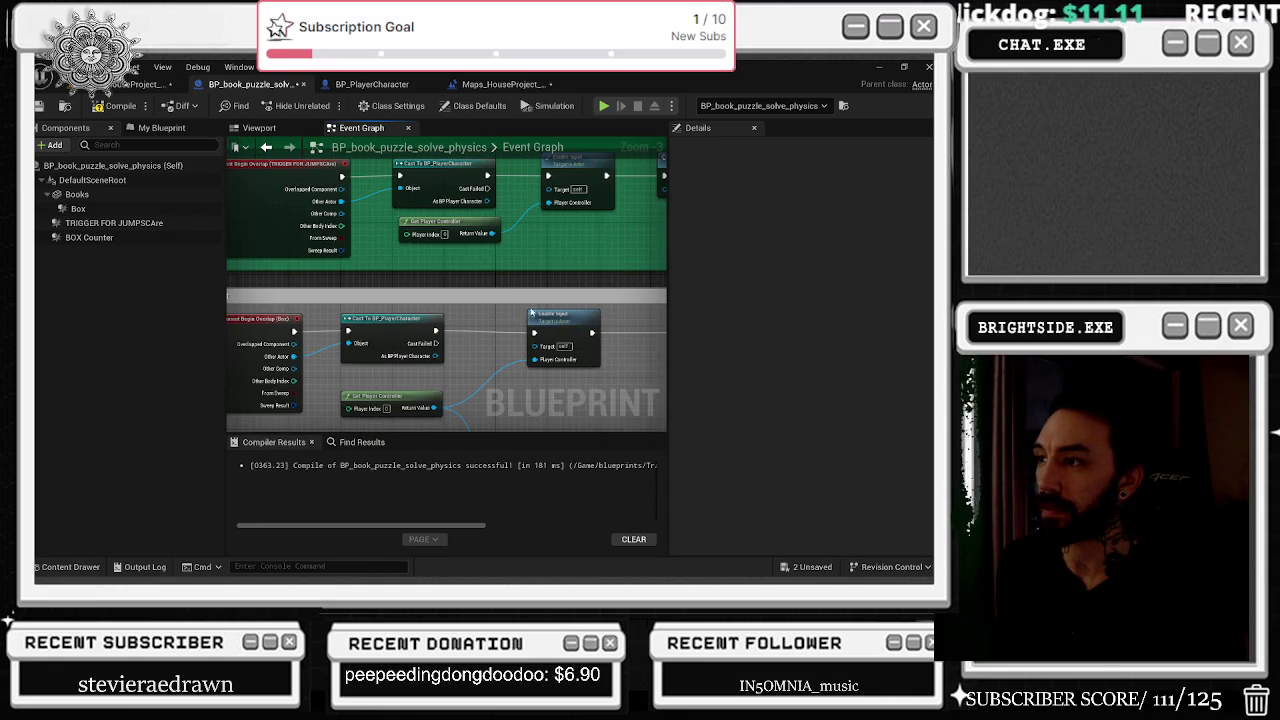
left_click_drag(475, 327, 549, 229)
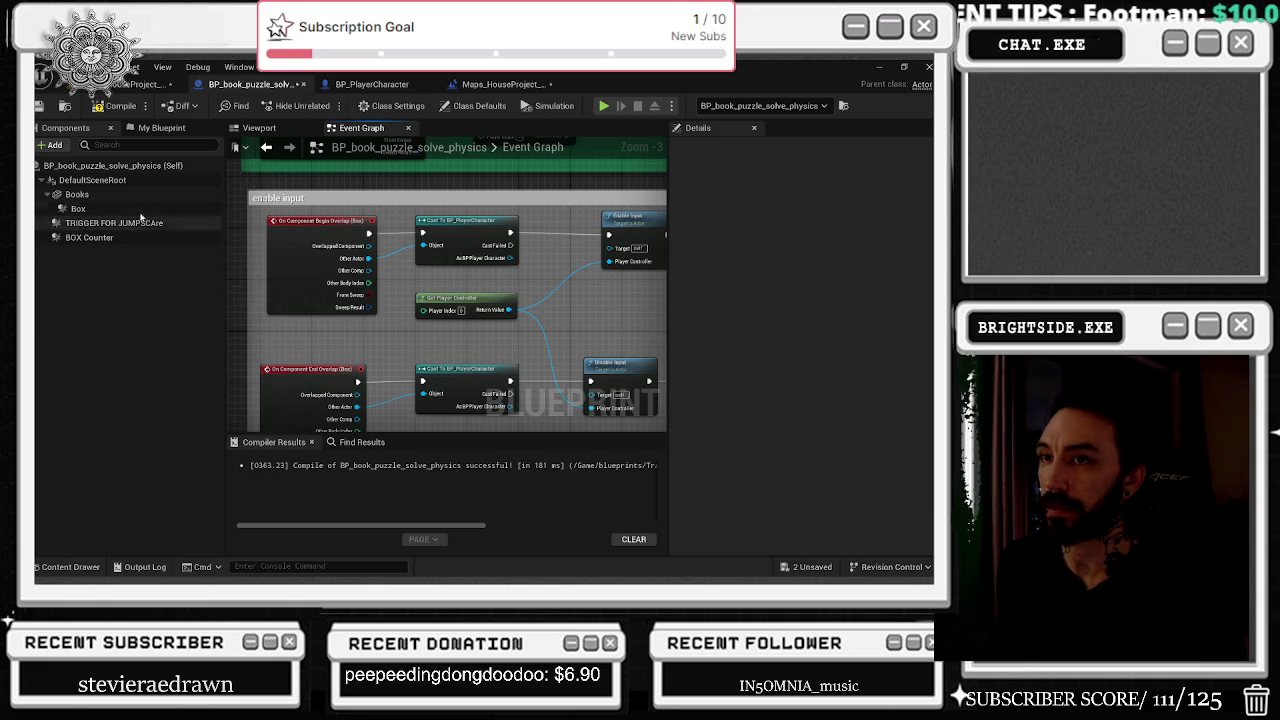
Inspect the Box, BOX Counter, TRIGGER FOR JUMPSCAre and Books components in the 3D viewport.
left_click(78, 208)
left_click(258, 128)
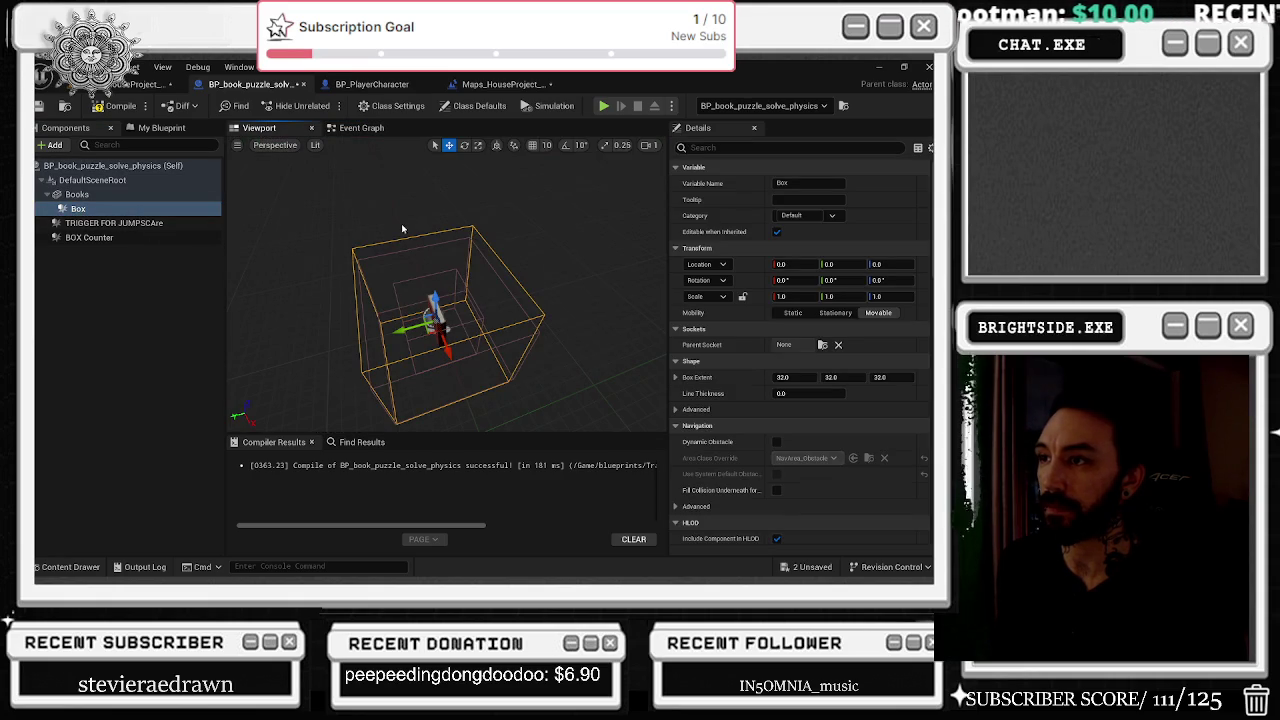
left_click(140, 237)
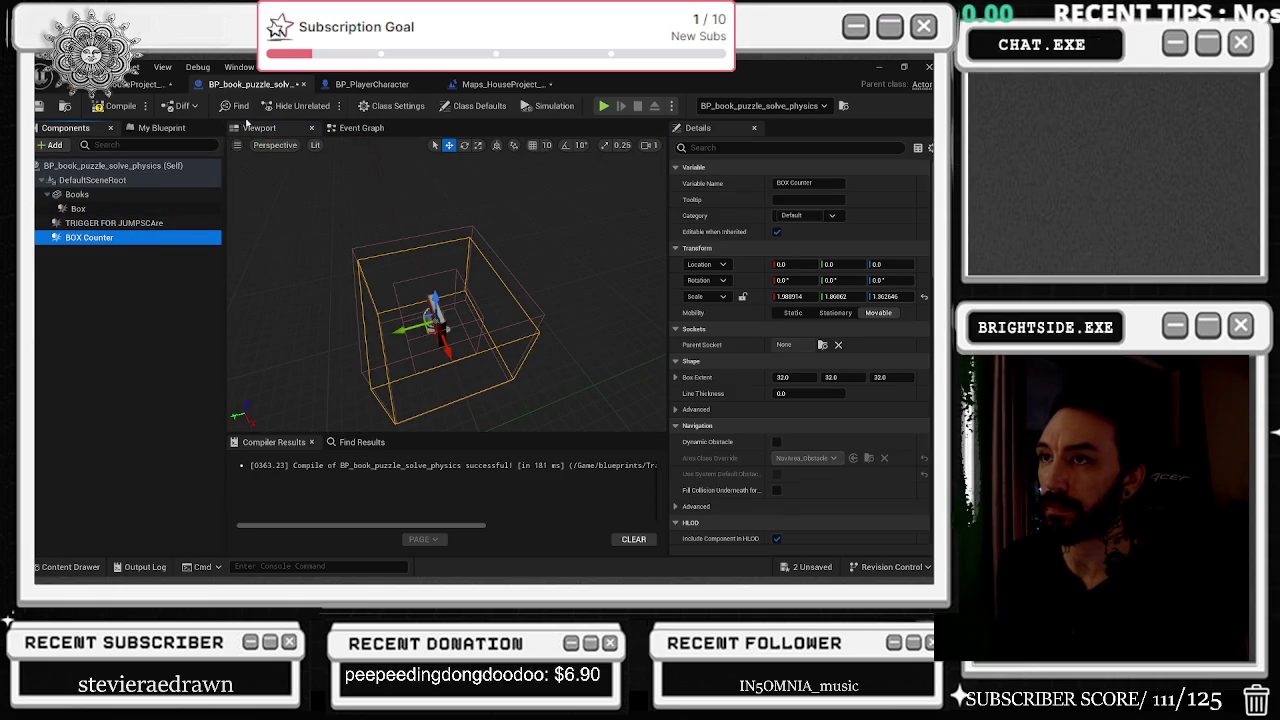
left_click(78, 208)
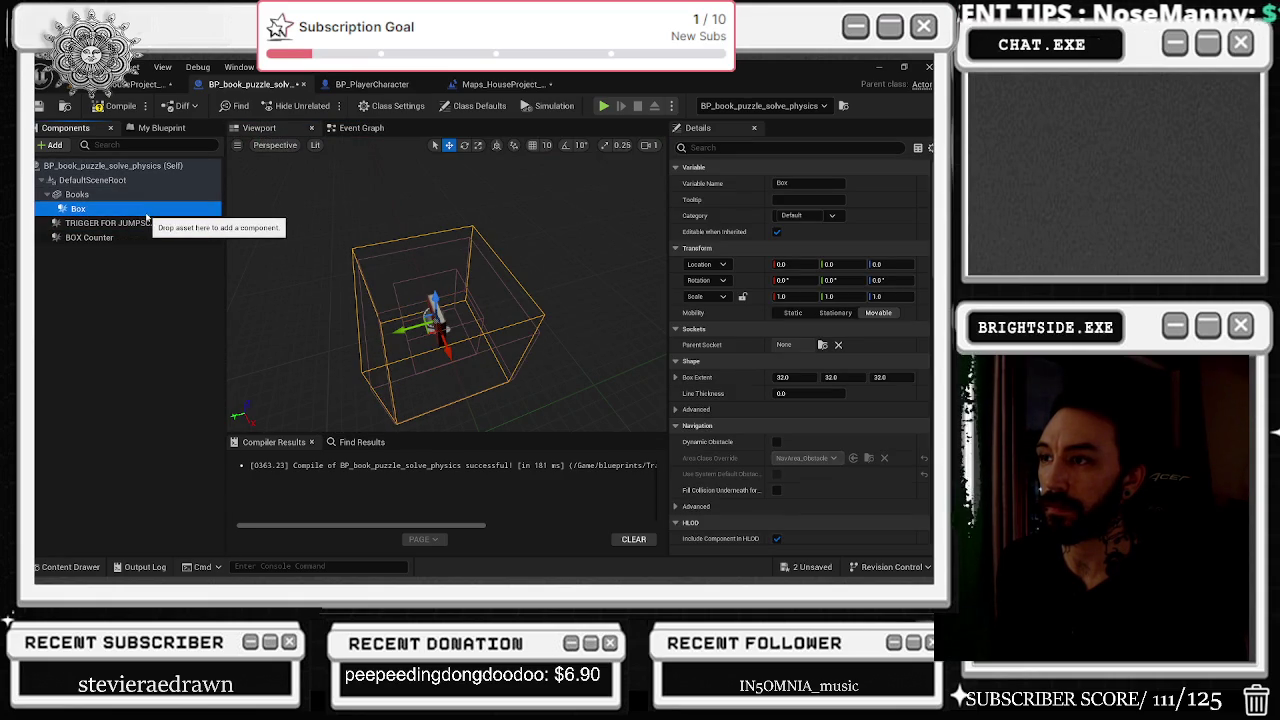
left_click(150, 223)
left_click(149, 238)
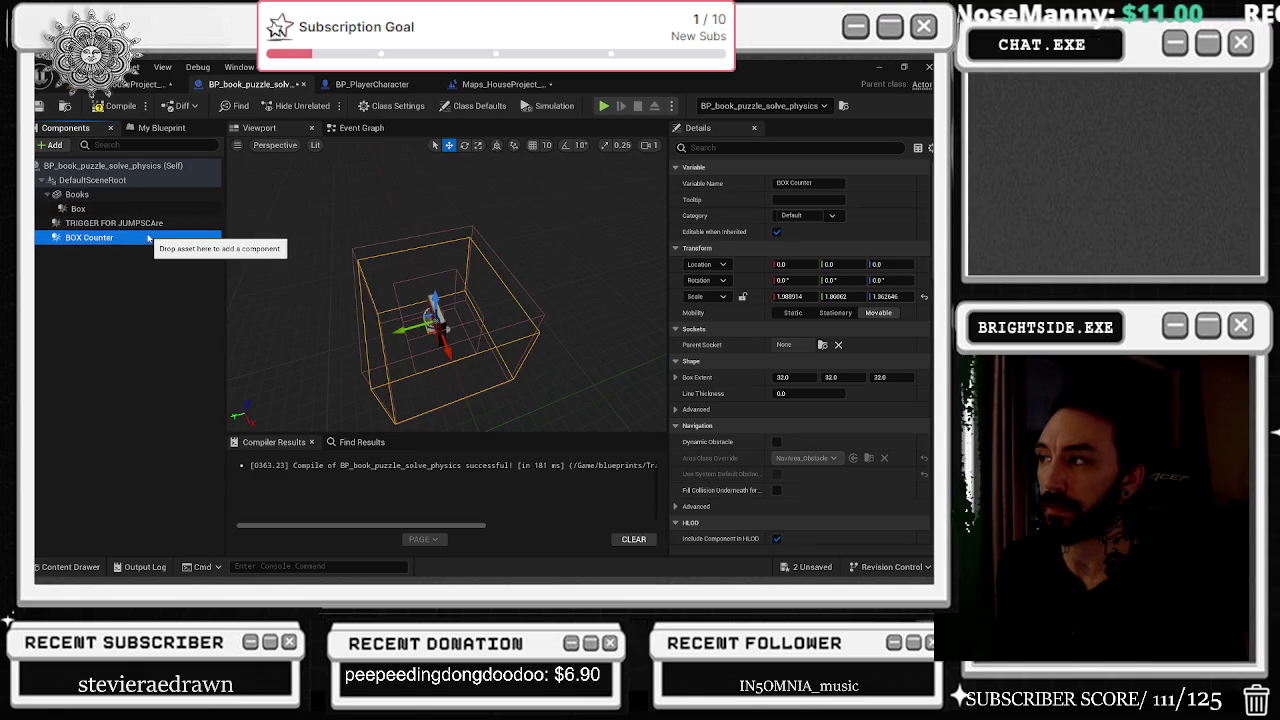
left_click(152, 195)
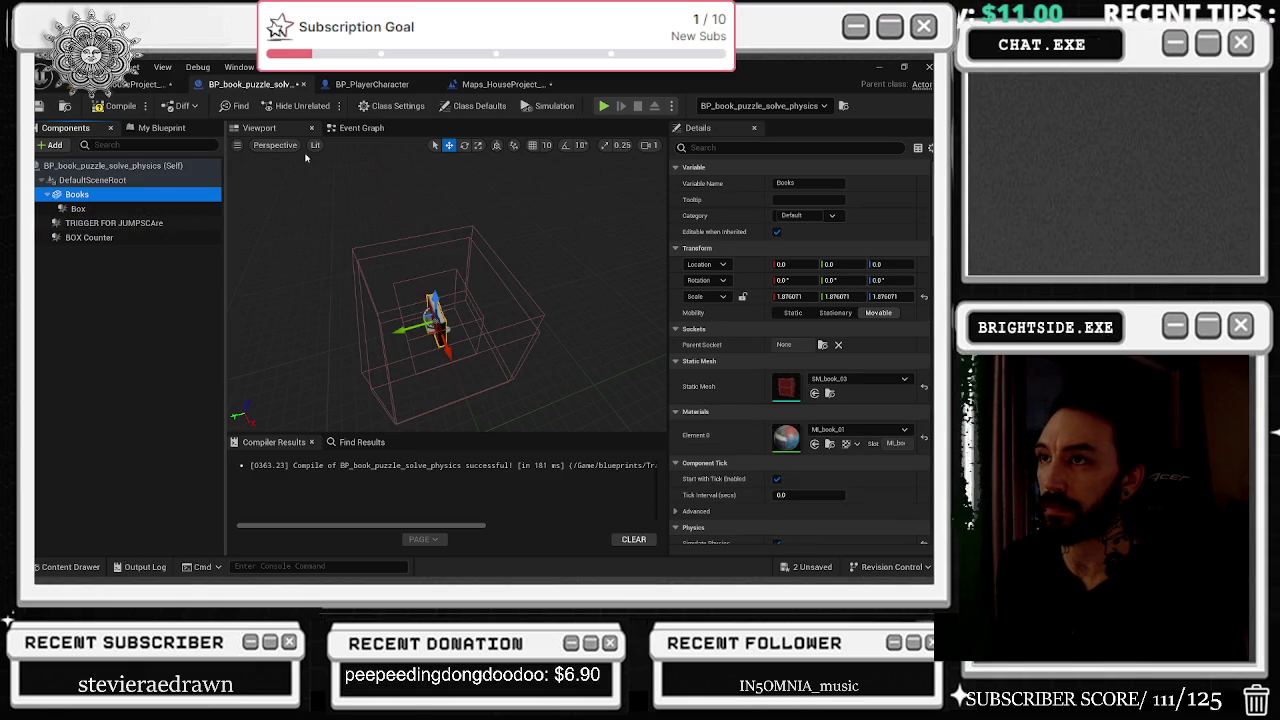
left_click(355, 130)
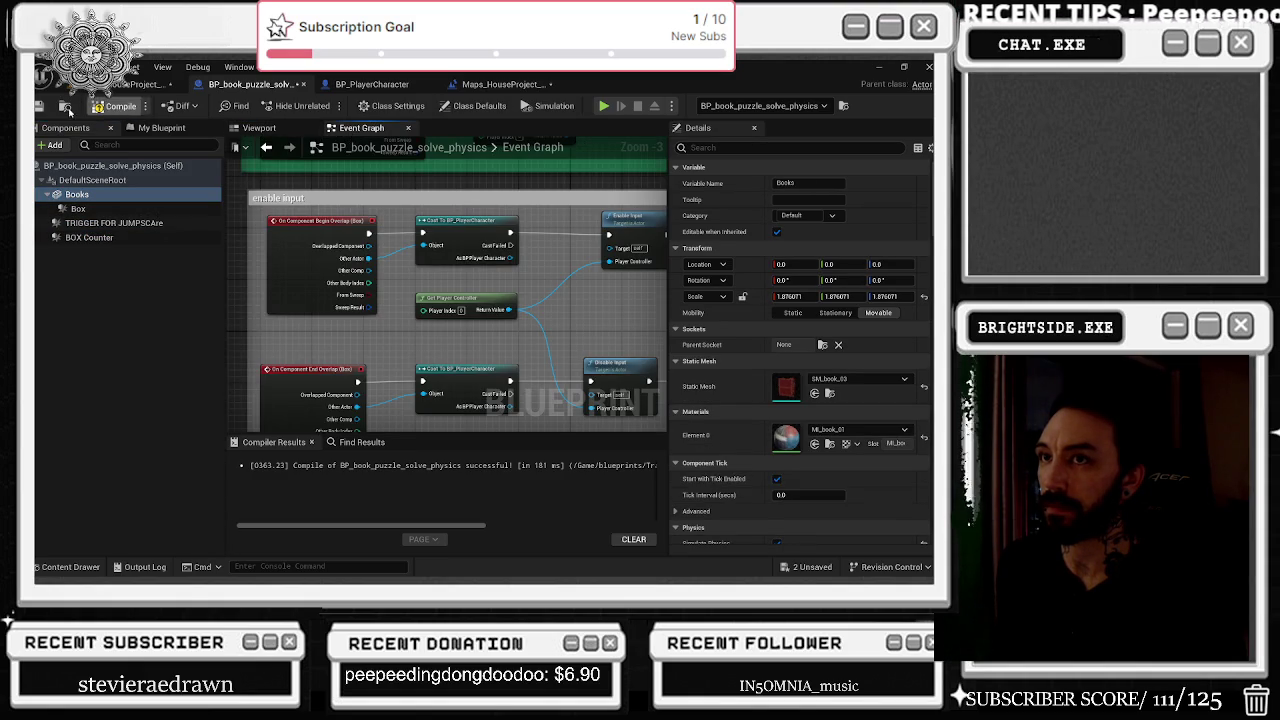
Compile and save, then enable Show Bubble When Zoomed on the 'enable input' comment.
left_click(66, 107)
scroll(418, 272, "down", 6)
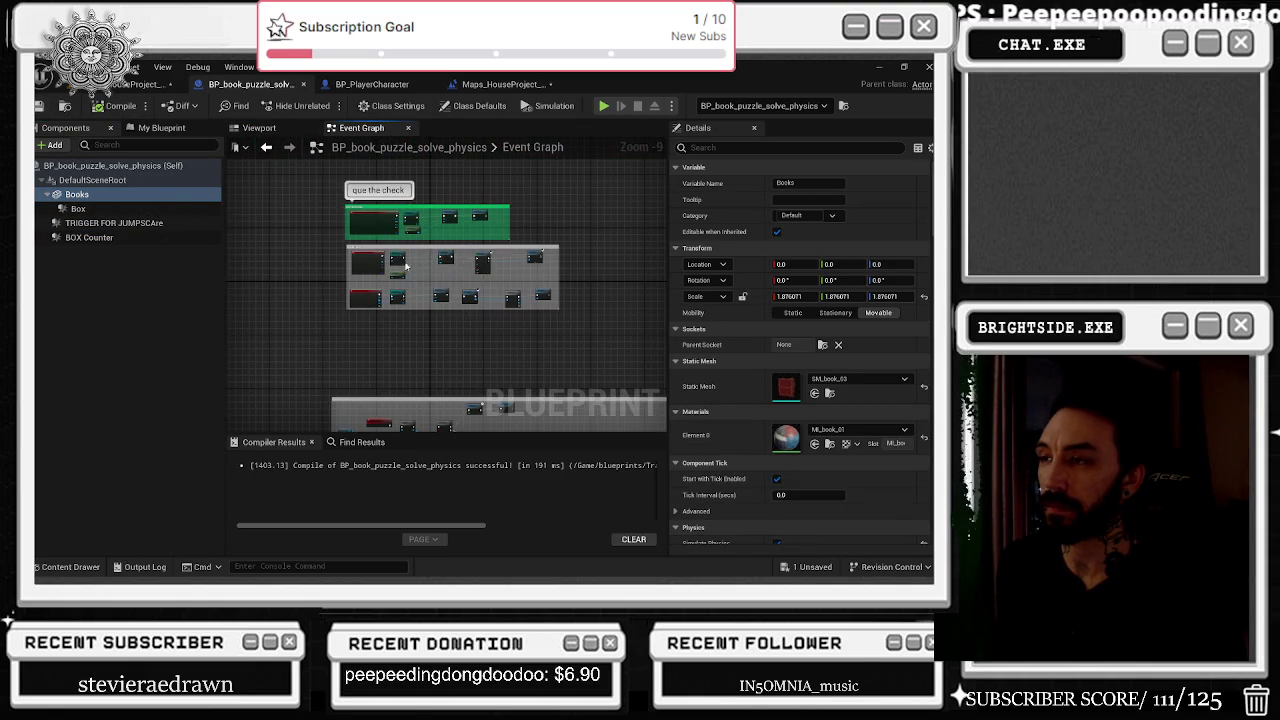
scroll(418, 272, "up", 3)
scroll(418, 272, "down", 3)
left_click(409, 265)
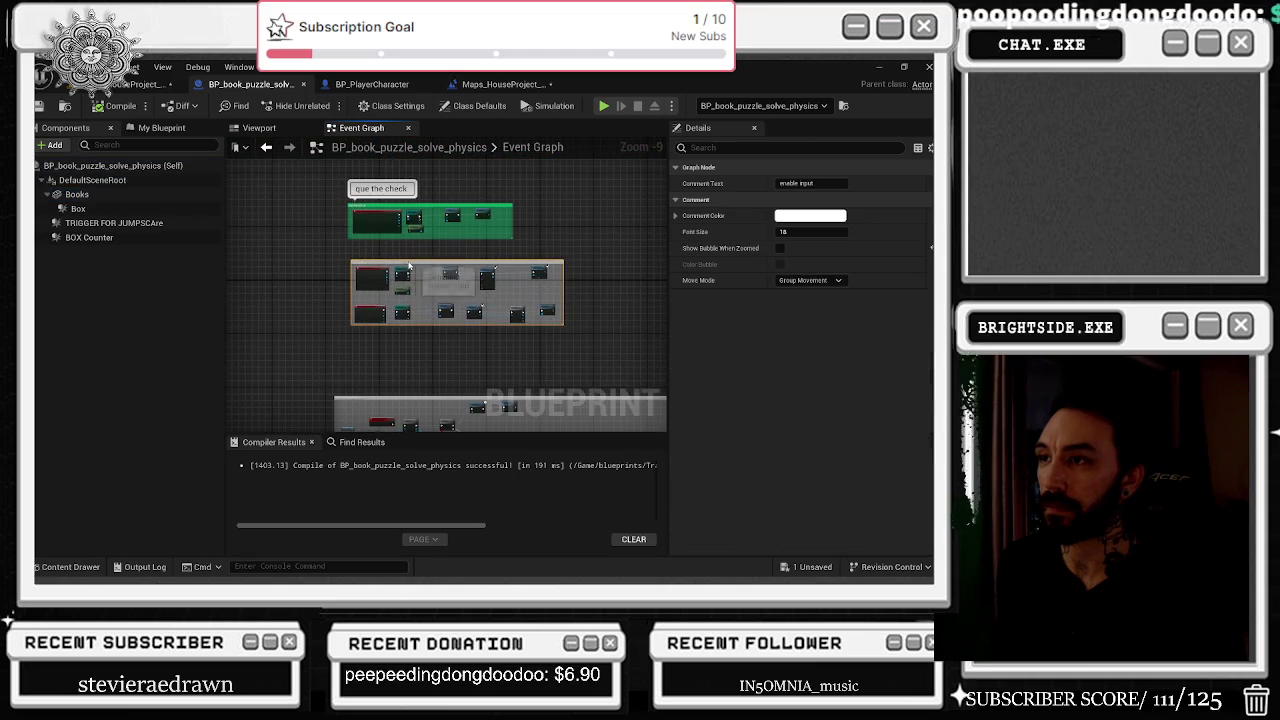
left_click(780, 248)
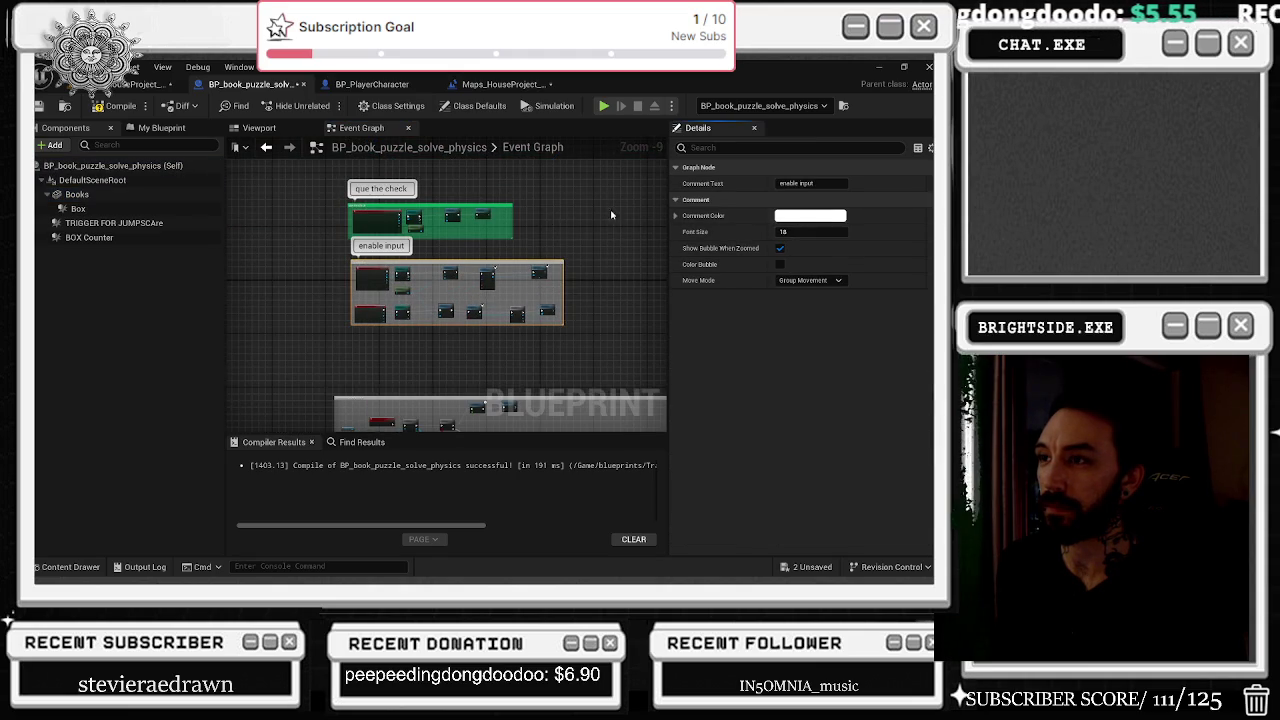
Retitle the comment to 'enable input and widget'.
scroll(445, 270, "up", 4)
scroll(420, 348, "up", 1)
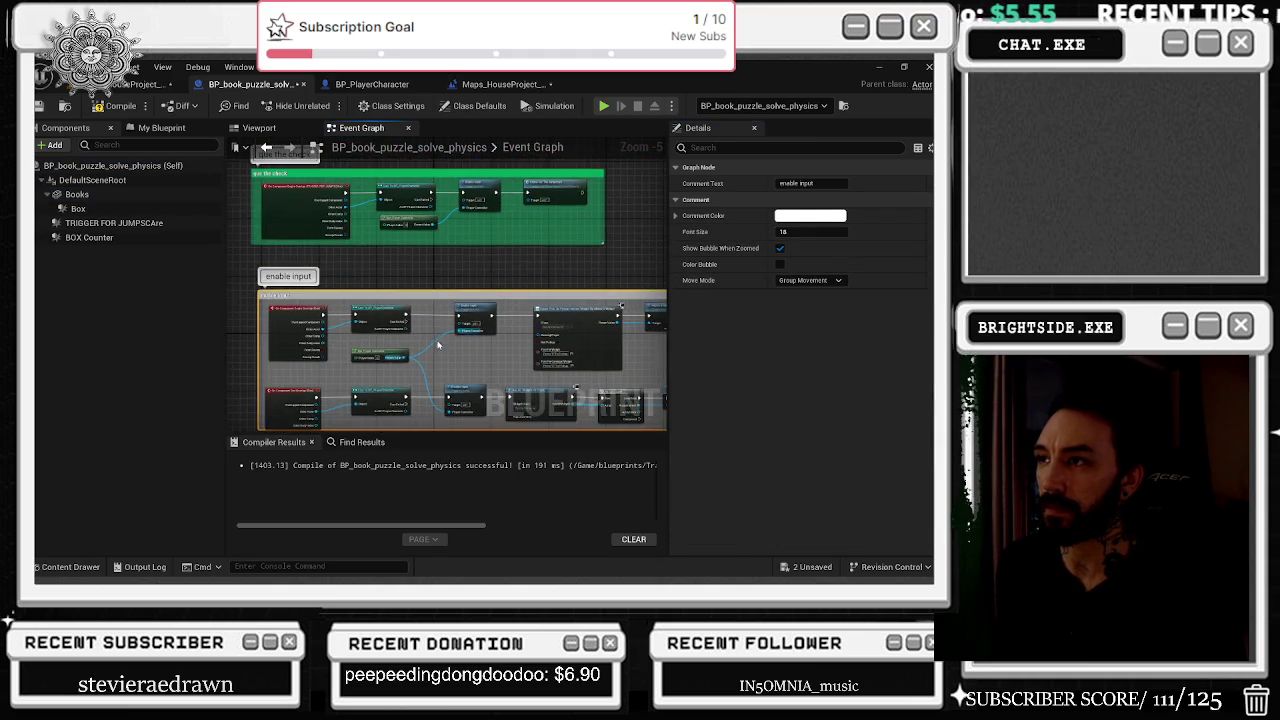
mouse_move(451, 389)
left_mouse_down()
mouse_move(447, 356)
mouse_move(340, 347)
left_mouse_up()
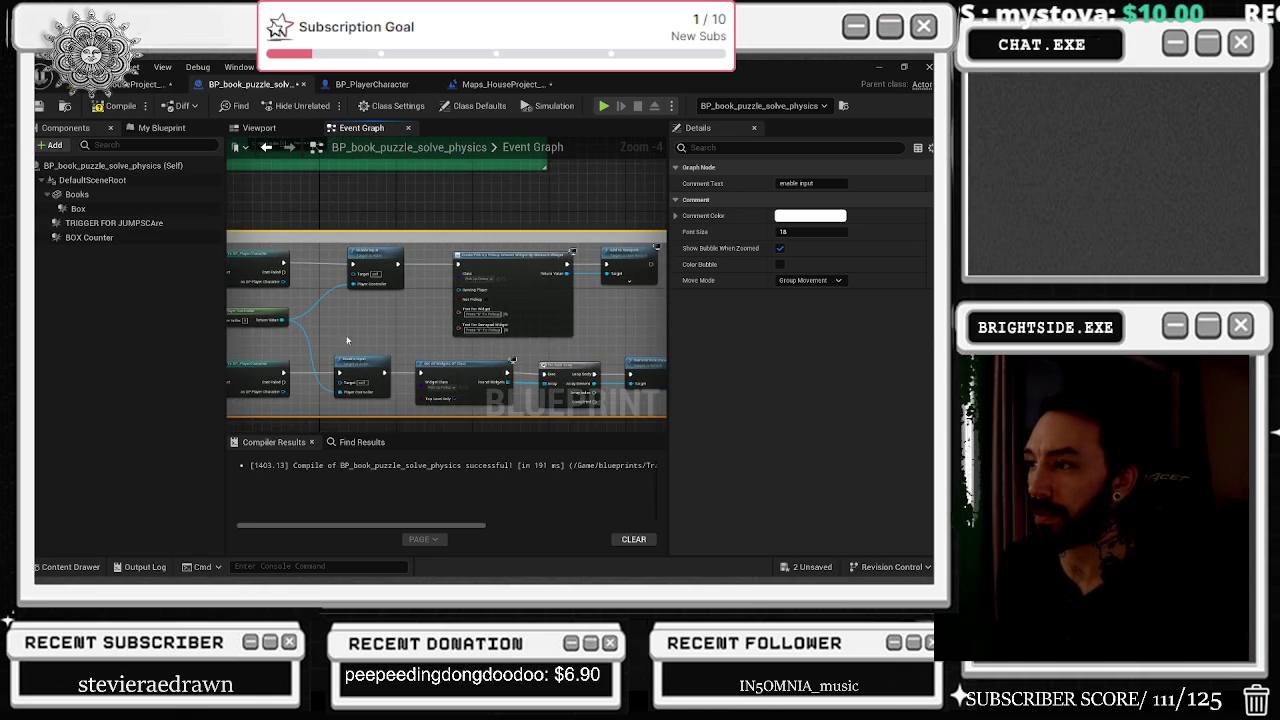
scroll(521, 279, "up", 1)
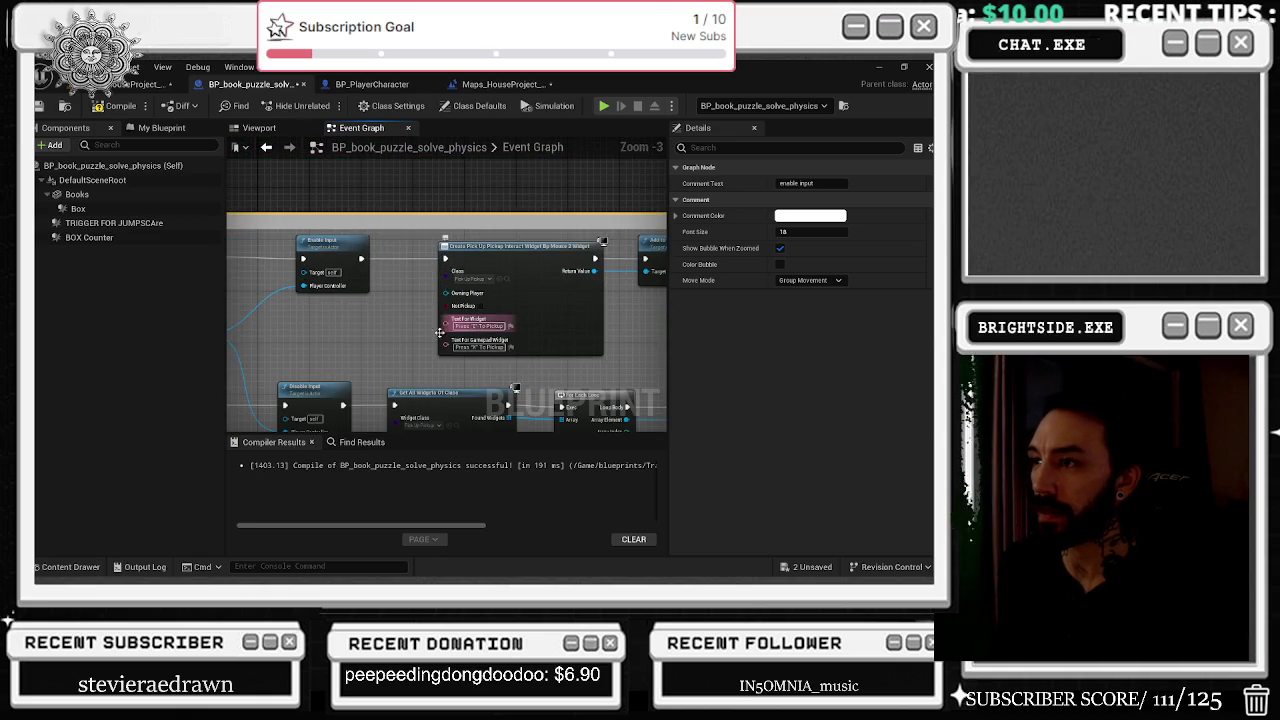
scroll(409, 325, "down", 2)
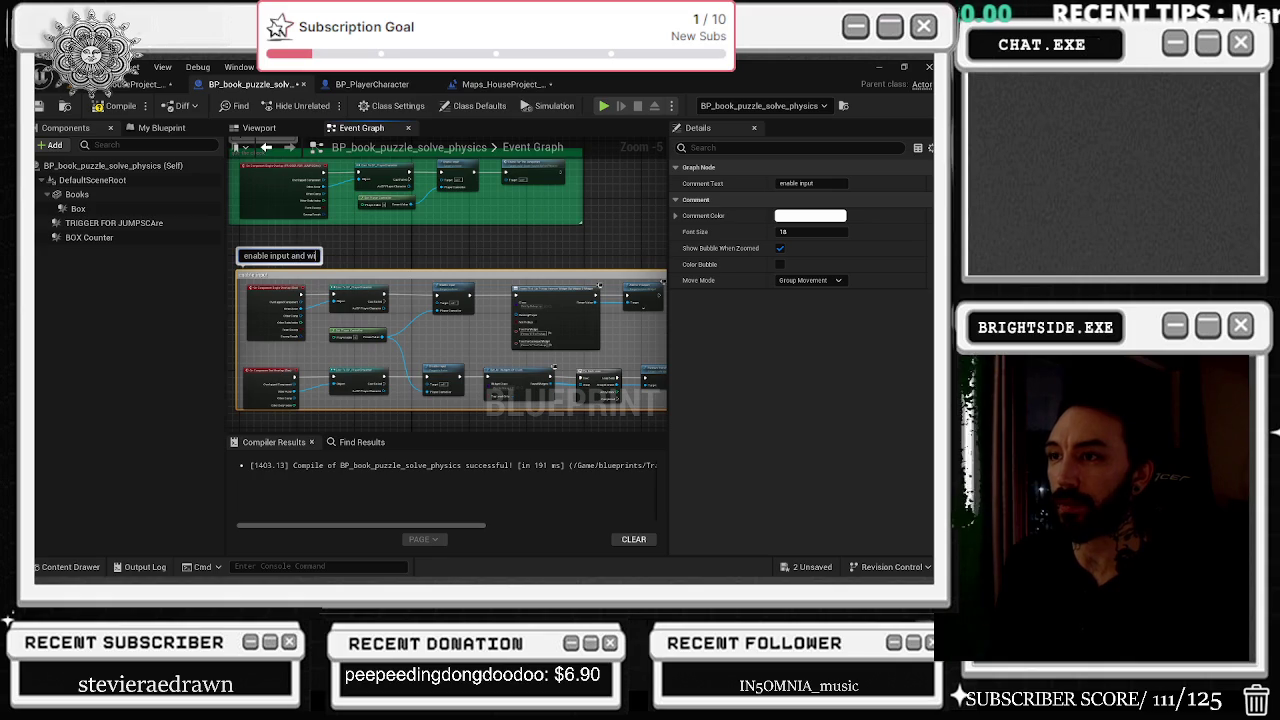
type("et")
key("Return")
Rename the Box component to 'enable widget plus input'.
left_click_drag(350, 206, 380, 236)
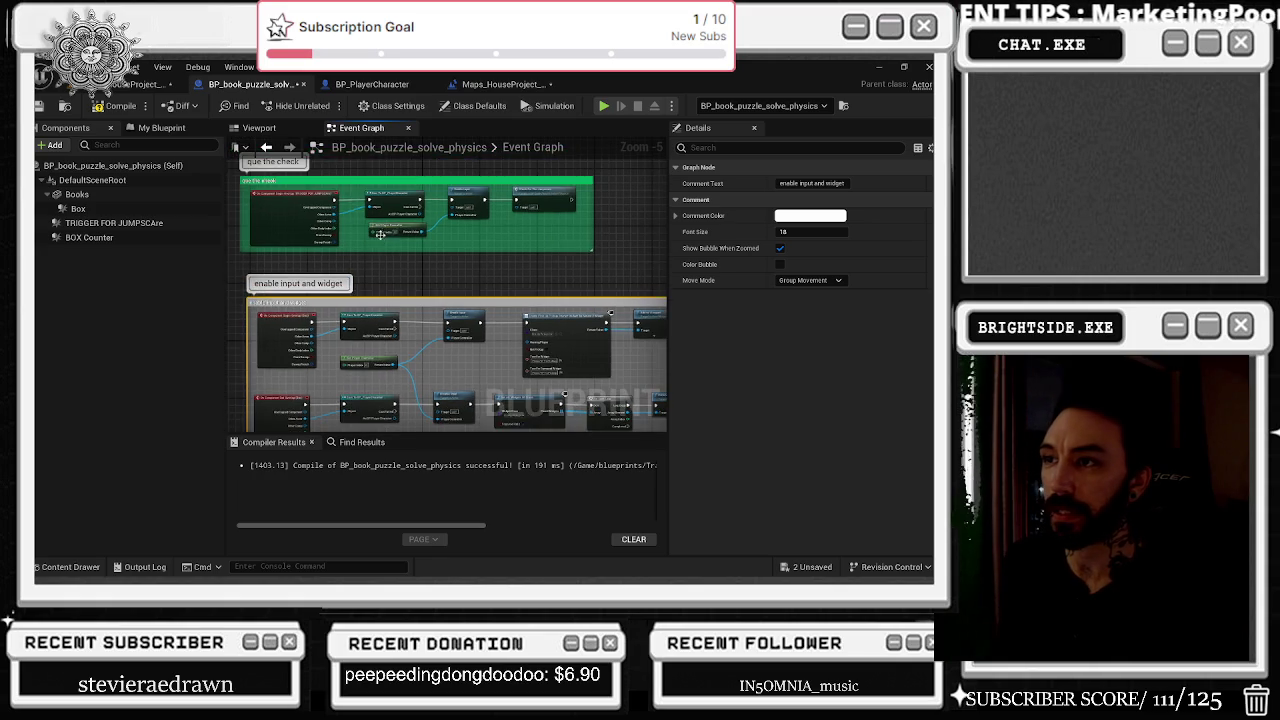
left_click(258, 128)
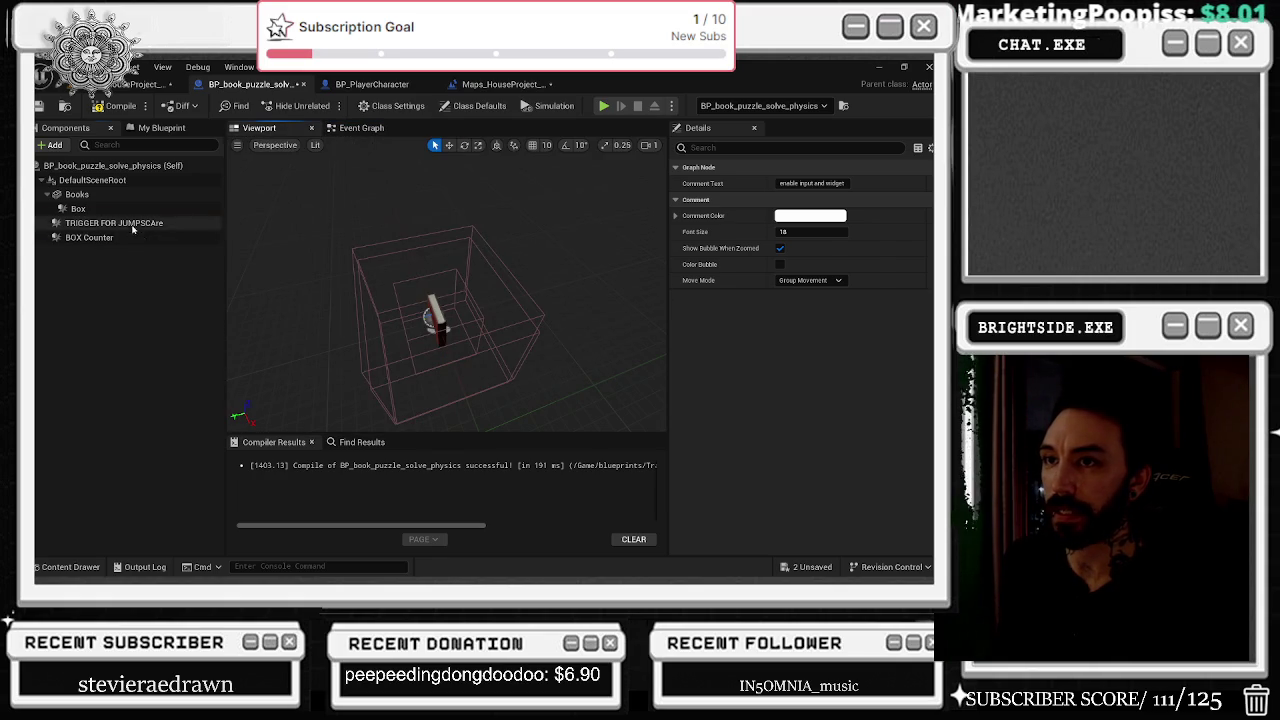
left_click(89, 237)
left_click(361, 128)
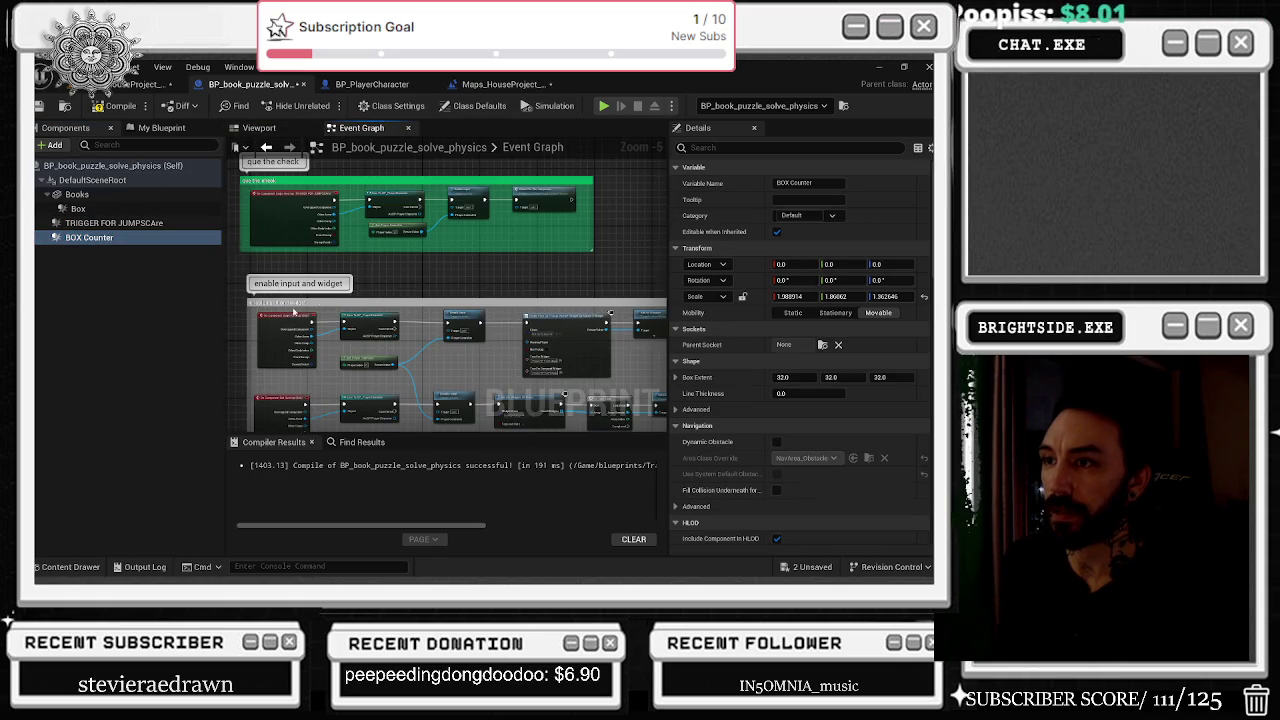
scroll(294, 313, "up", 2)
left_click(85, 210)
left_click(85, 210)
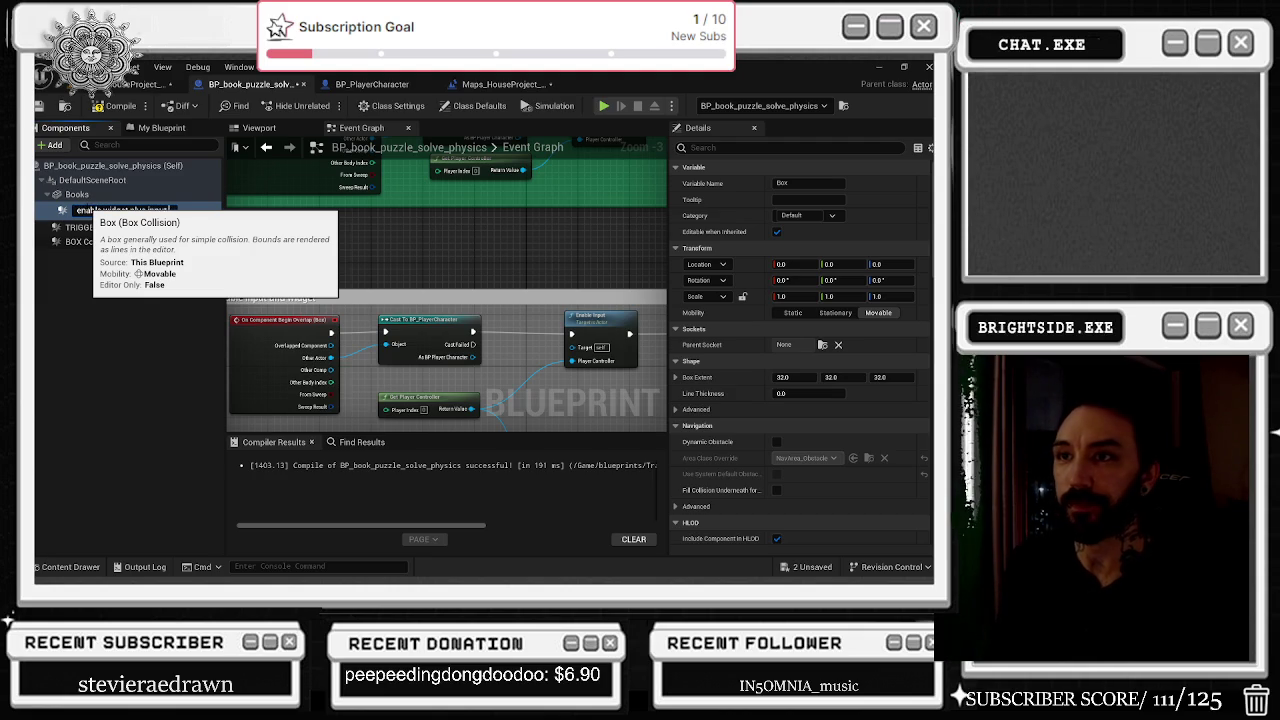
scroll(389, 262, "down", 3)
left_click(389, 262)
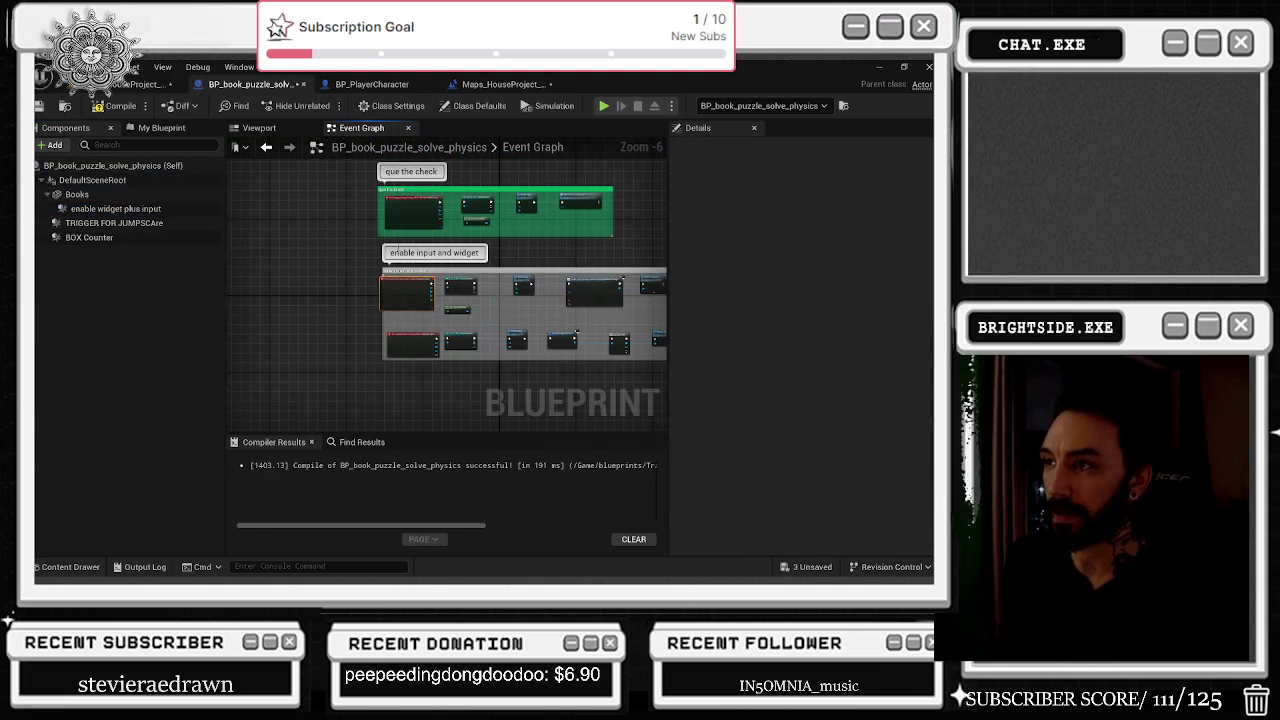
Enable Show Bubble When Zoomed on the 'check for the jumpscare' comment.
left_click_drag(381, 270, 308, 110)
scroll(345, 350, "up", 4)
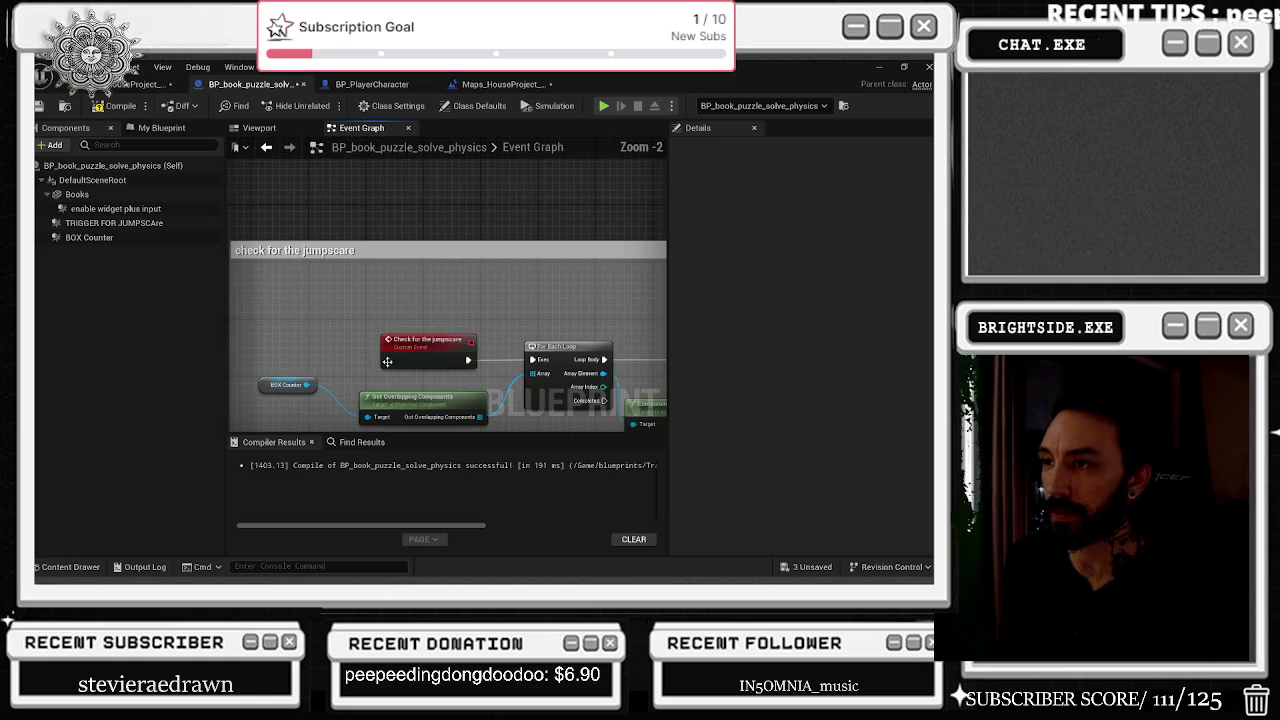
scroll(333, 321, "down", 6)
left_click(345, 330)
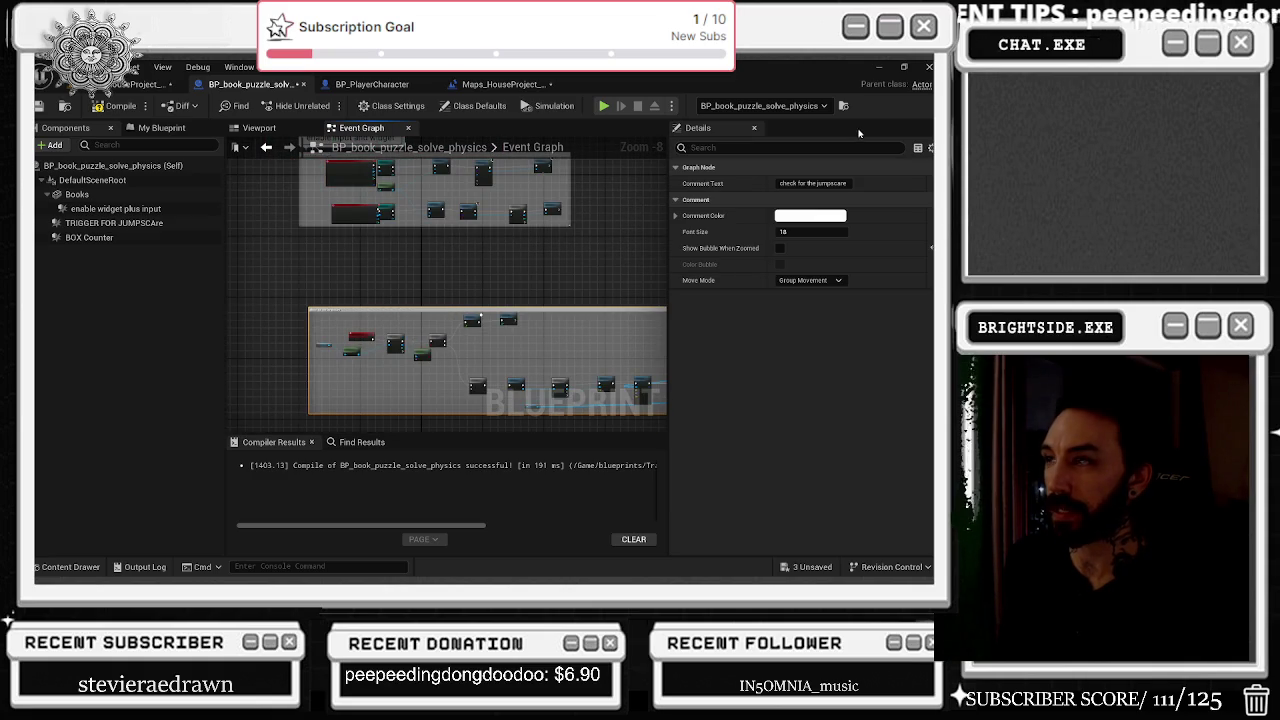
left_click(780, 248)
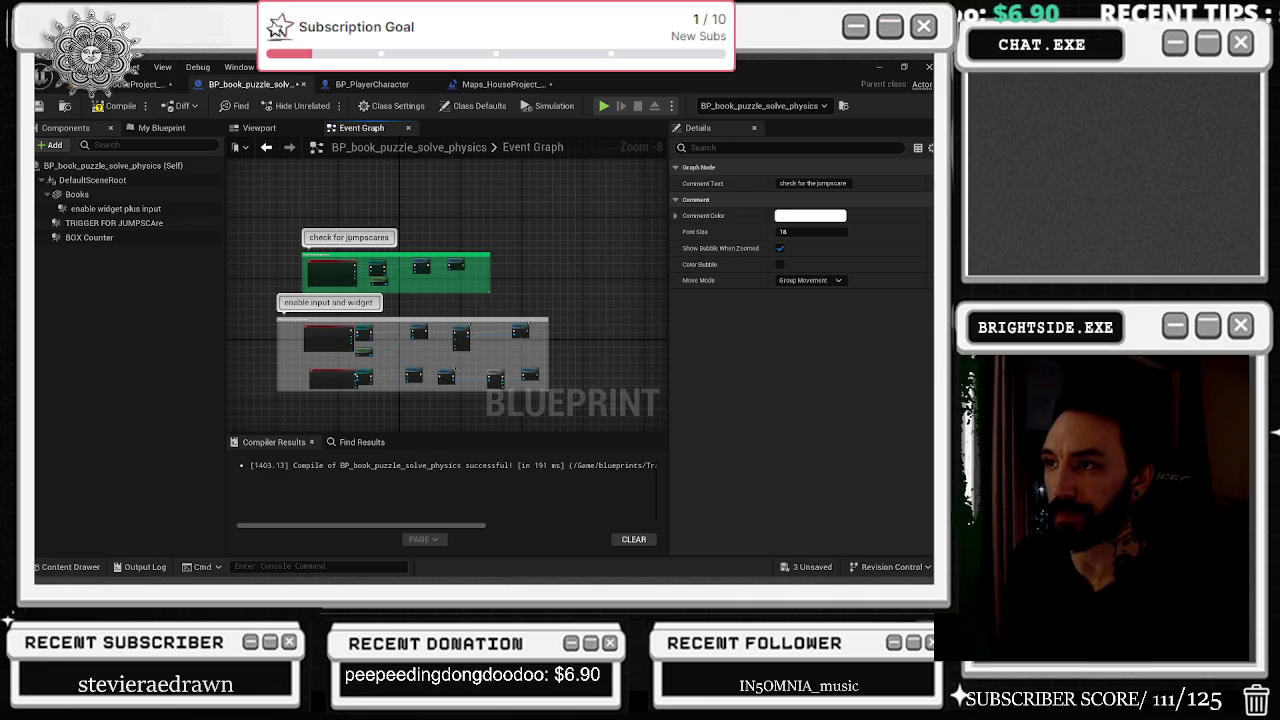
left_click_drag(471, 277, 461, 135)
scroll(297, 368, "down", 4)
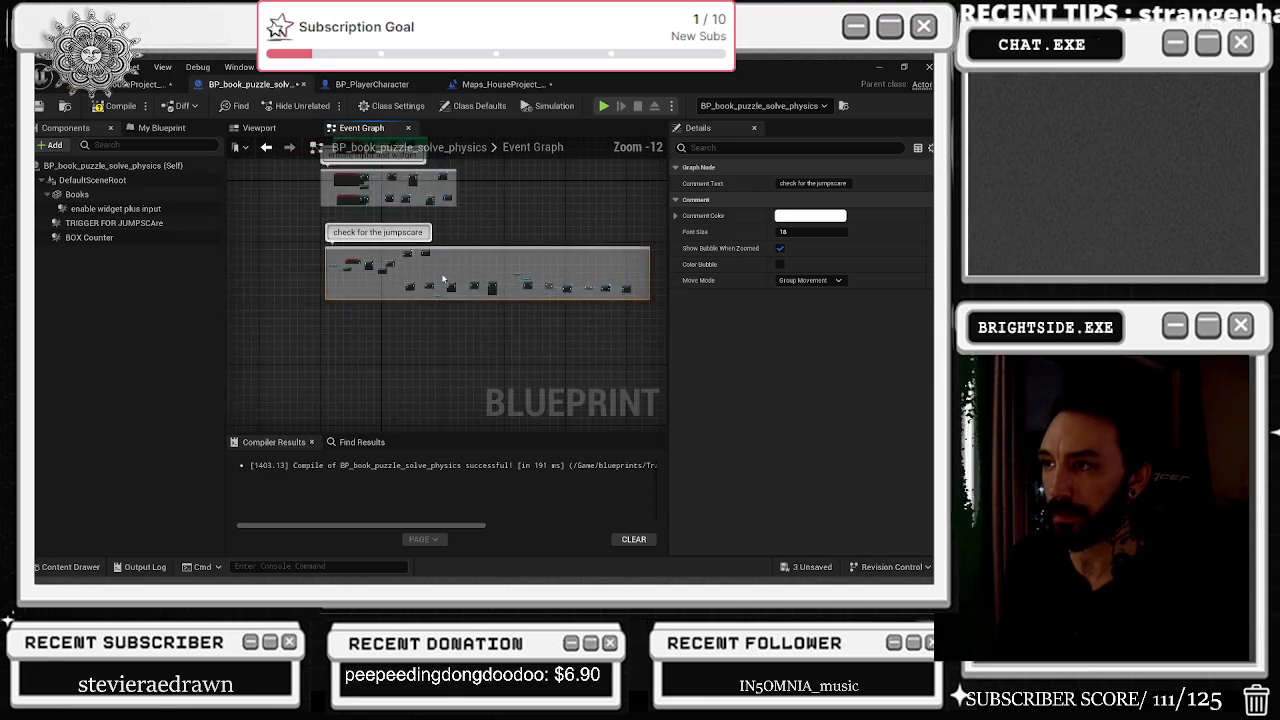
Select the BOX Counter component and view it in the 3D viewport.
left_click(100, 238)
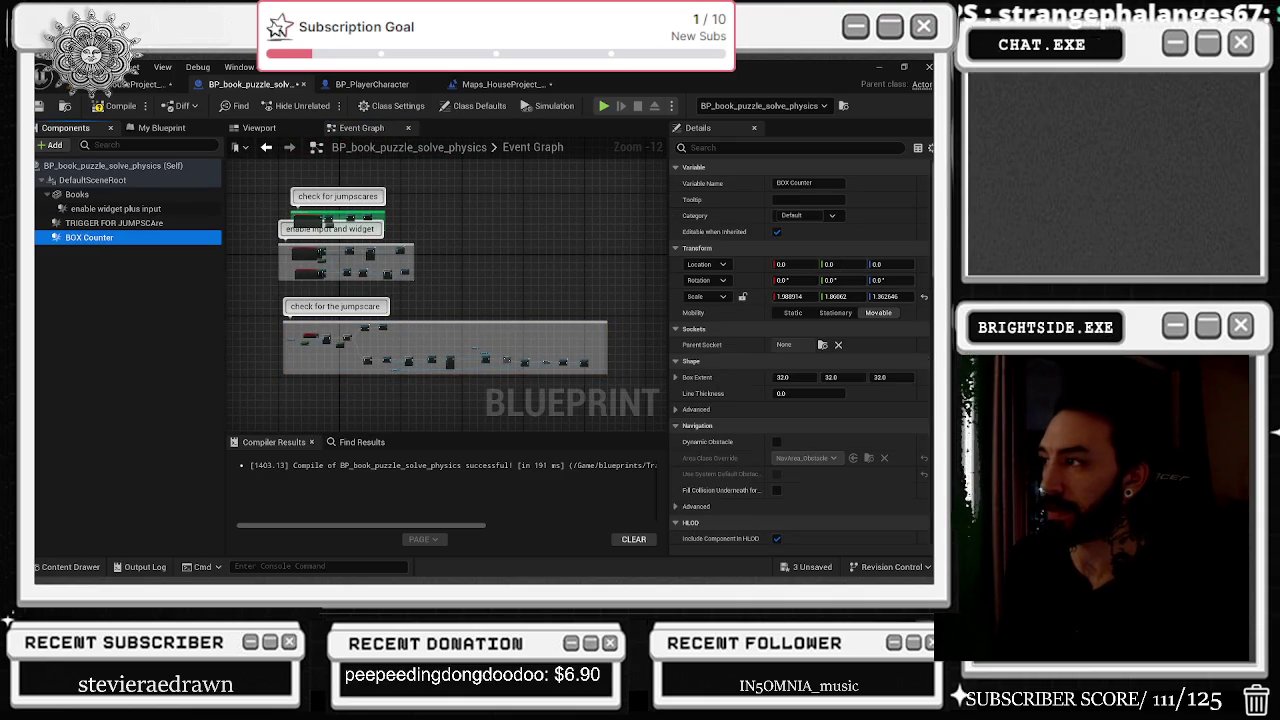
scroll(800, 350, "down", 10)
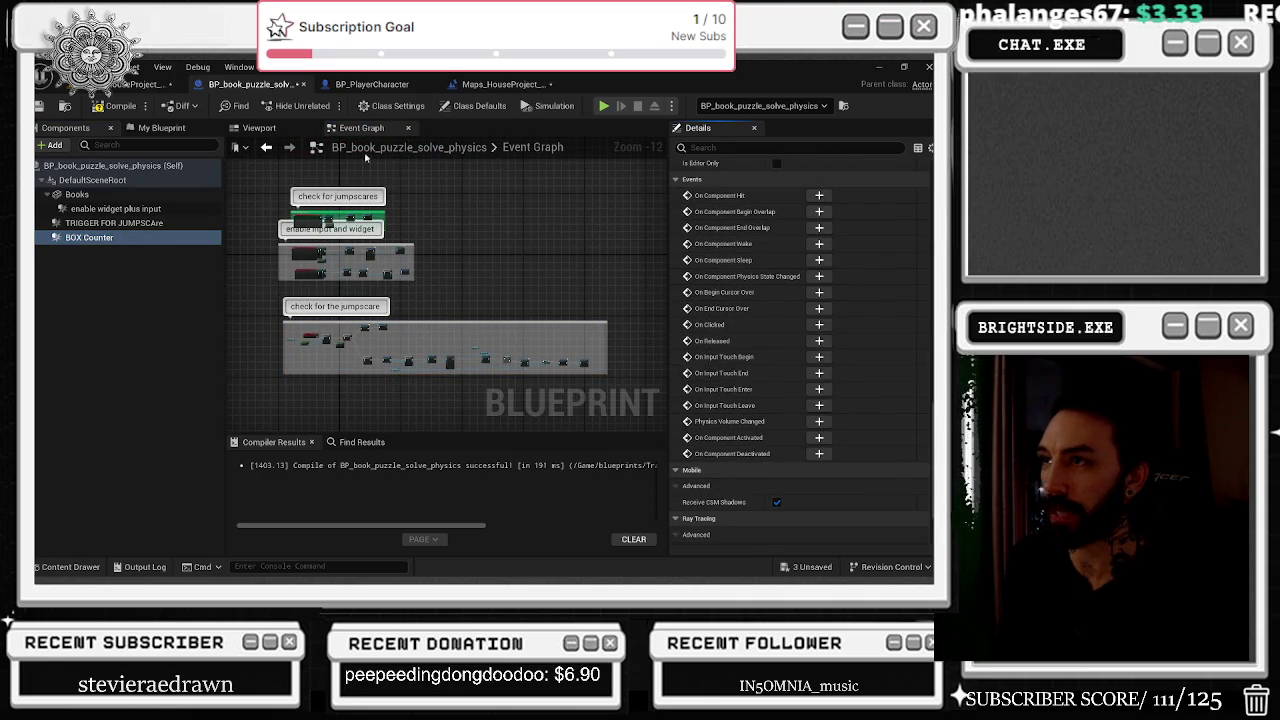
left_click(262, 128)
left_click(104, 237)
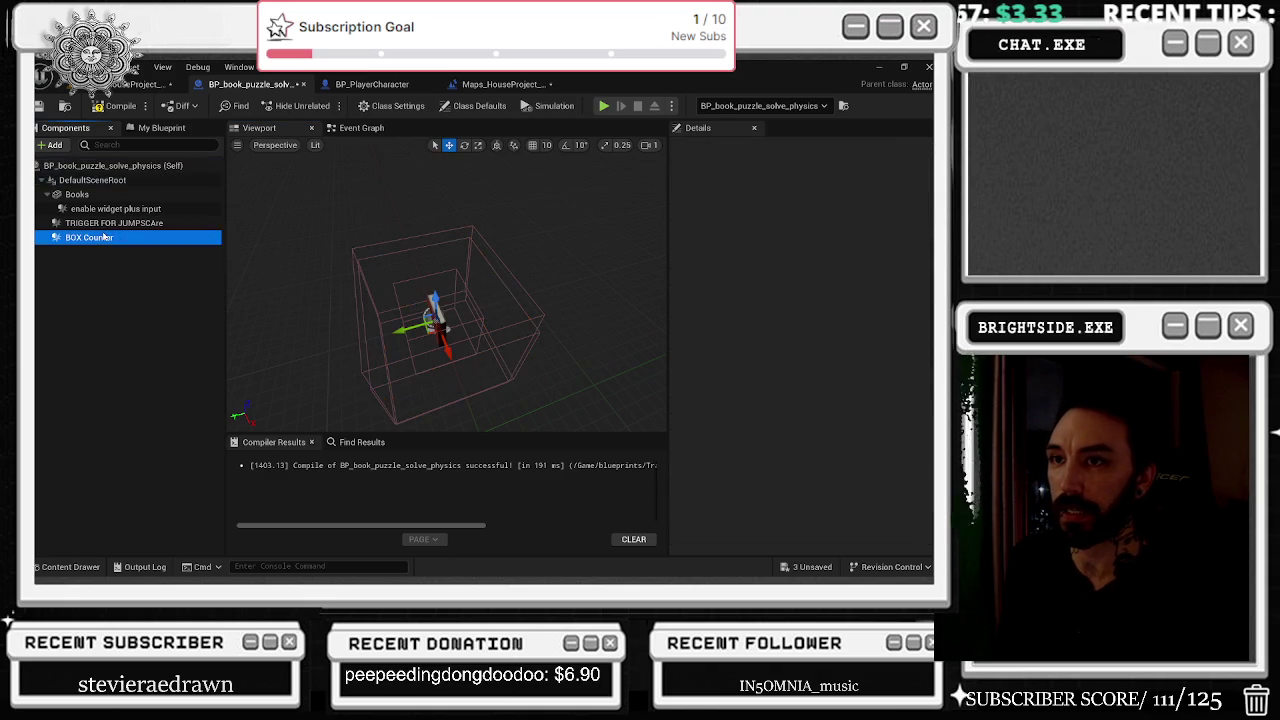
Delete the BOX Counter component and scale up the TRIGGER FOR JUMPSCAre box on two axes.
key("Delete")
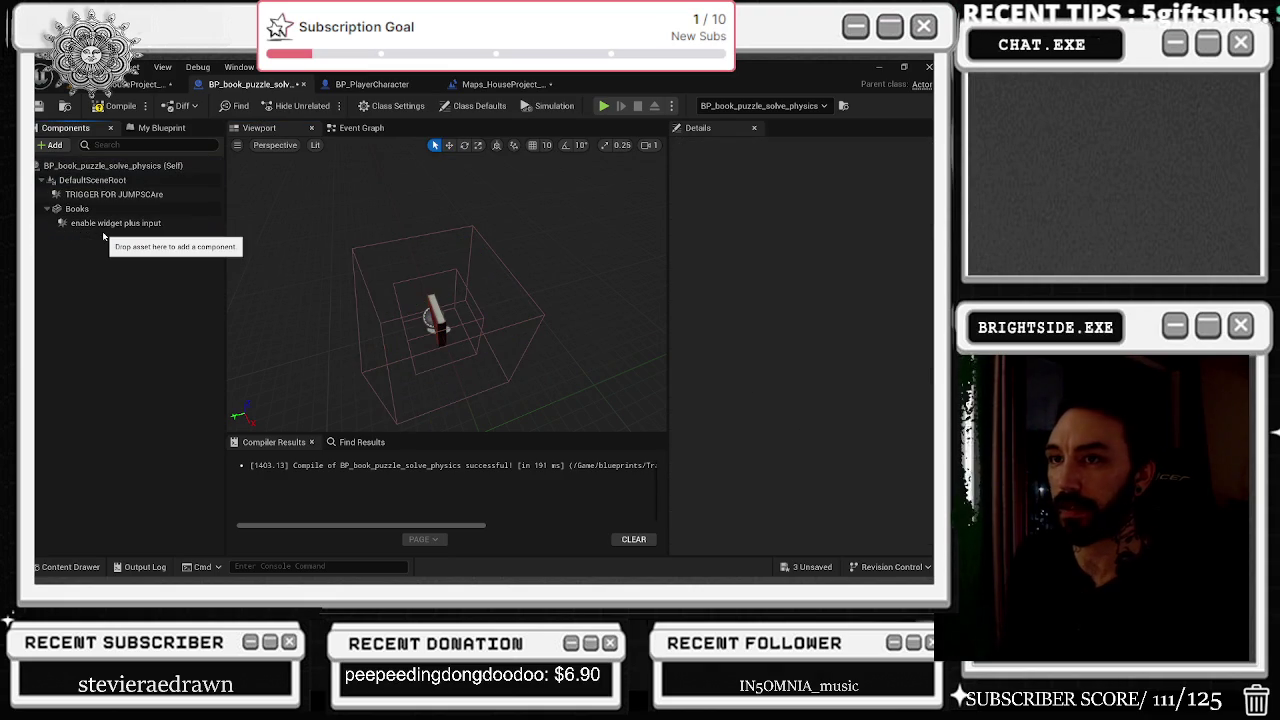
left_click(160, 224)
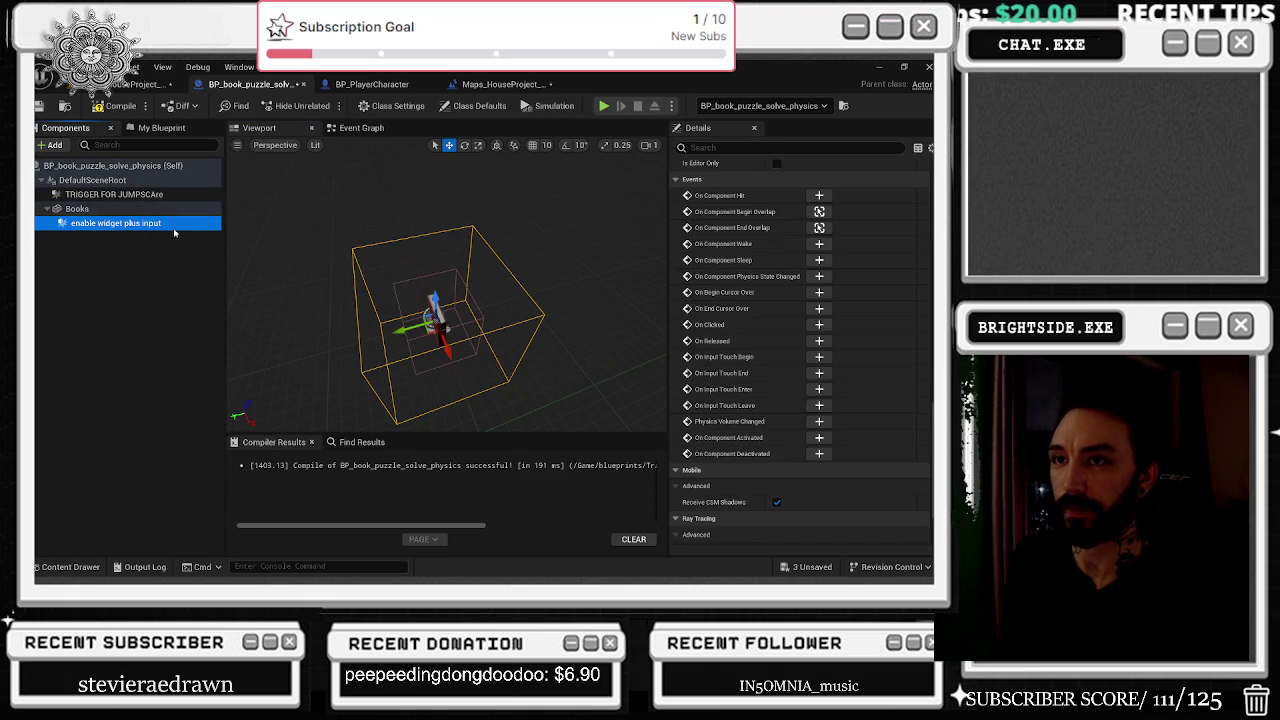
key("Up")
key("Up")
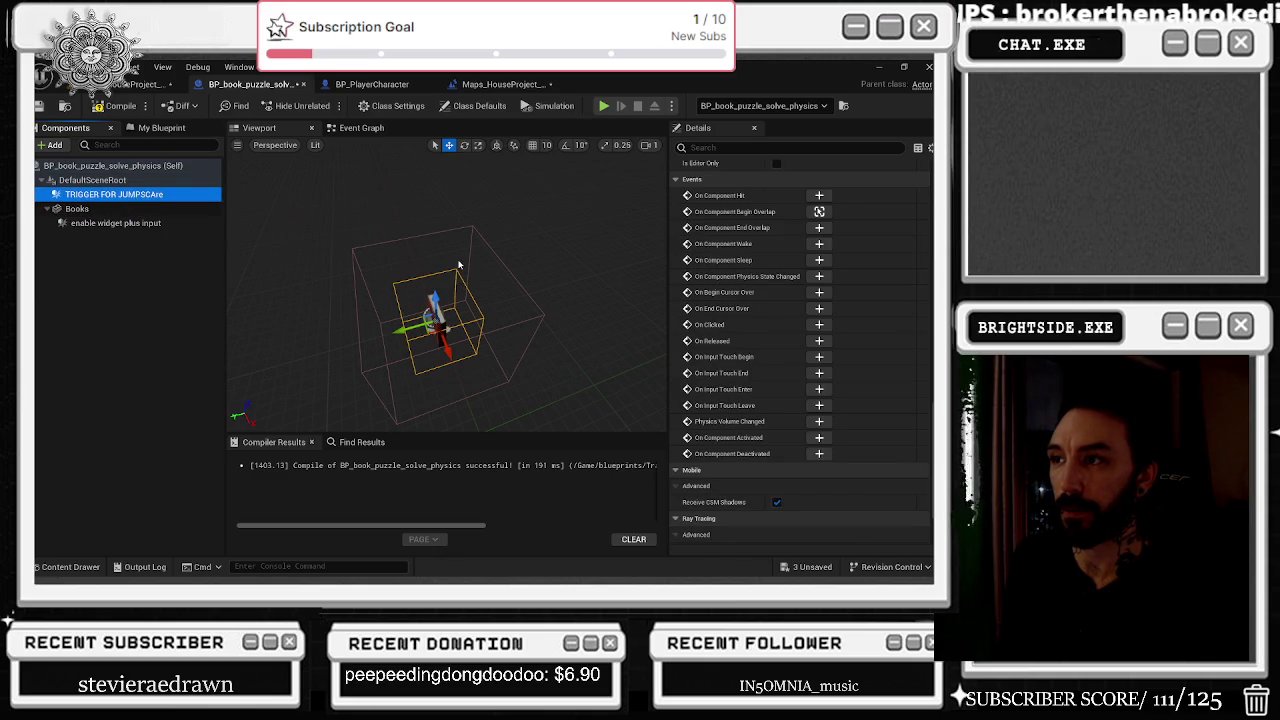
left_click(418, 304)
key("r")
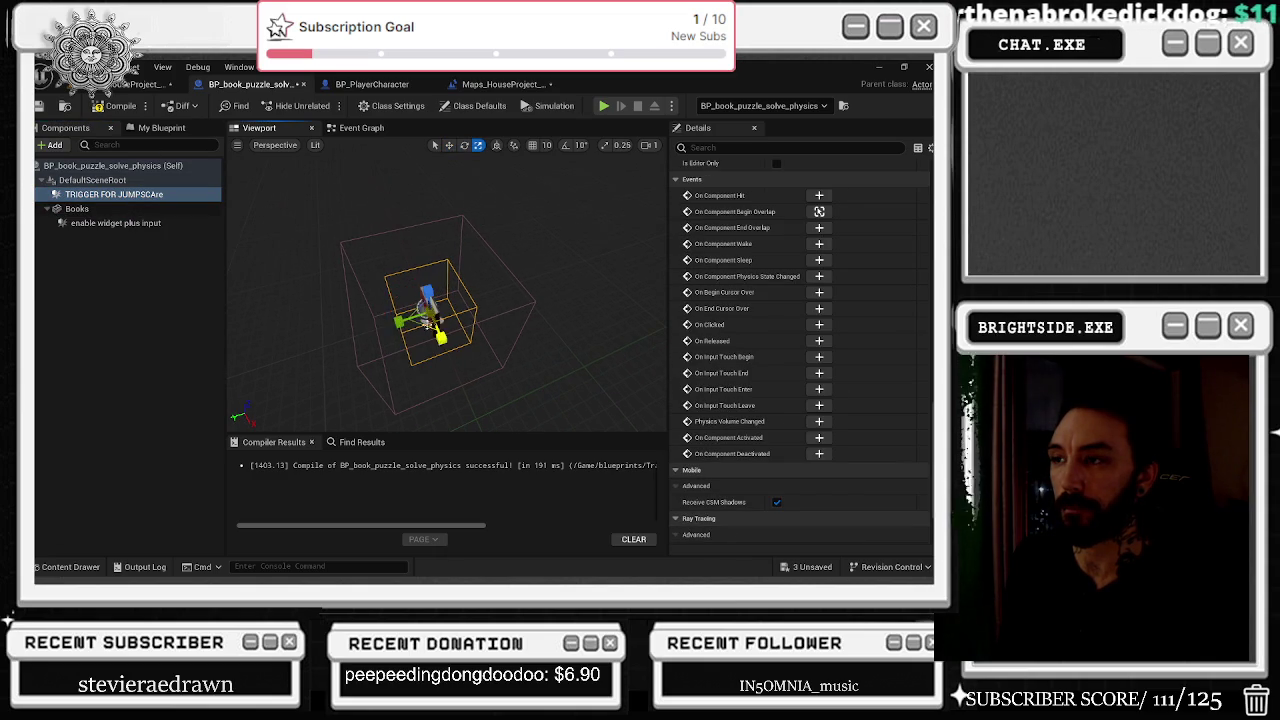
mouse_move(398, 321)
left_mouse_down()
mouse_move(372, 326)
mouse_move(470, 360)
mouse_move(440, 337)
left_mouse_up()
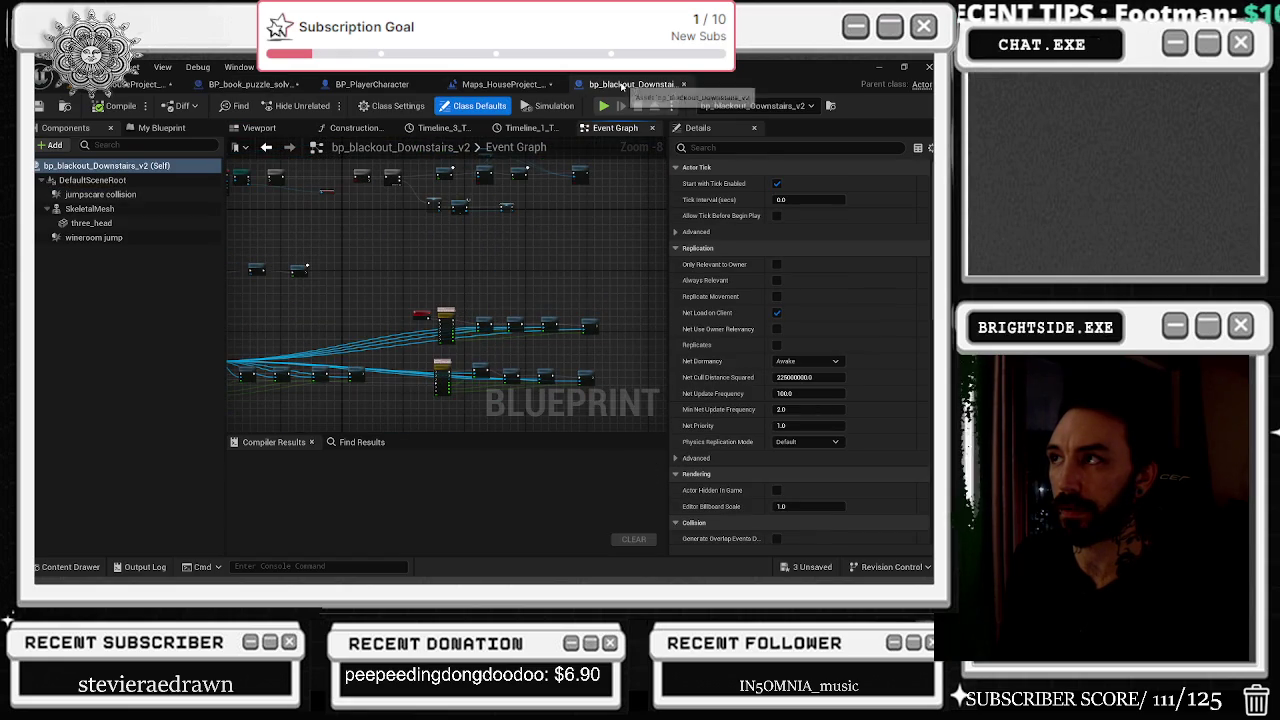
Return to the book puzzle graph and select the 'Check for the jumpscare' overlap nodes.
left_click(252, 84)
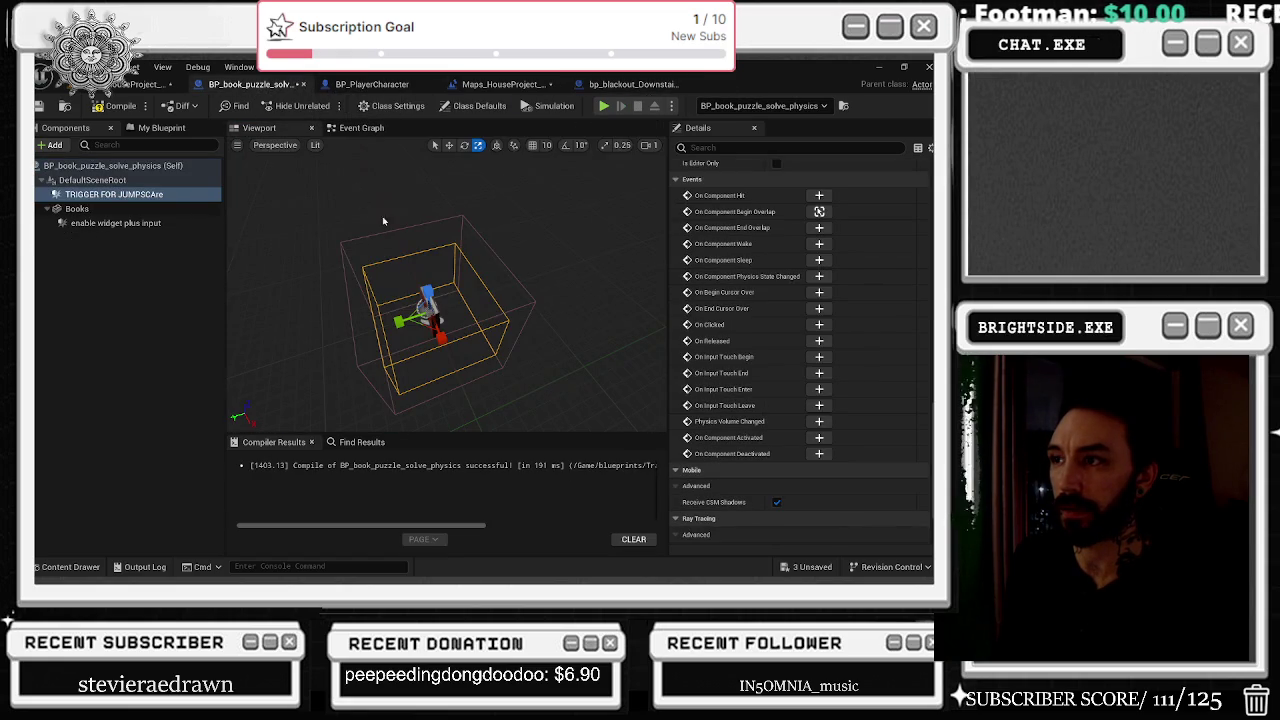
left_click(361, 128)
scroll(425, 301, "up", 8)
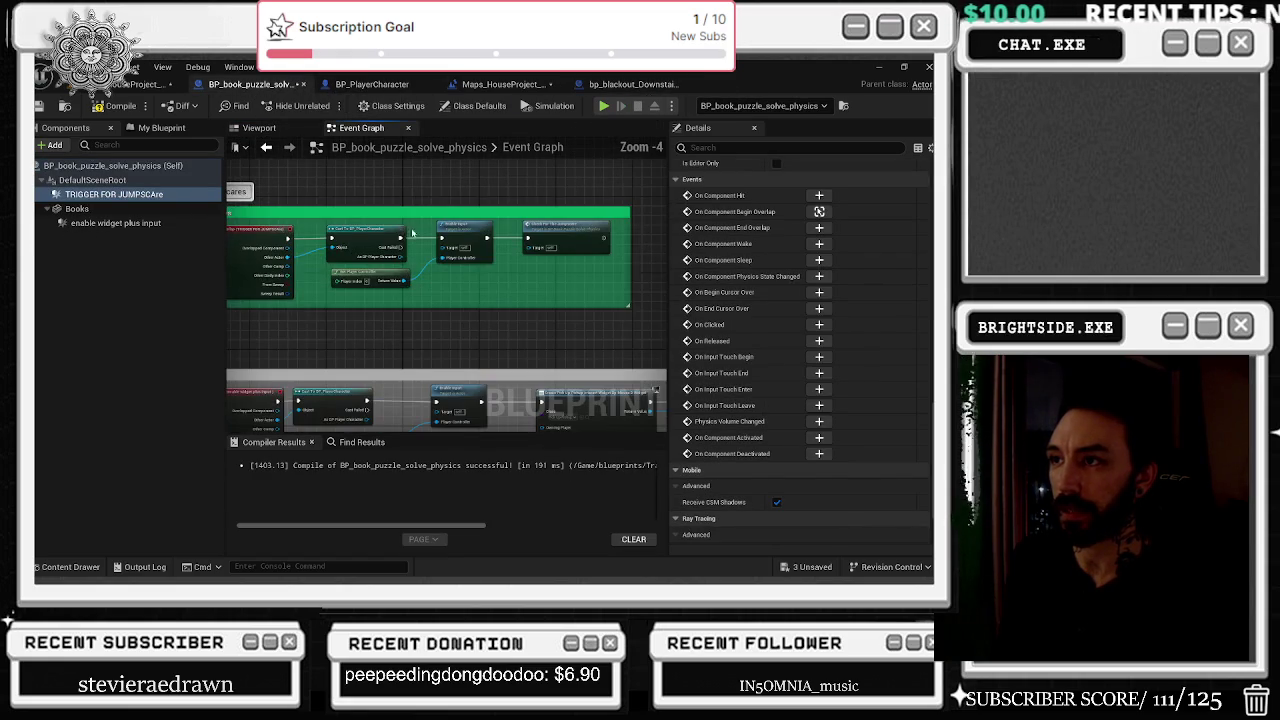
left_click_drag(563, 233, 596, 228)
double_click(638, 230)
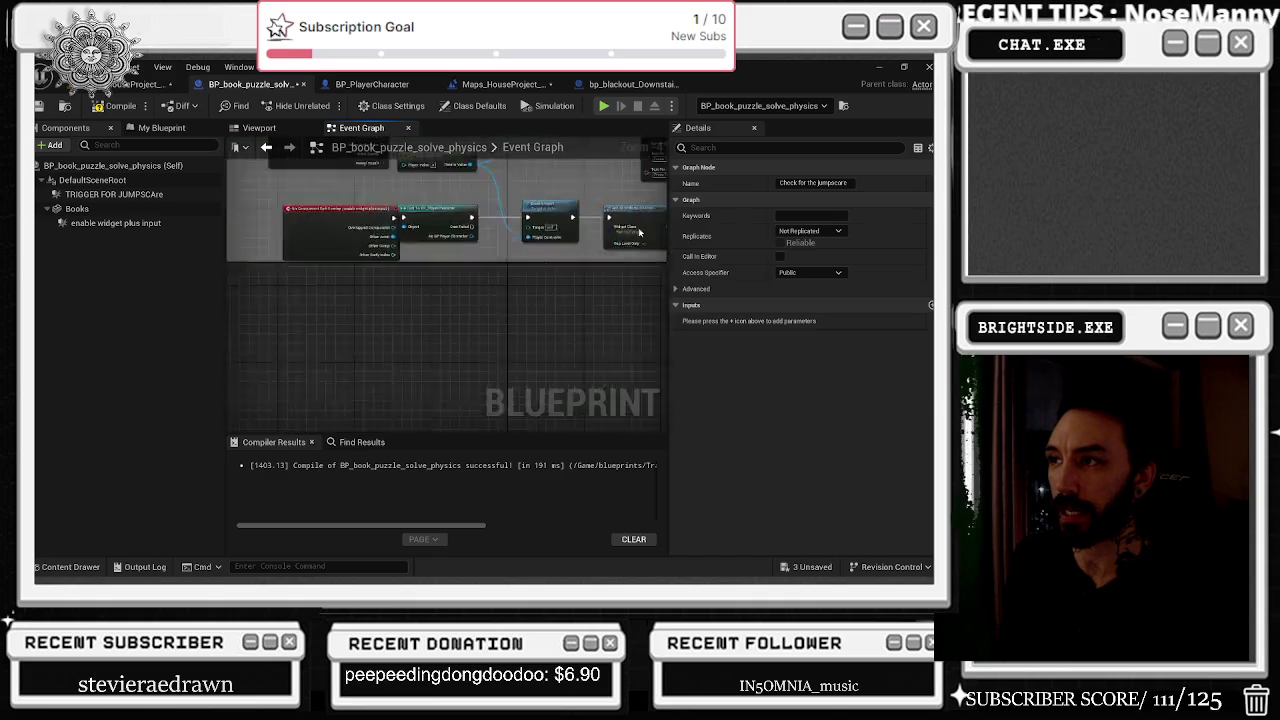
mouse_move(288, 195)
left_mouse_down()
mouse_move(418, 337)
mouse_move(309, 323)
mouse_move(563, 351)
left_mouse_up()
left_click(550, 356)
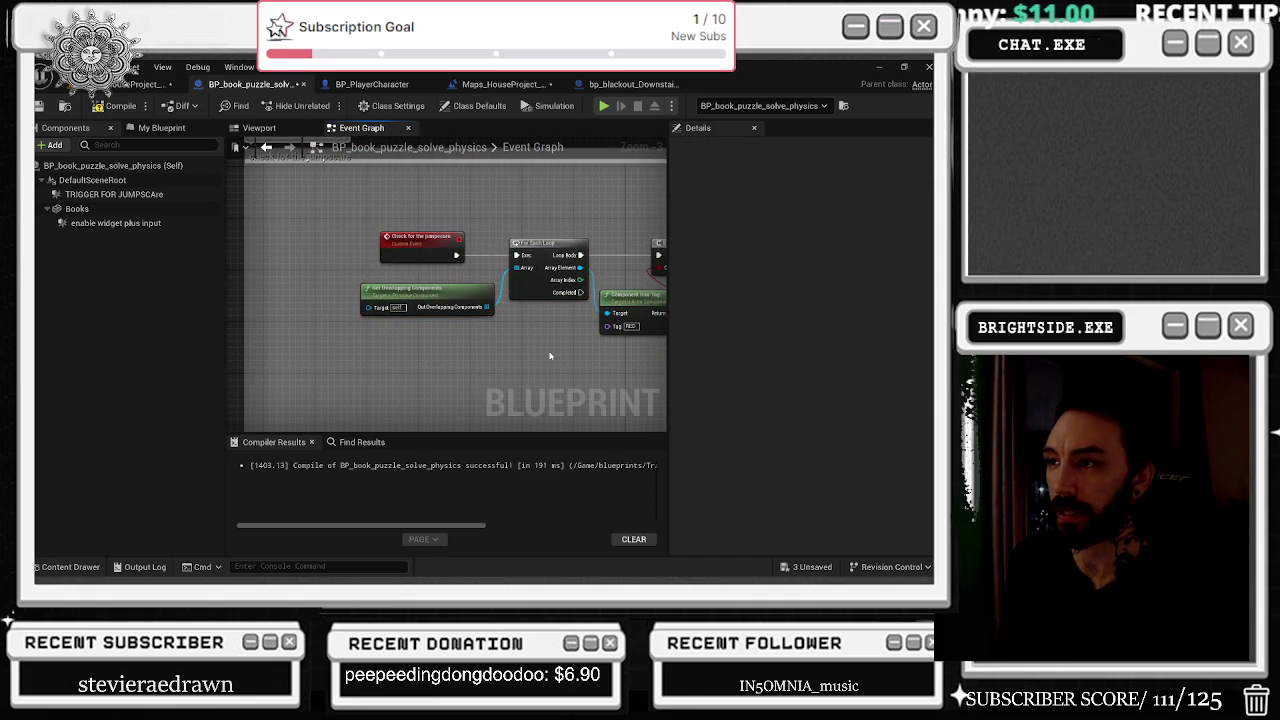
left_click_drag(445, 313, 439, 313)
left_click_drag(362, 214, 521, 352)
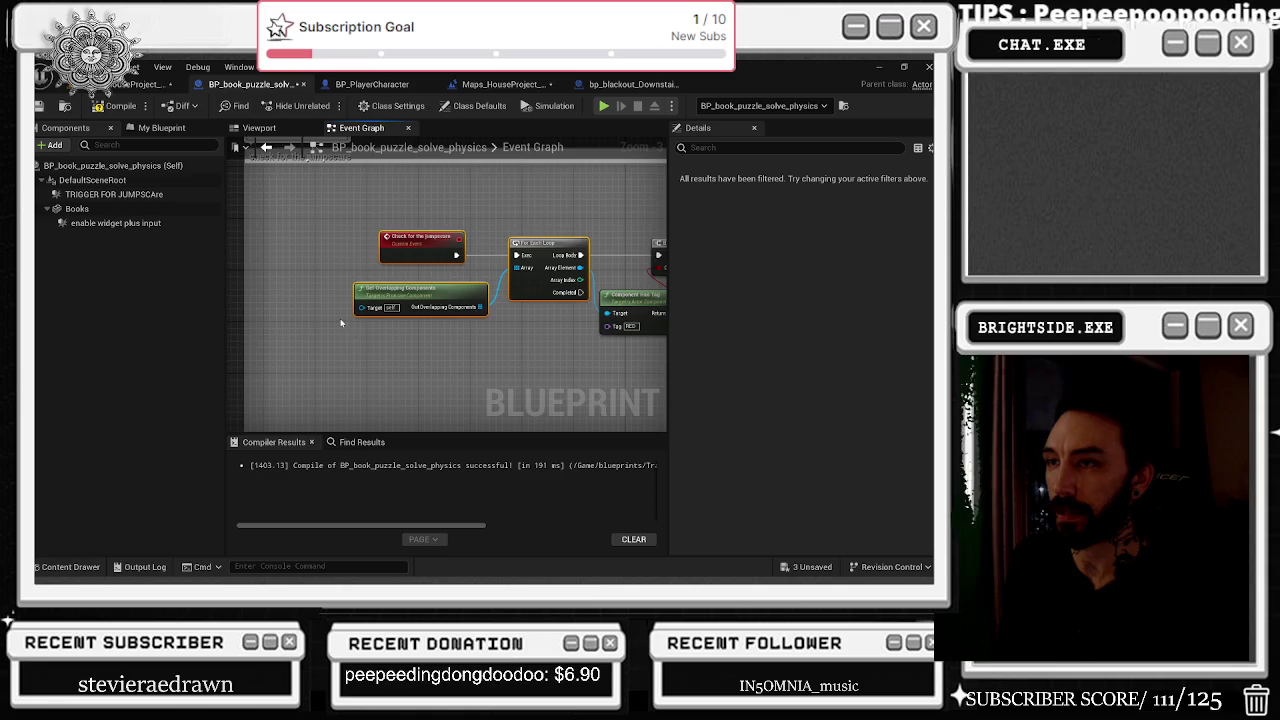
Undo to bring back the BOX Counter node, then compile and save the blueprint.
key("ctrl+z")
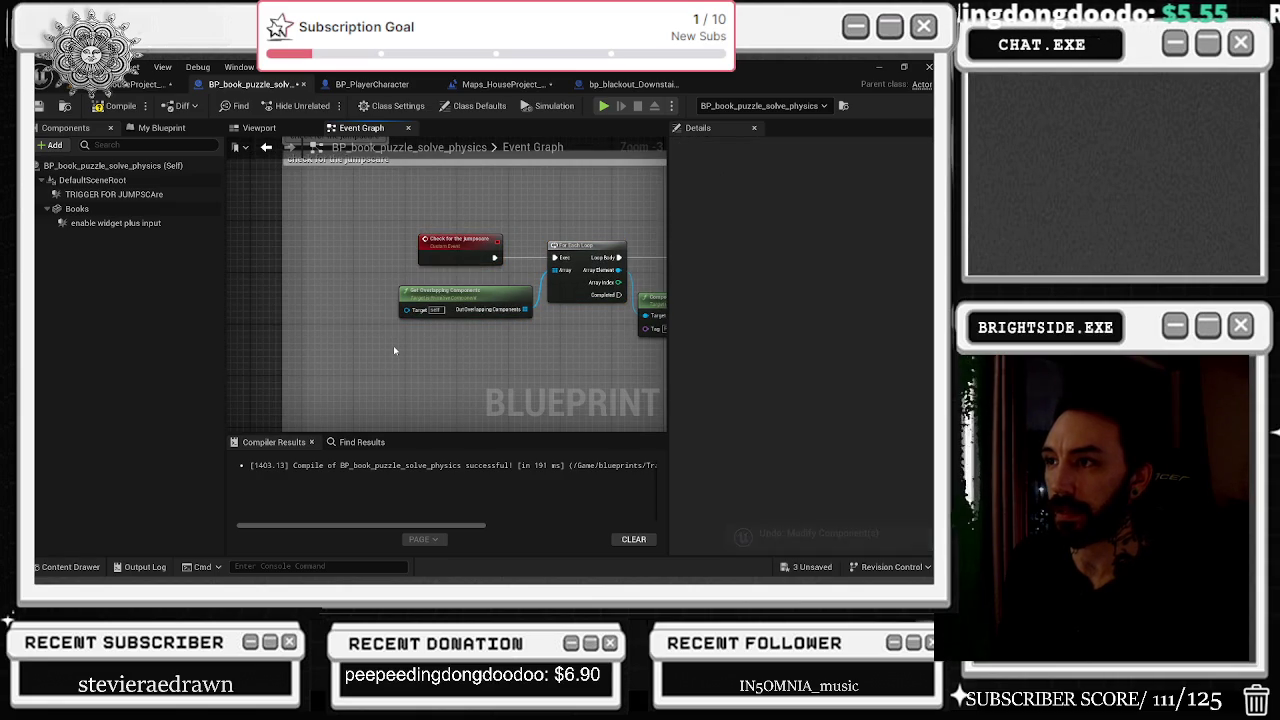
key("ctrl+z")
left_click(118, 106)
left_click(39, 106)
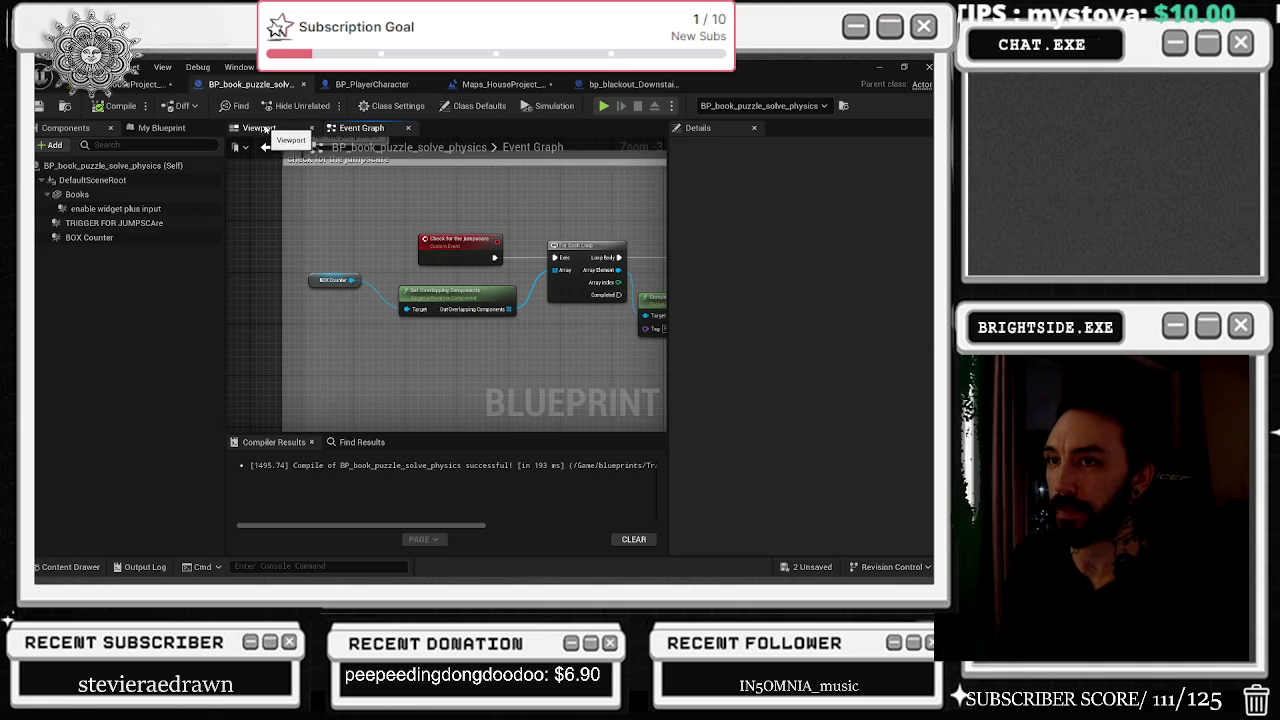
Undo once more to restore BOX Counter, then filter the Books component's Details for 'tag'.
left_click(259, 128)
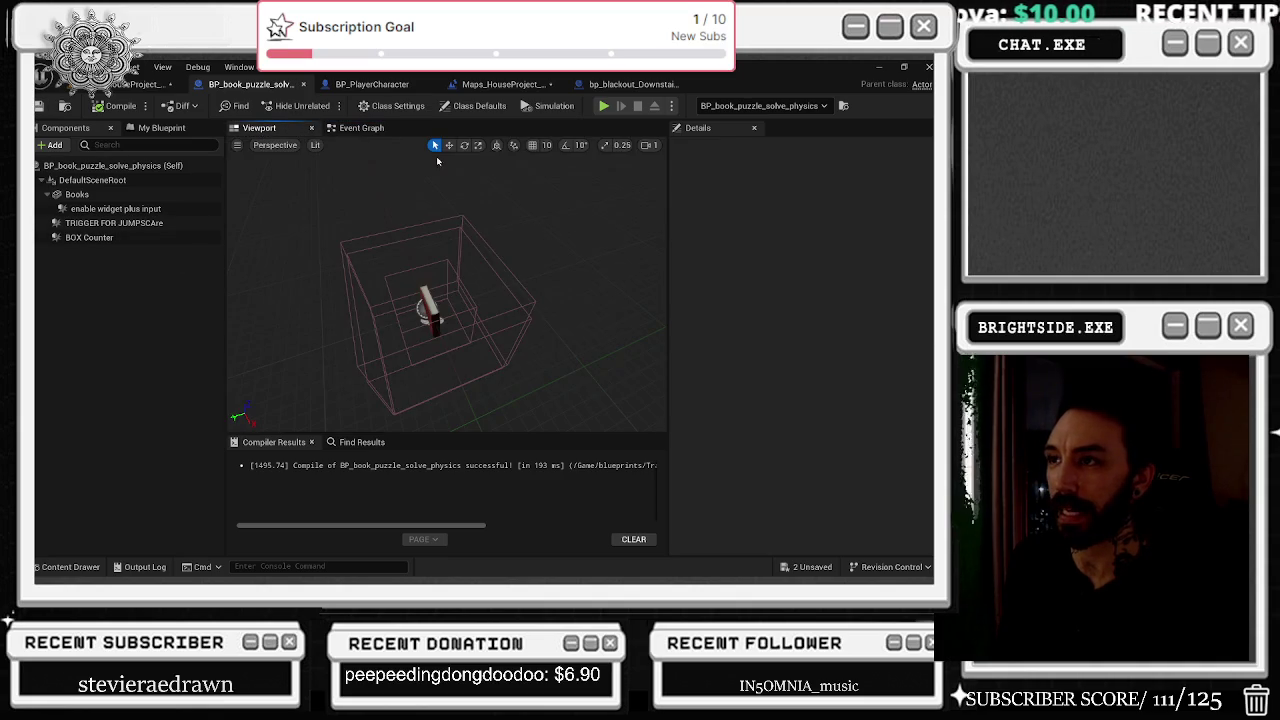
left_click(361, 128)
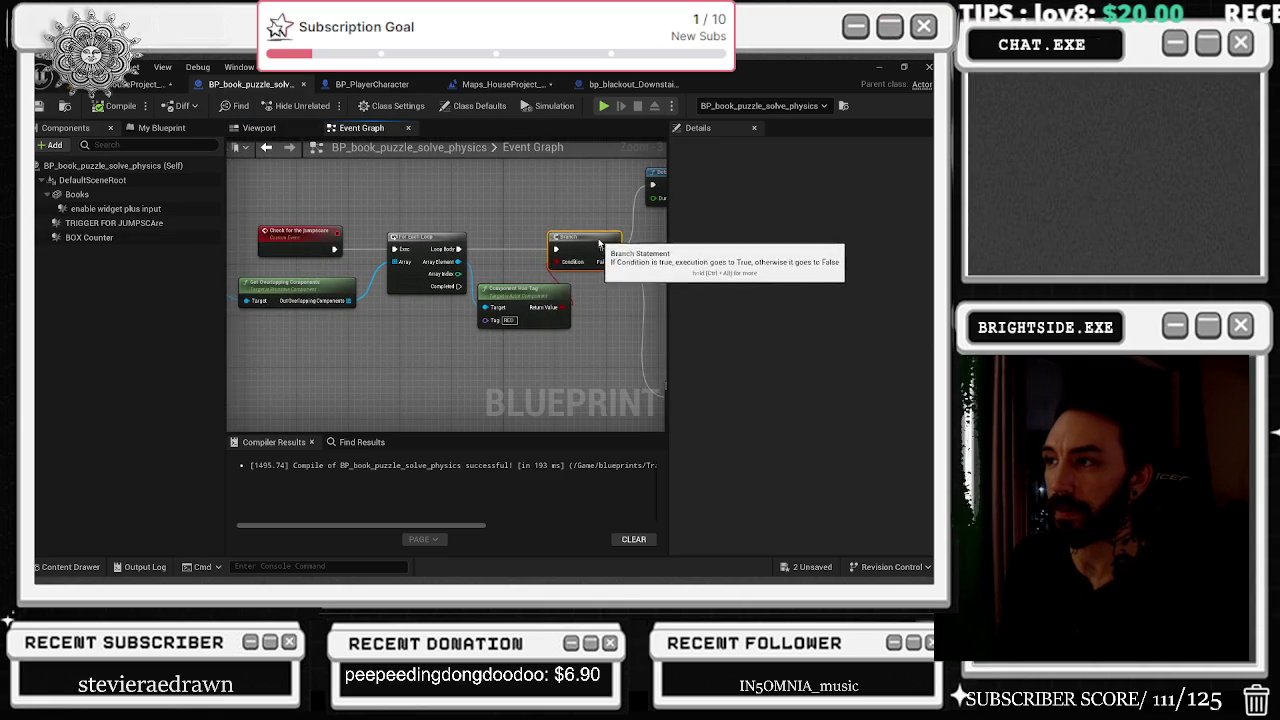
key("ctrl+z")
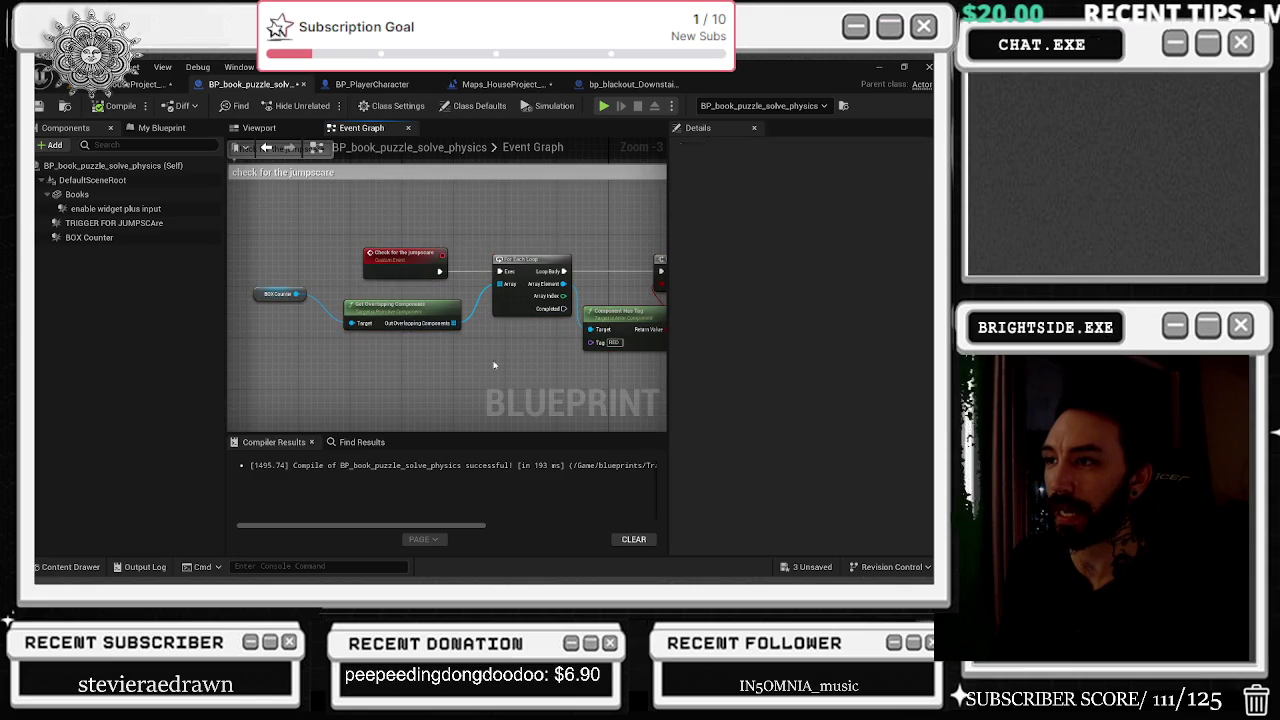
left_click(250, 128)
left_click(433, 313)
type("r")
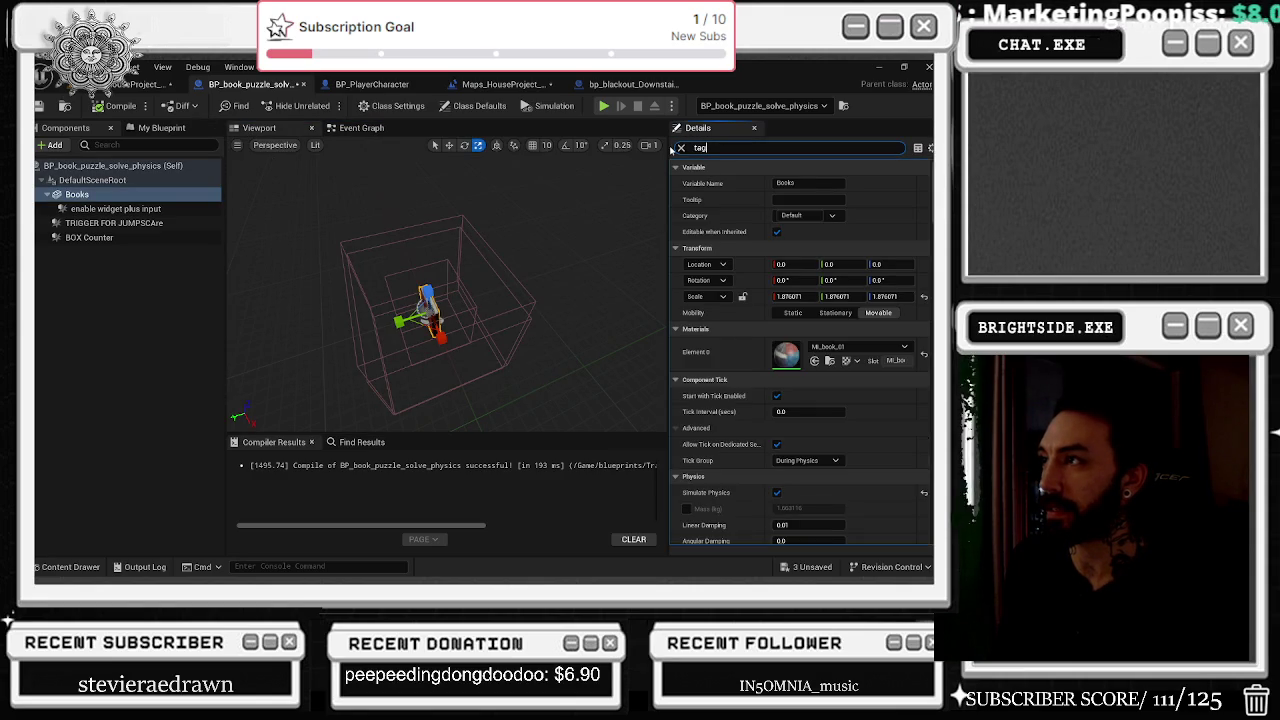
type("g")
In the HouseProject level, select the book puzzle actor, review its Component and Actor Tags, and reopen its blueprint.
left_click(130, 84)
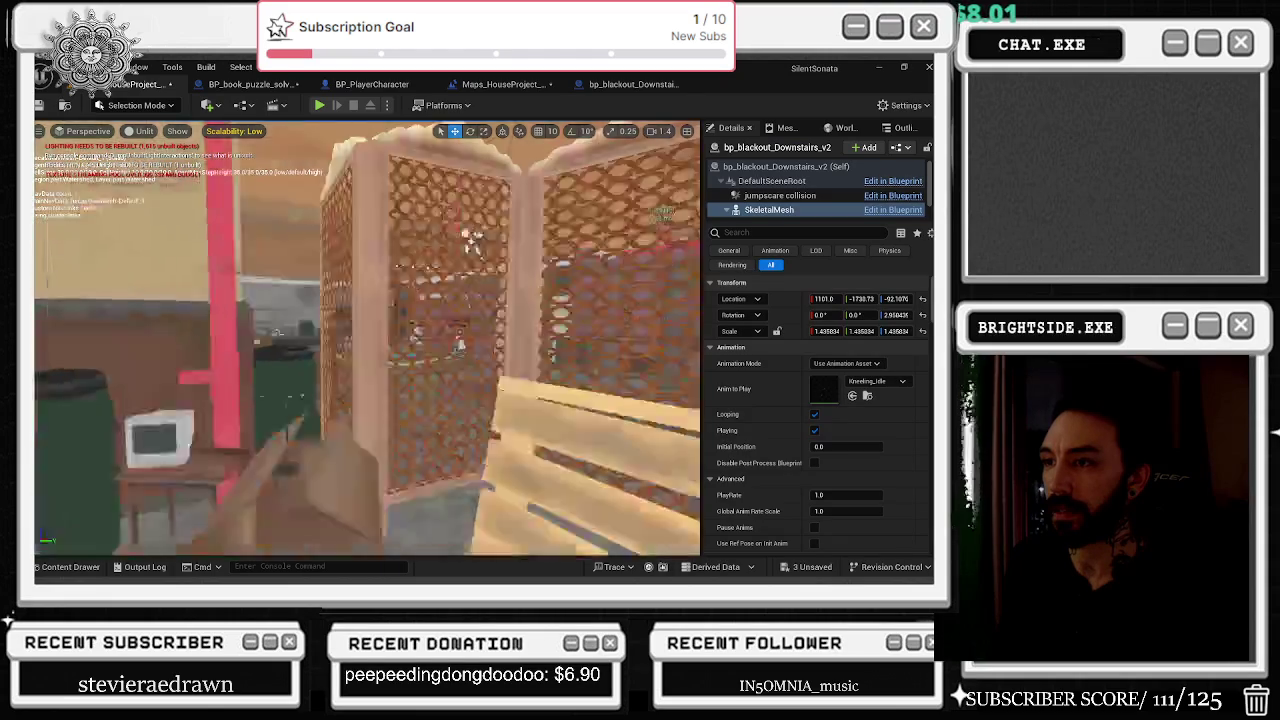
left_click(340, 355)
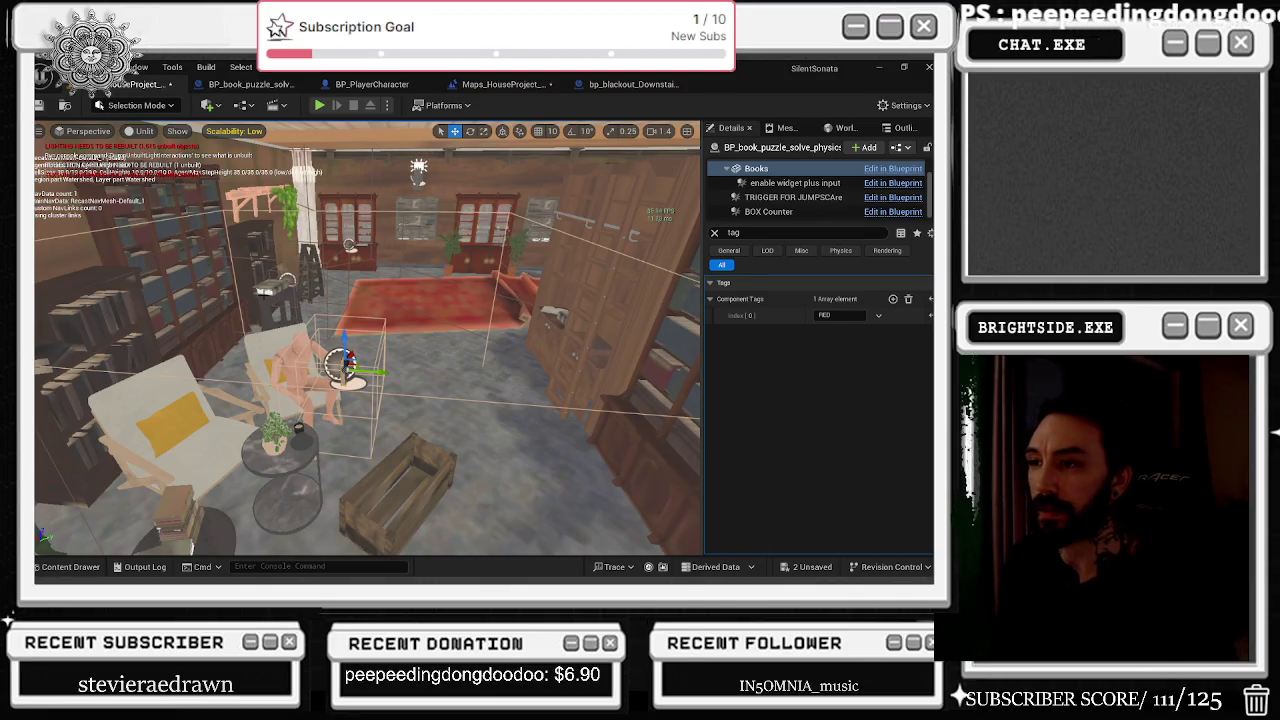
scroll(368, 338, "down", 3)
scroll(368, 338, "down", 3)
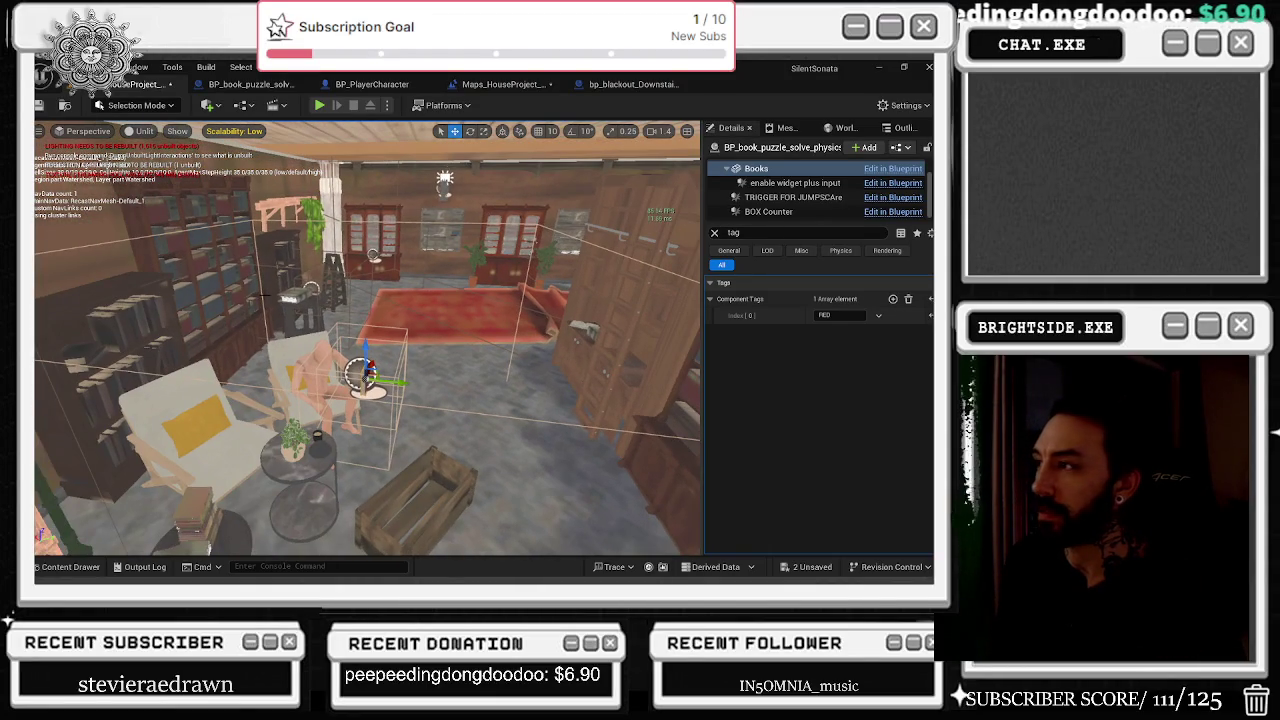
scroll(800, 190, "up", 2)
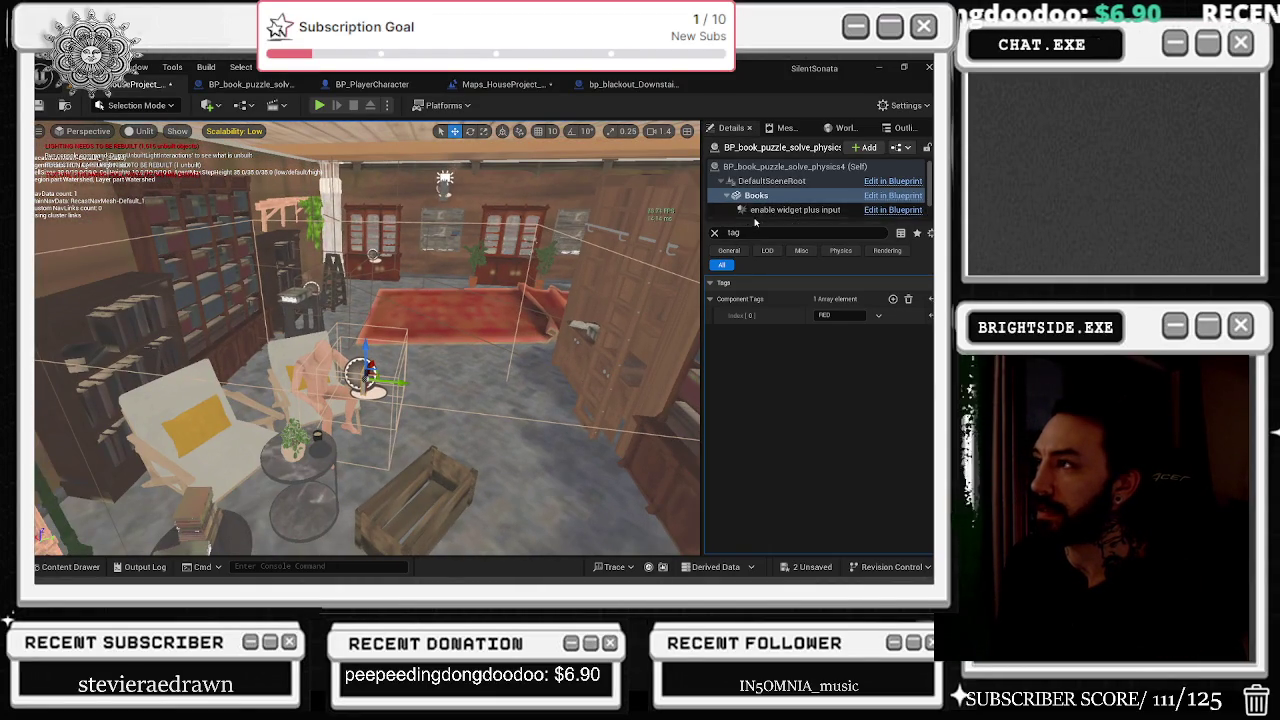
left_click(790, 166)
double_click(357, 368)
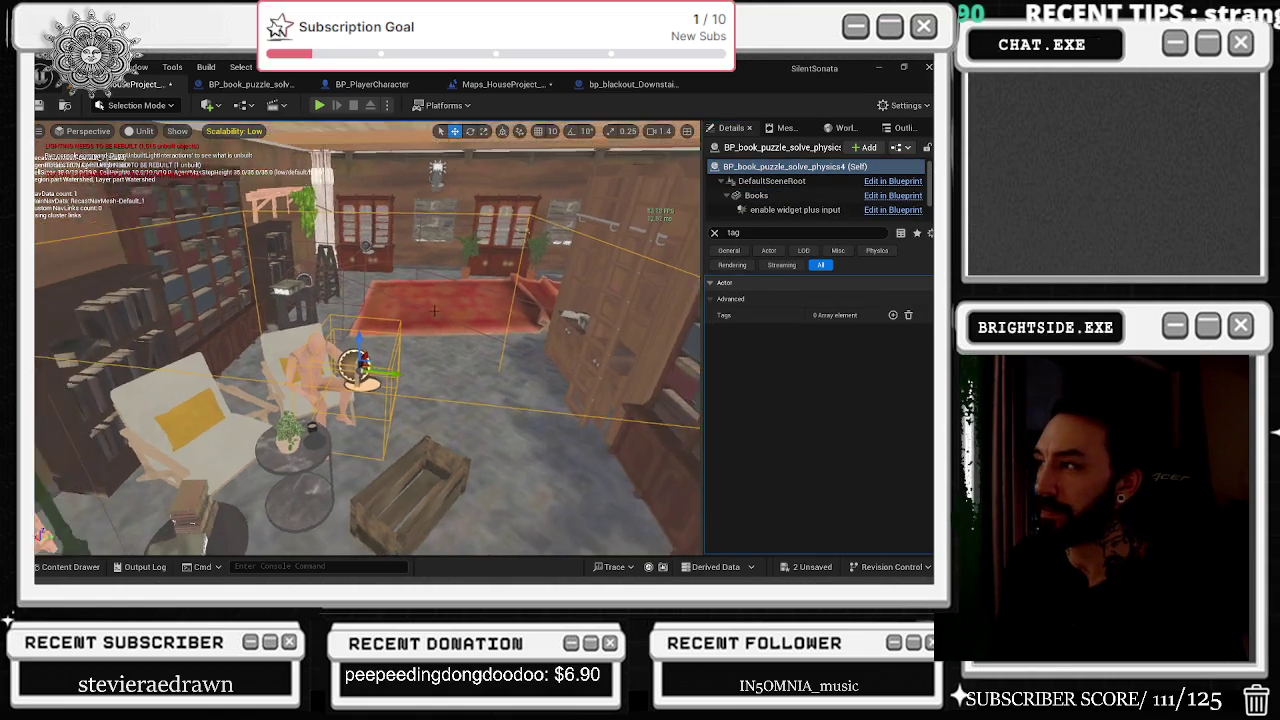
scroll(418, 298, "up", 5)
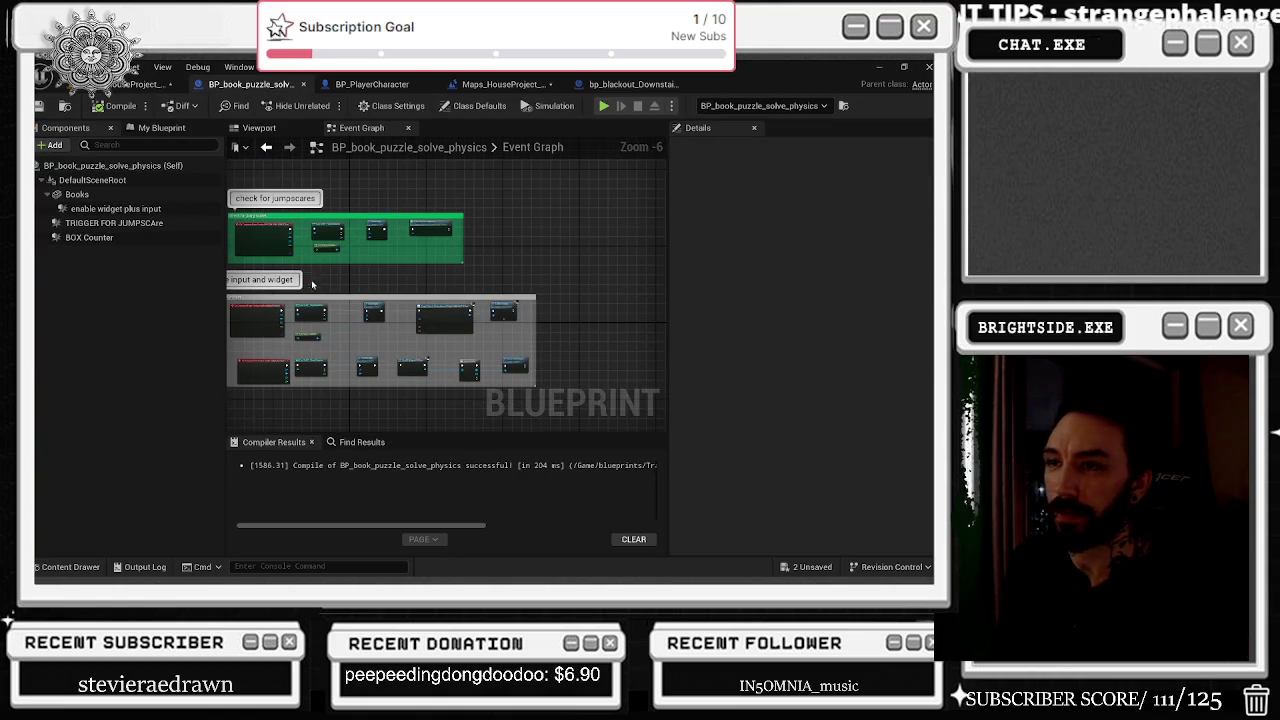
Scroll through the Event Graph's three titled comment groups, then return to the HouseProject level.
scroll(357, 277, "up", 5)
scroll(371, 300, "down", 5)
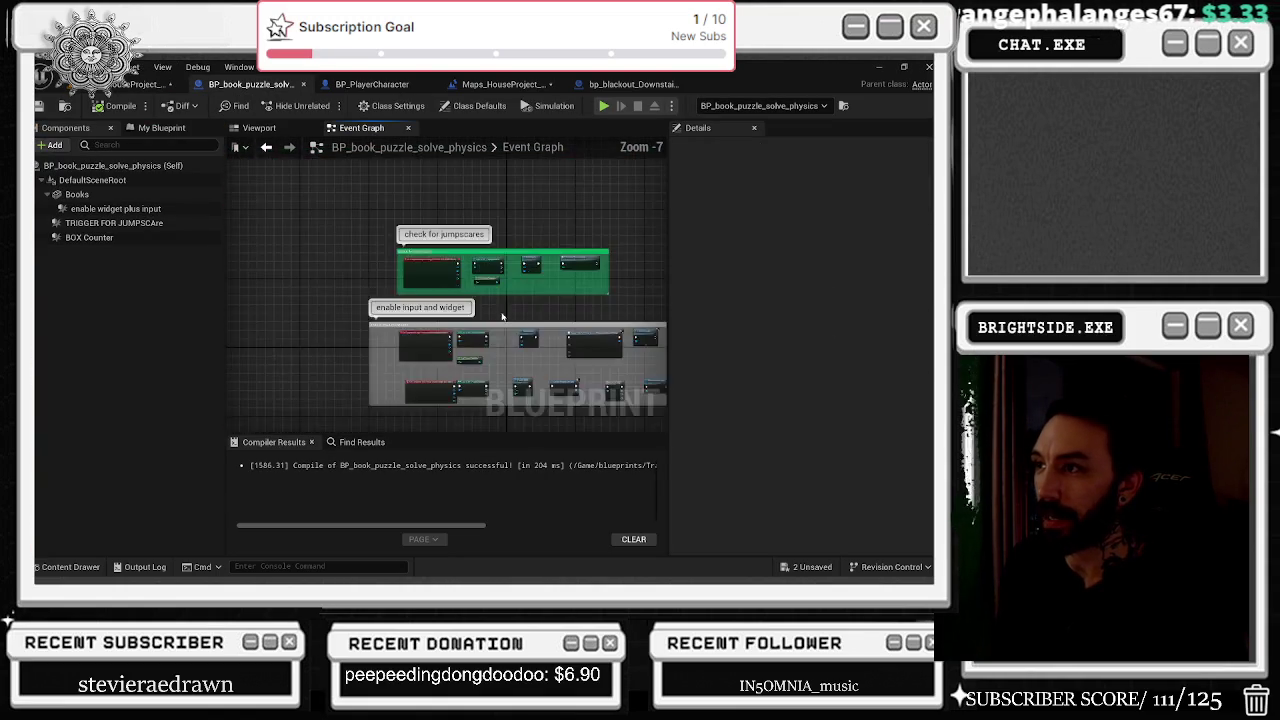
scroll(379, 167, "down", 1)
scroll(334, 255, "up", 4)
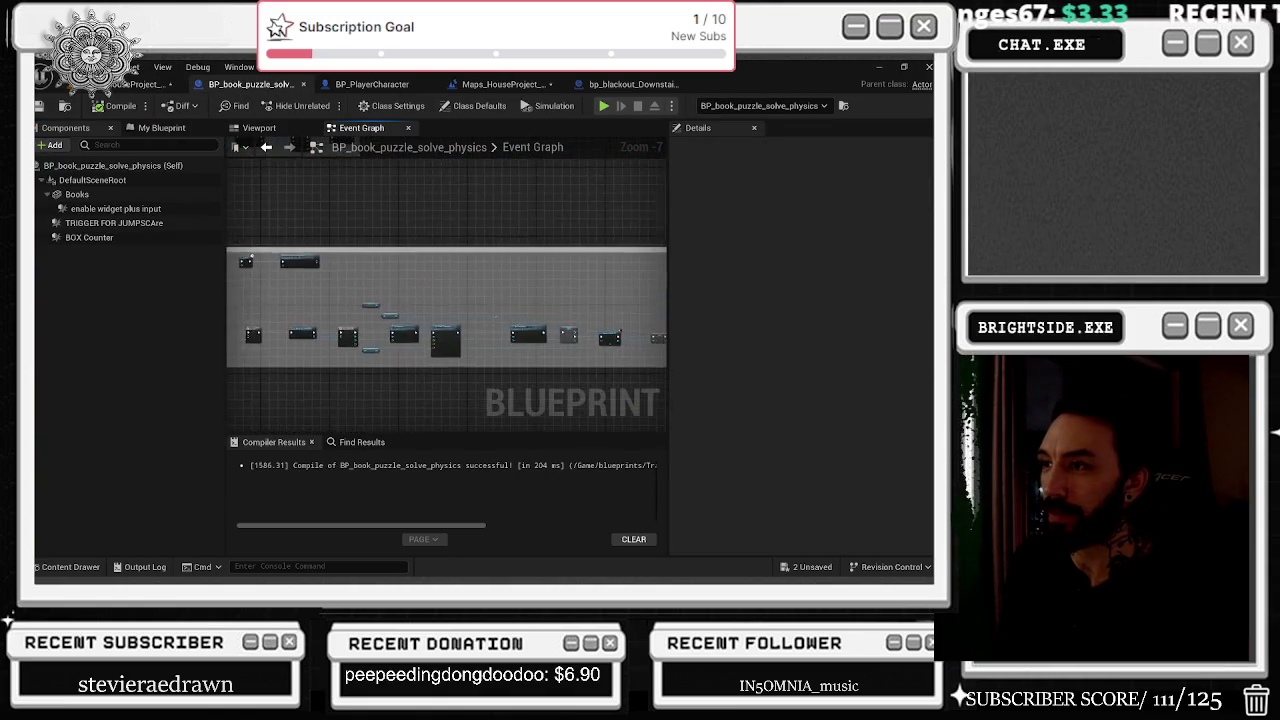
scroll(287, 423, "down", 4)
scroll(287, 423, "up", 3)
scroll(445, 287, "down", 3)
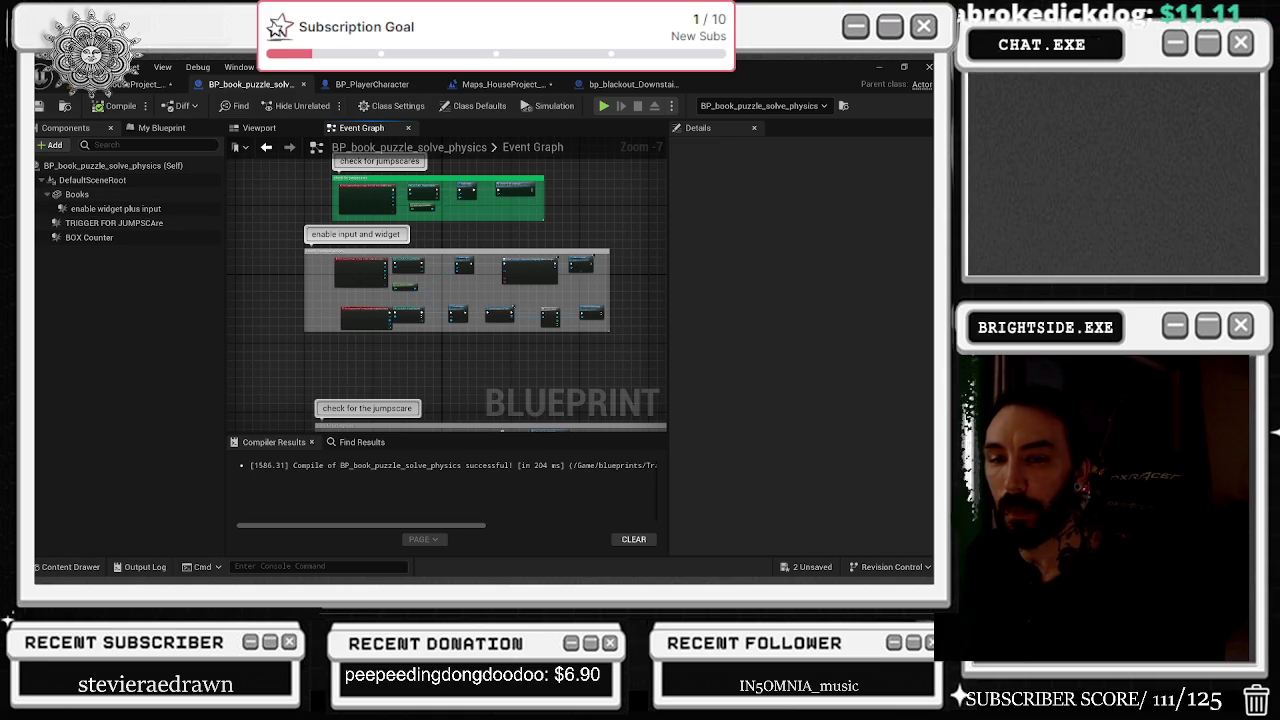
scroll(437, 327, "down", 5)
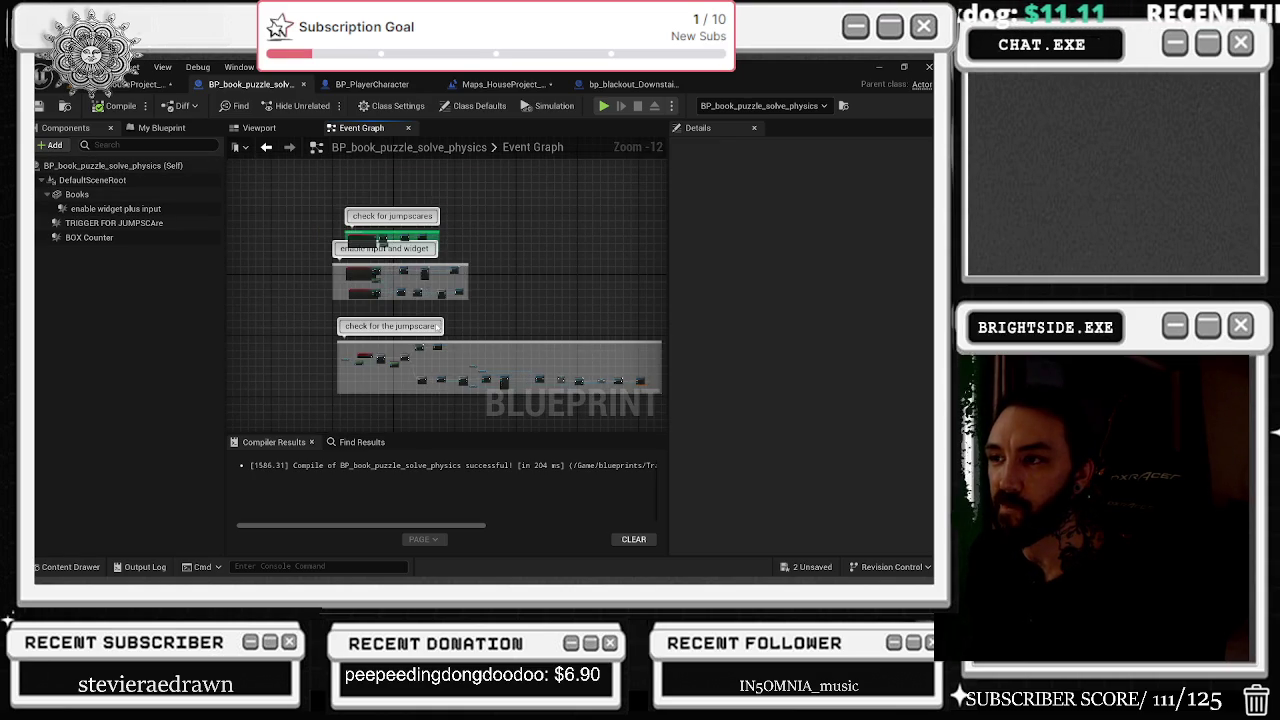
left_click(135, 84)
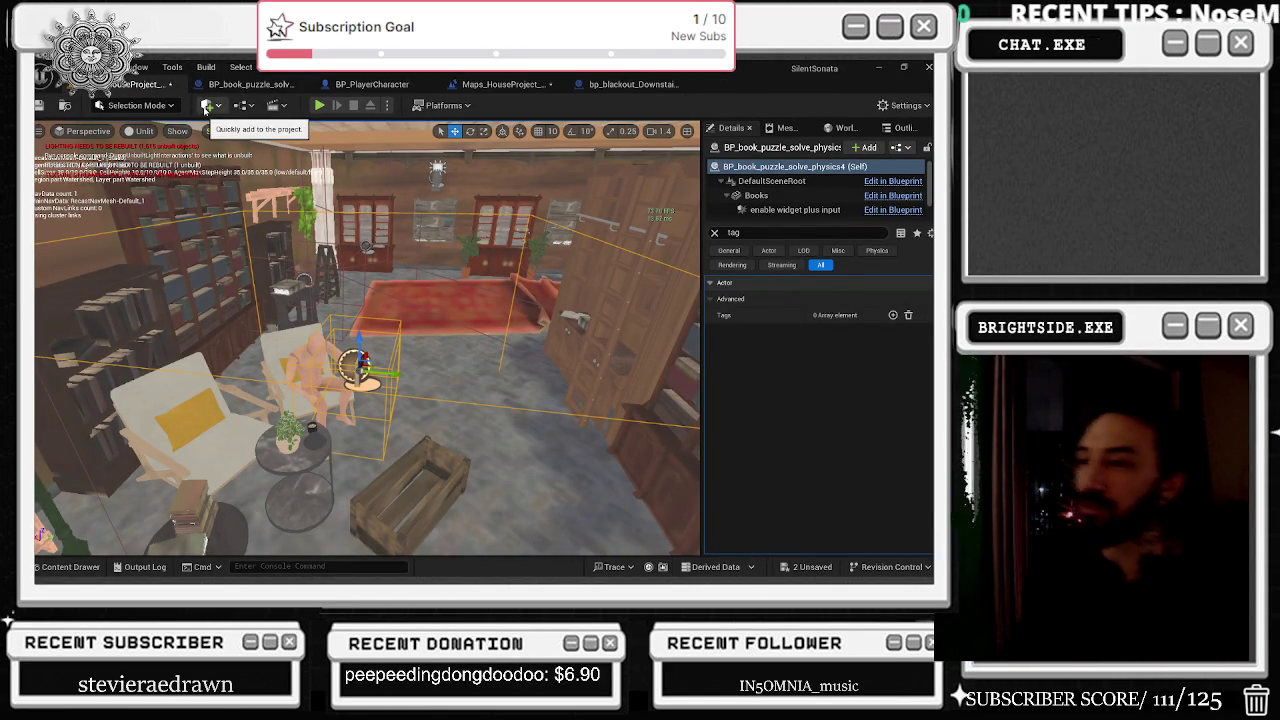
Fly into the arched room and double-click the Greenbook puzzle actor to open its Blueprint.
left_click_drag(417, 370, 366, 341)
double_click(398, 250)
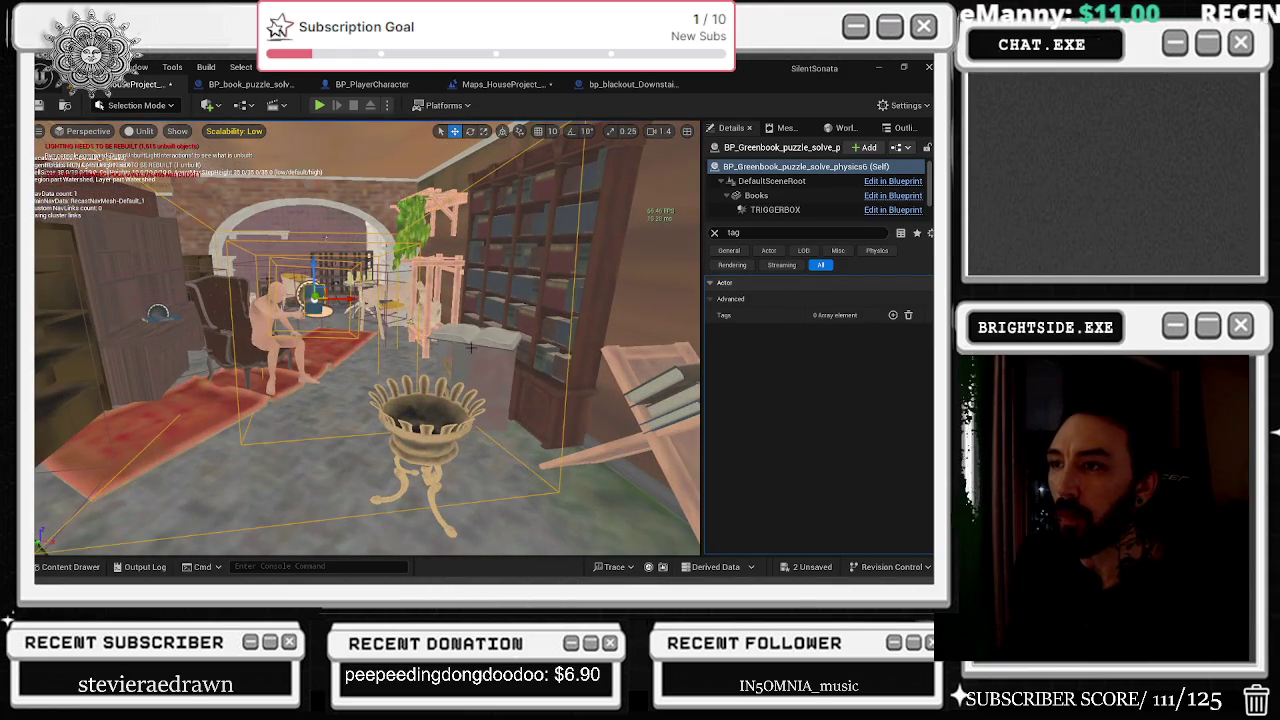
scroll(432, 280, "up", 3)
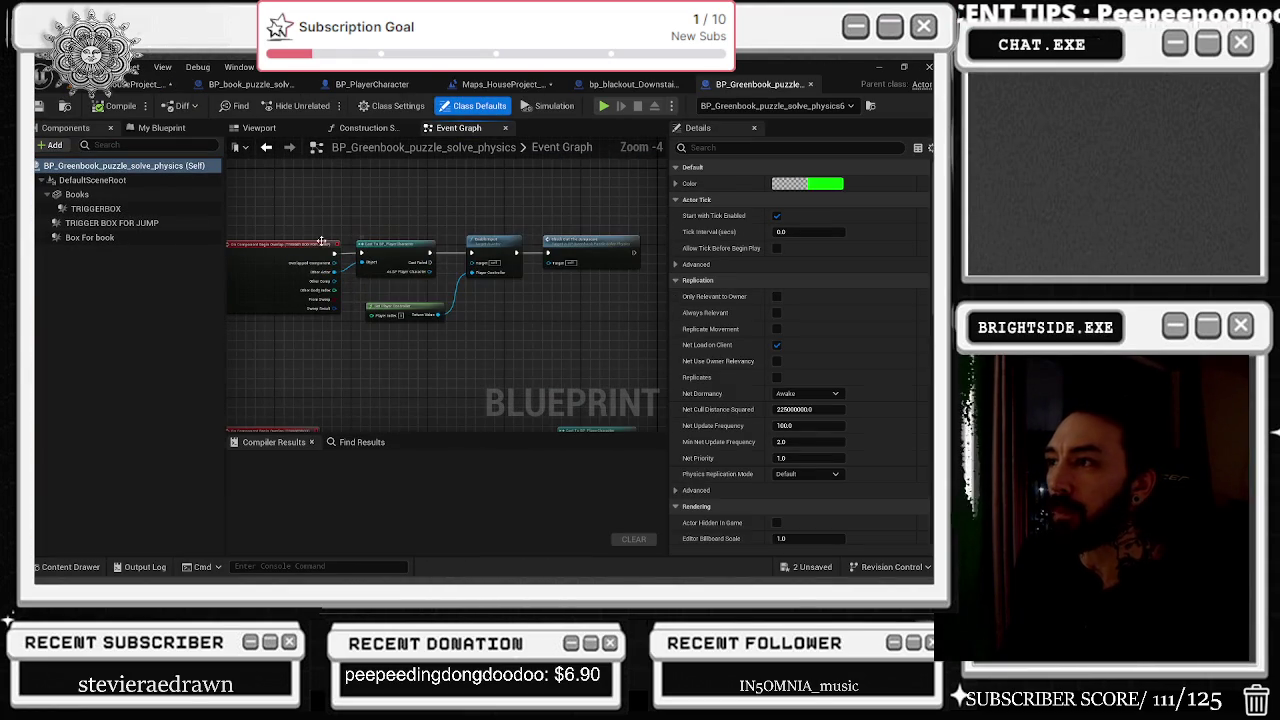
left_click(492, 369)
Look around the room in the level view, then return to the Blueprint's lower node cluster.
left_click(140, 84)
mouse_move(457, 324)
left_mouse_down()
mouse_move(490, 324)
mouse_move(425, 314)
mouse_move(390, 338)
mouse_move(532, 334)
left_mouse_up()
key("ctrl+Tab")
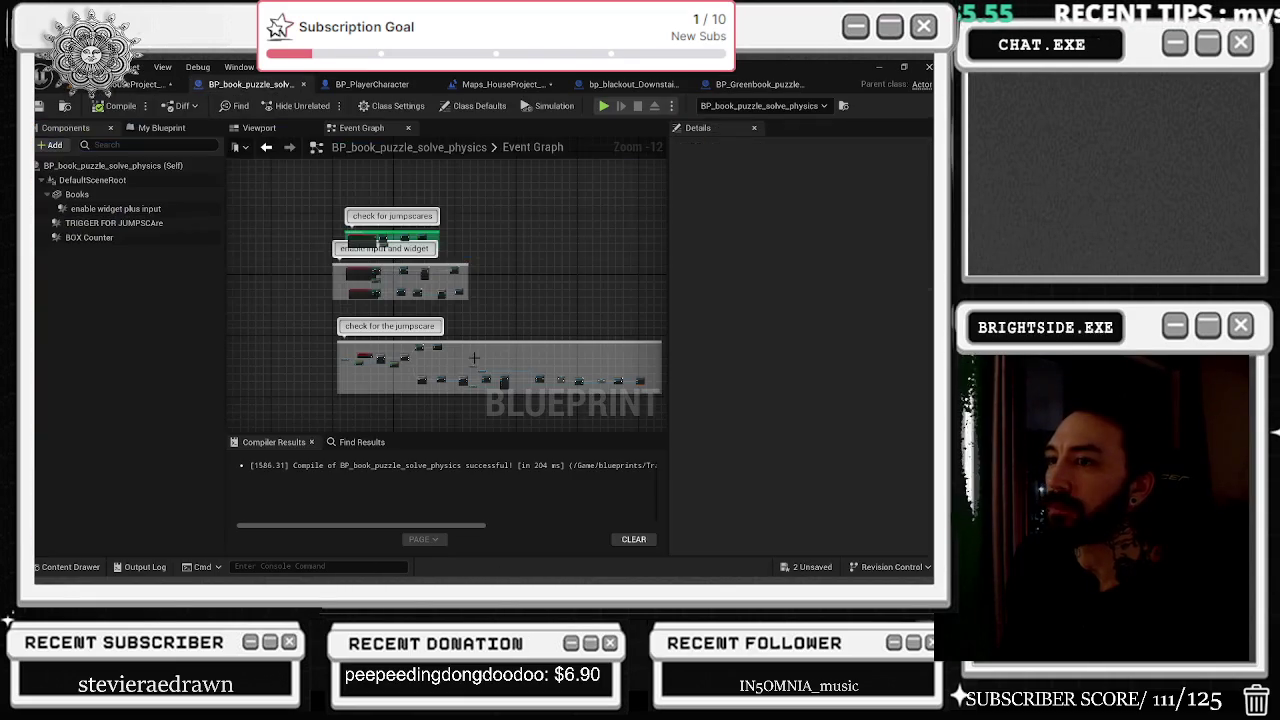
left_click(118, 86)
left_click(287, 287)
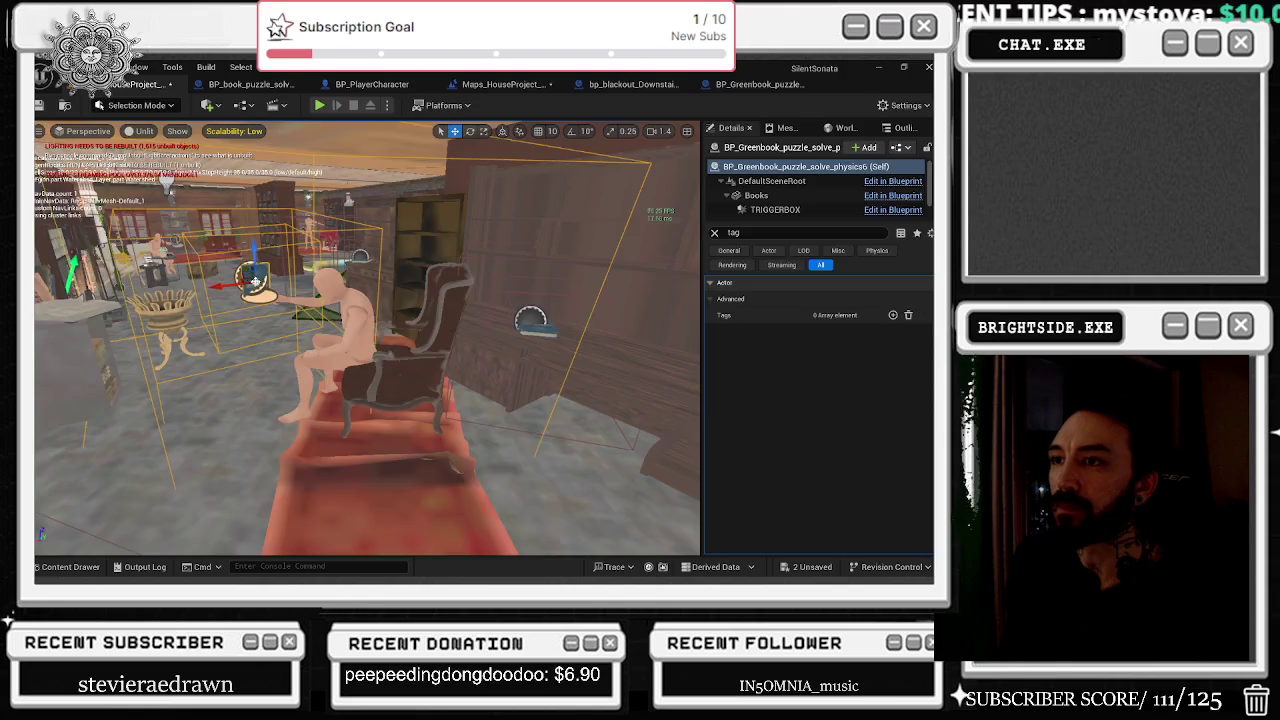
key("ctrl+e")
scroll(368, 289, "down", 3)
mouse_move(368, 289)
left_mouse_down()
mouse_move(372, 220)
mouse_move(417, 266)
left_mouse_up()
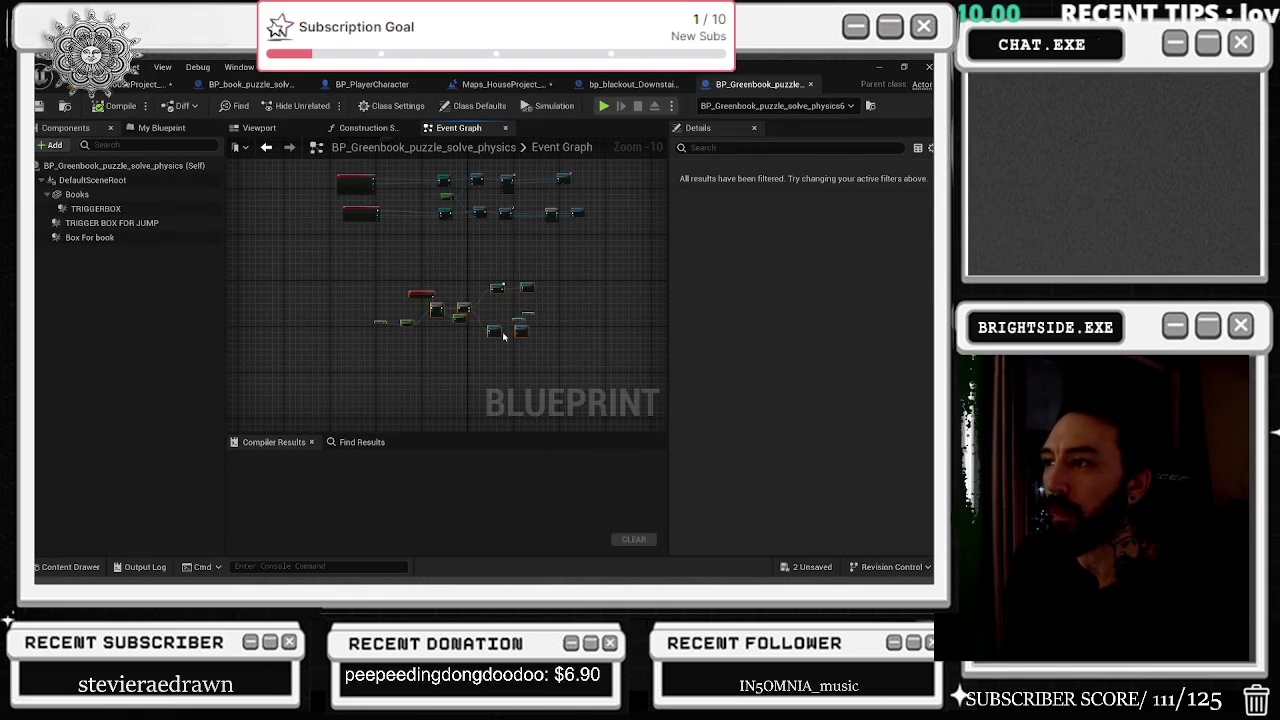
Pan and zoom across the Event Graph to locate the jump trigger's overlap chain.
scroll(447, 354, "up", 2)
scroll(447, 354, "up", 5)
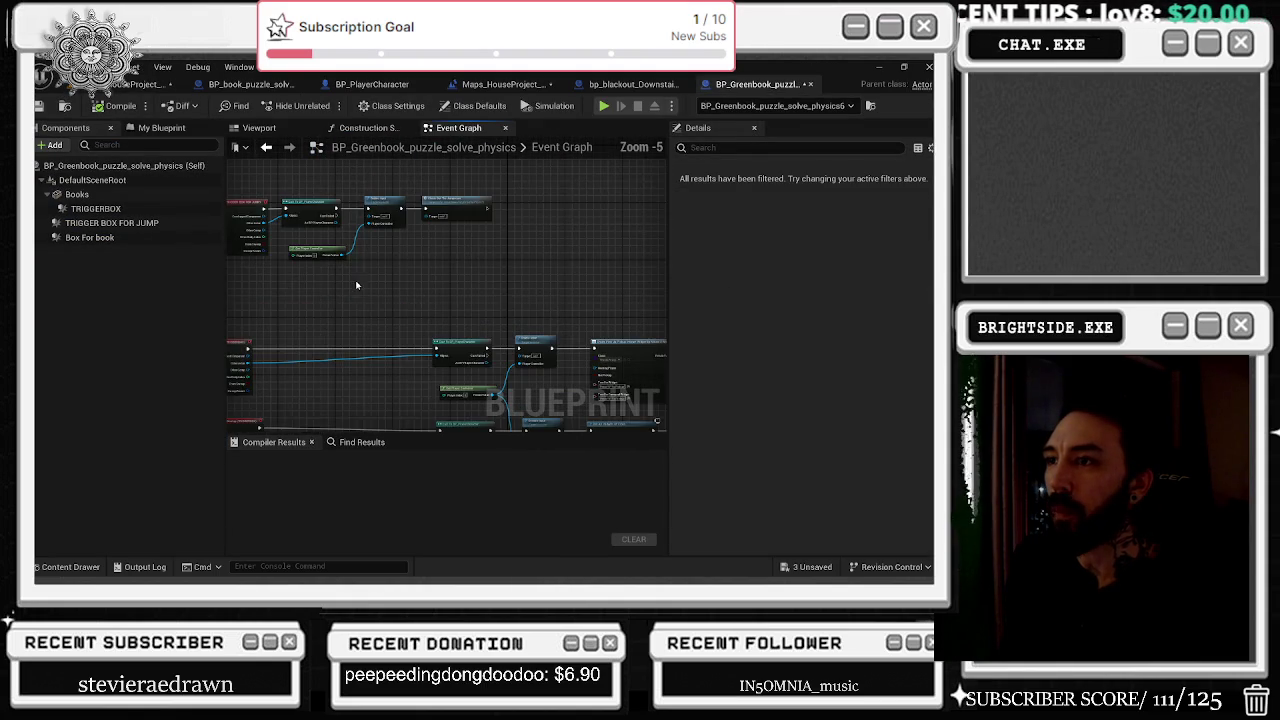
left_click_drag(500, 158, 345, 255)
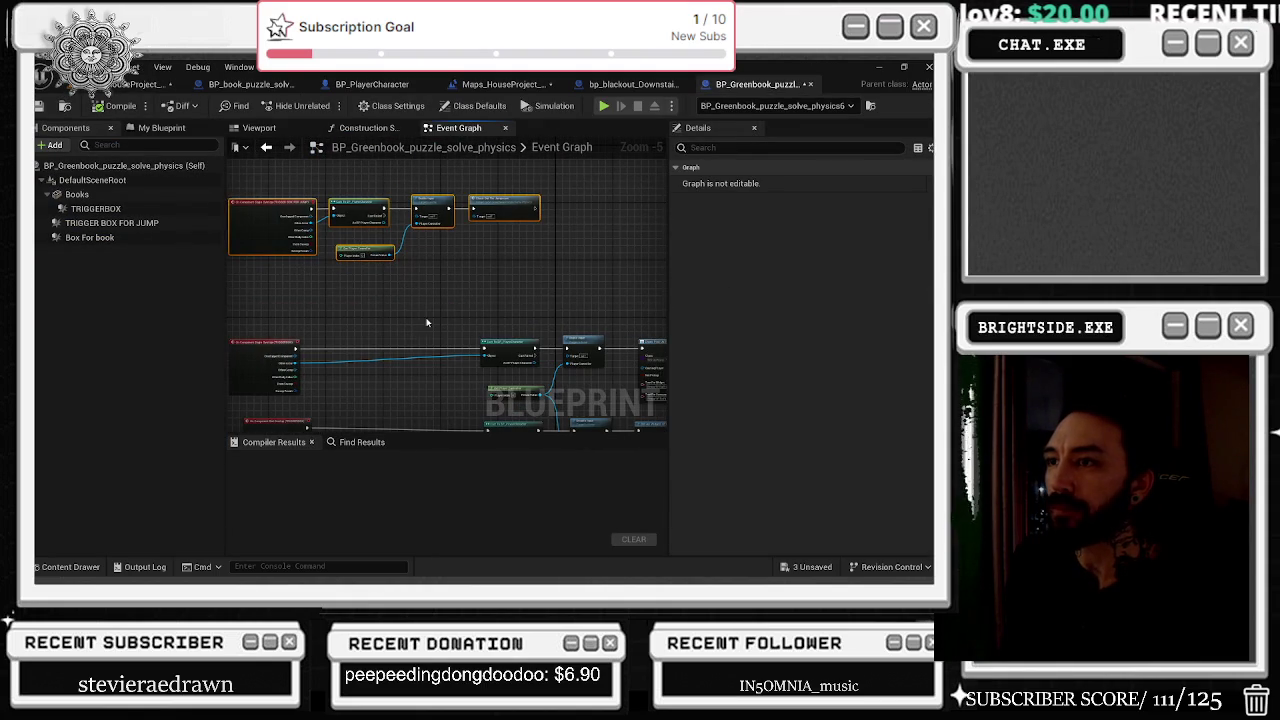
scroll(470, 310, "up", 2)
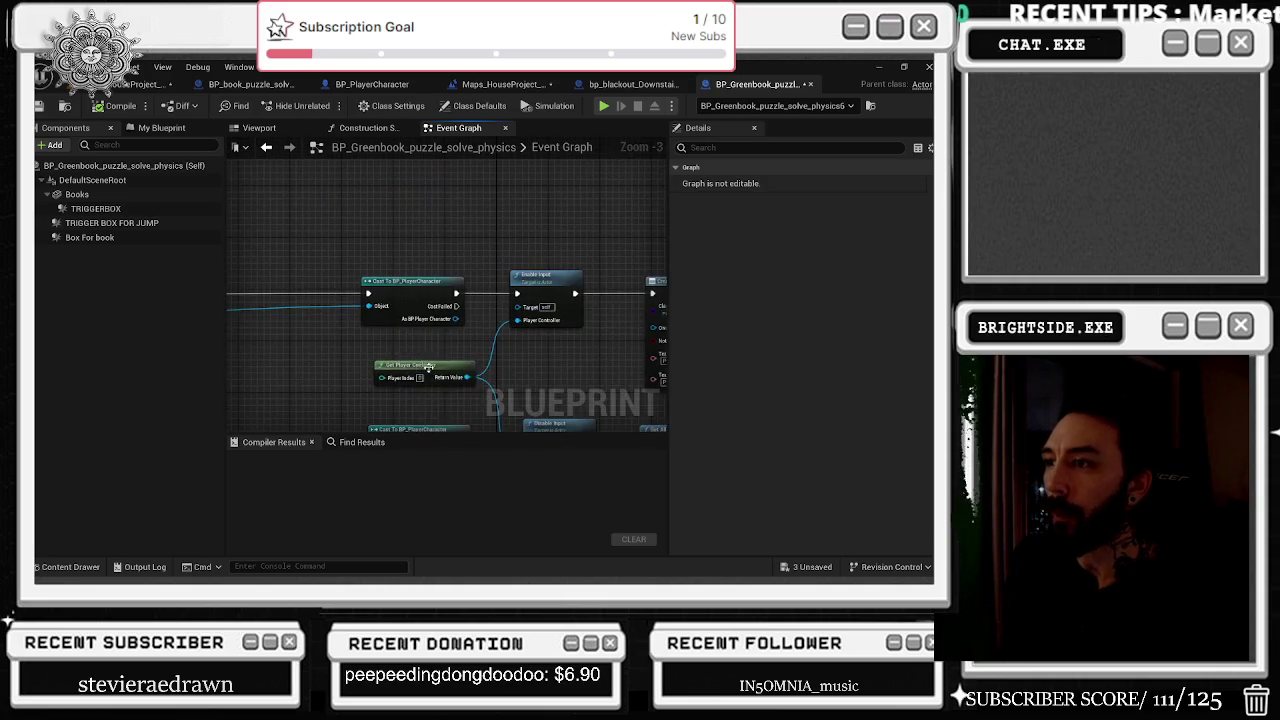
mouse_move(487, 314)
left_mouse_down()
mouse_move(430, 270)
mouse_move(261, 265)
mouse_move(300, 258)
left_mouse_up()
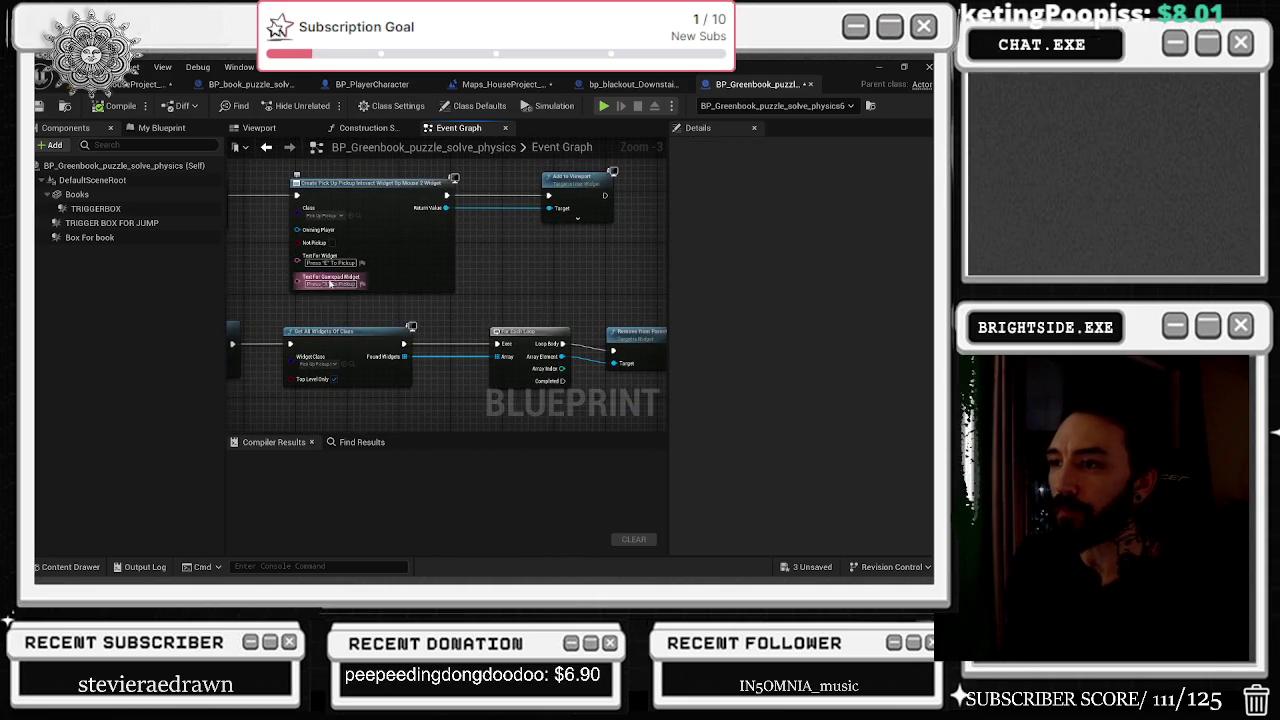
scroll(400, 285, "down", 5)
left_click_drag(405, 285, 518, 234)
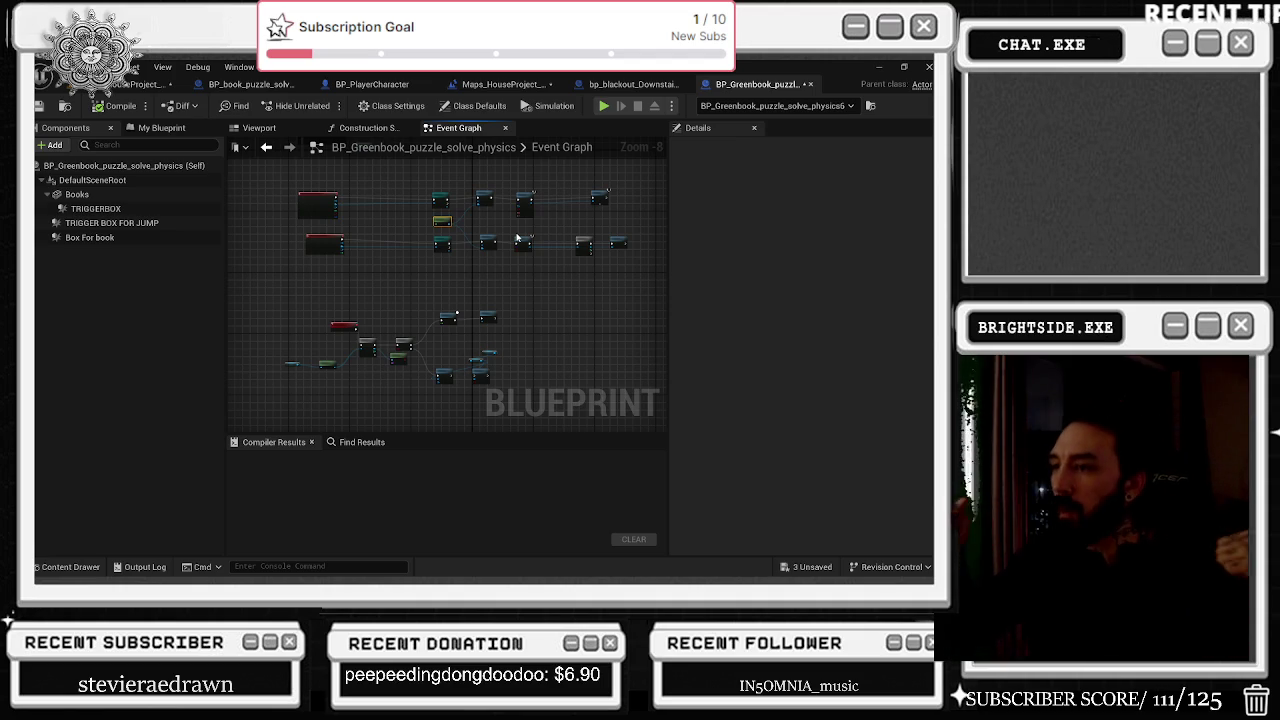
left_click_drag(517, 237, 408, 290)
scroll(408, 290, "up", 6)
Move Get Player Controller above Cast To BP_PlayerCharacter, then jump to Check out the Jumpscare.
left_click_drag(250, 200, 440, 345)
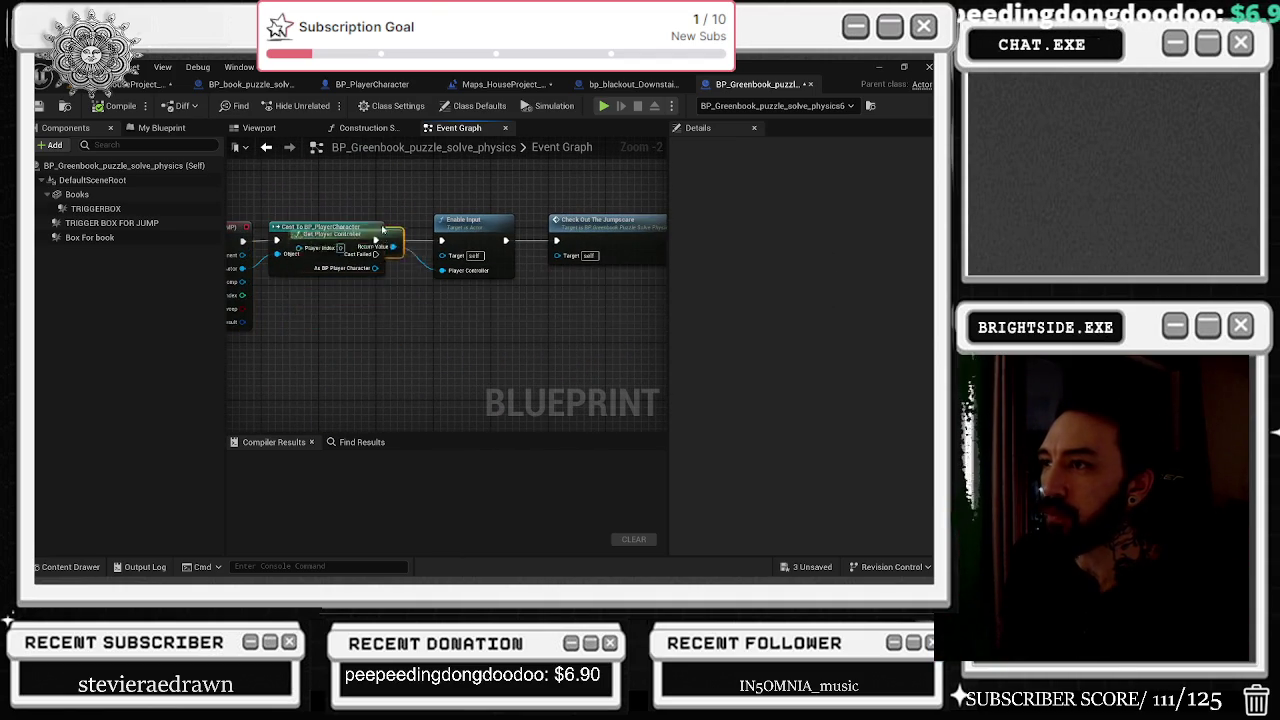
left_click_drag(340, 321, 334, 178)
left_click(352, 238)
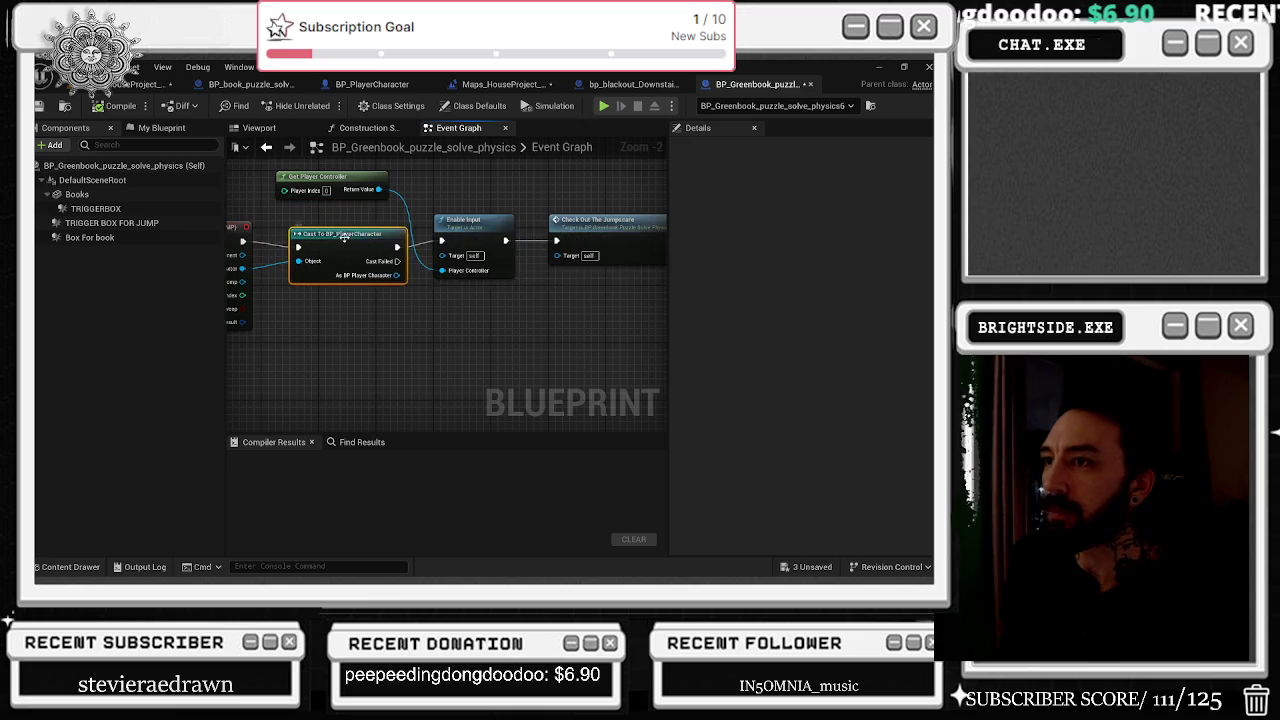
left_click_drag(352, 238, 377, 220)
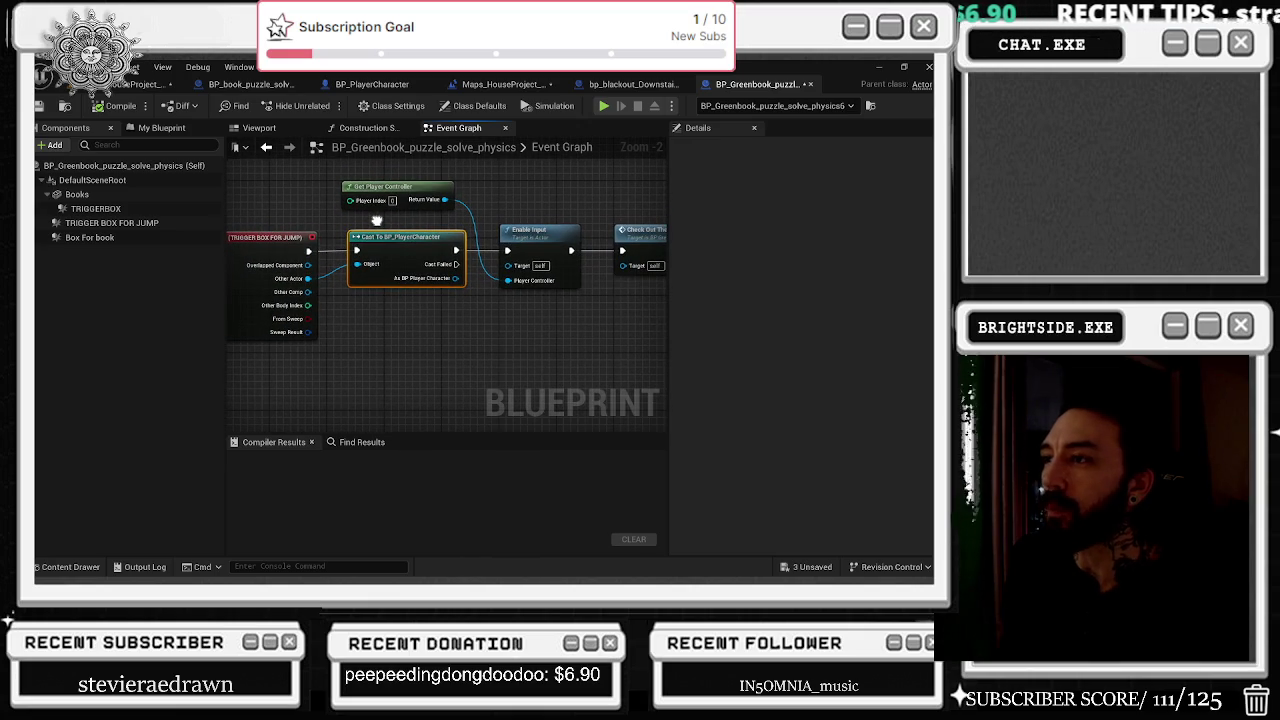
left_click_drag(377, 220, 362, 212)
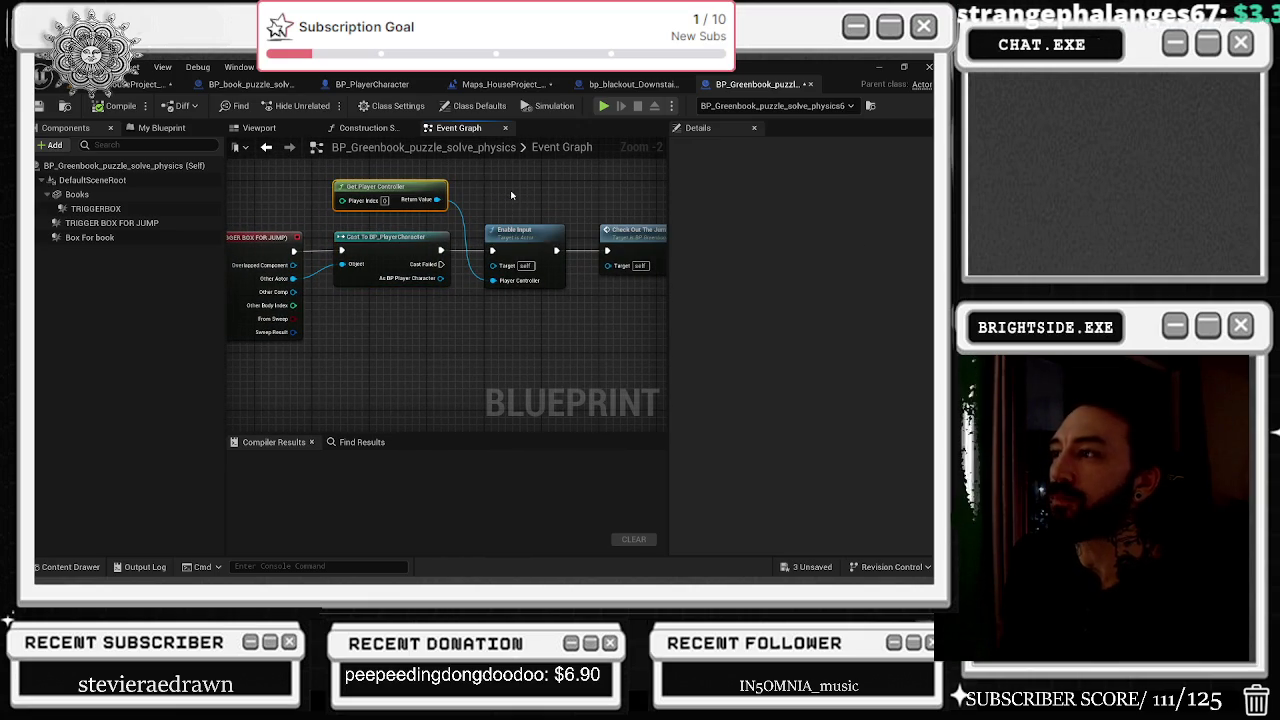
double_click(632, 231)
mouse_move(411, 357)
left_mouse_down()
mouse_move(477, 271)
mouse_move(414, 246)
left_mouse_up()
scroll(414, 250, "down", 2)
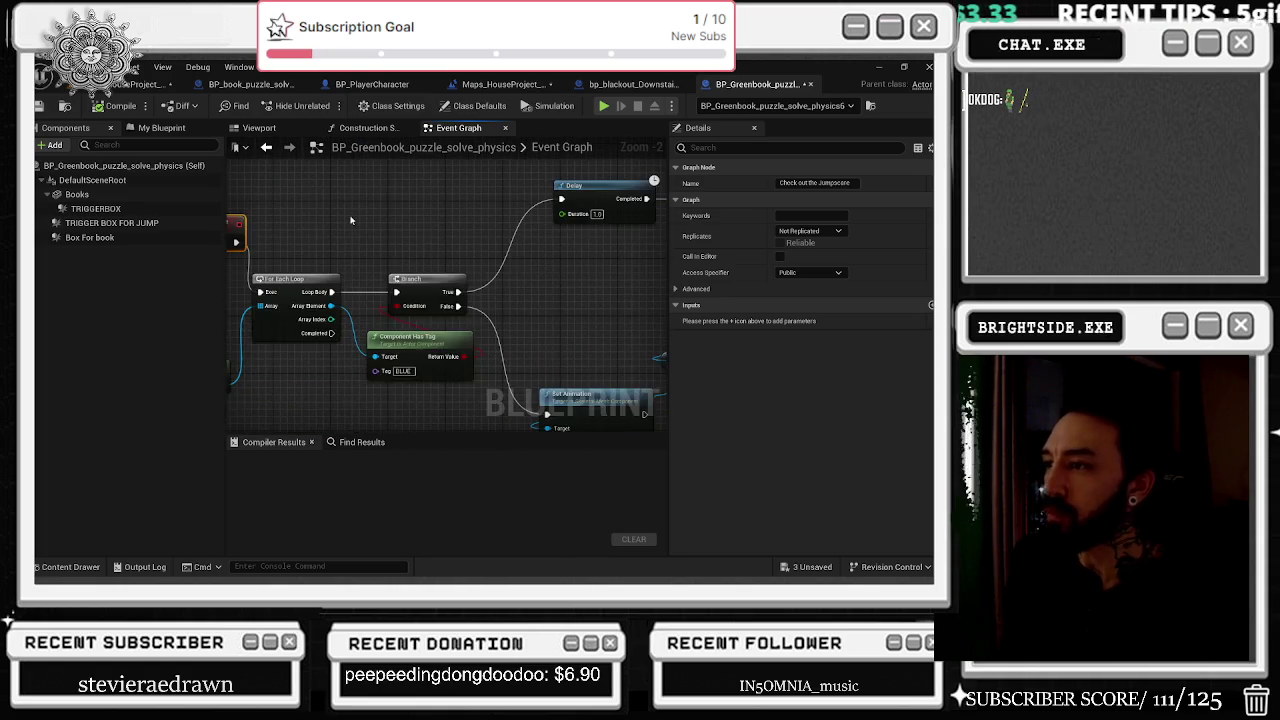
Shift the Branch node right of the loop and nudge Set Animation and Component Has Tag left.
scroll(436, 343, "up", 1)
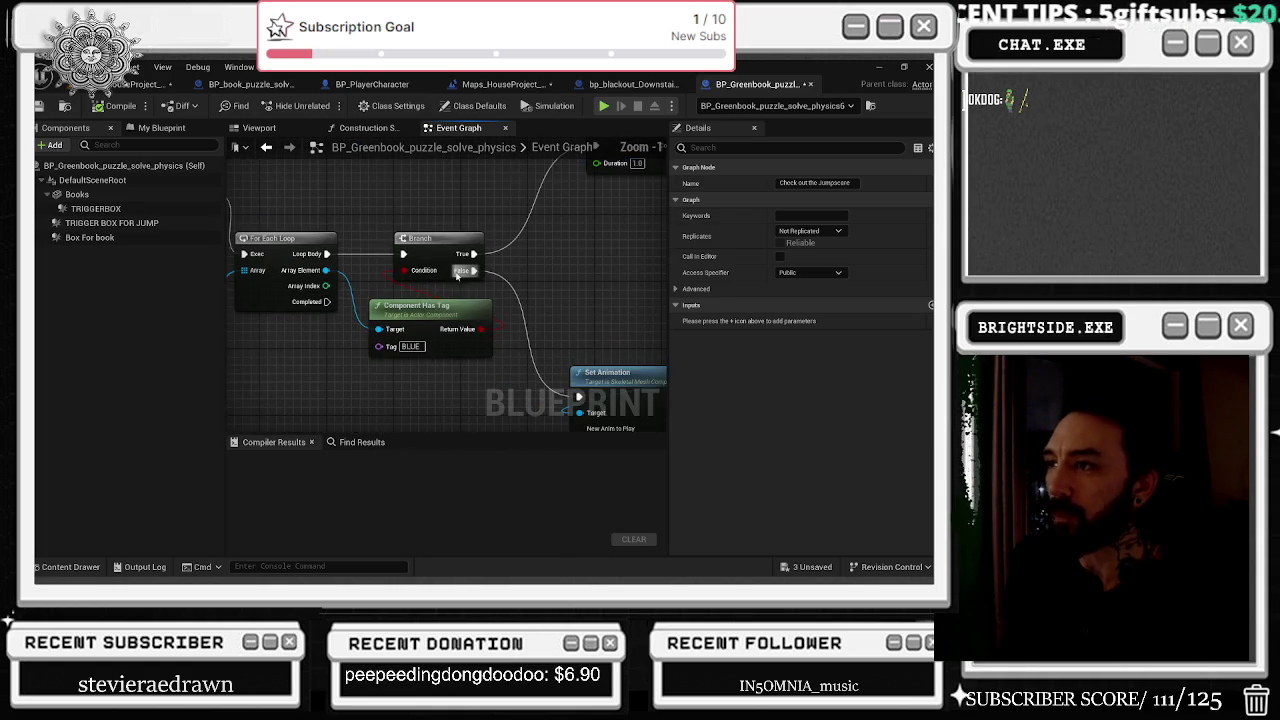
scroll(422, 333, "up", 2)
left_click_drag(422, 333, 451, 280)
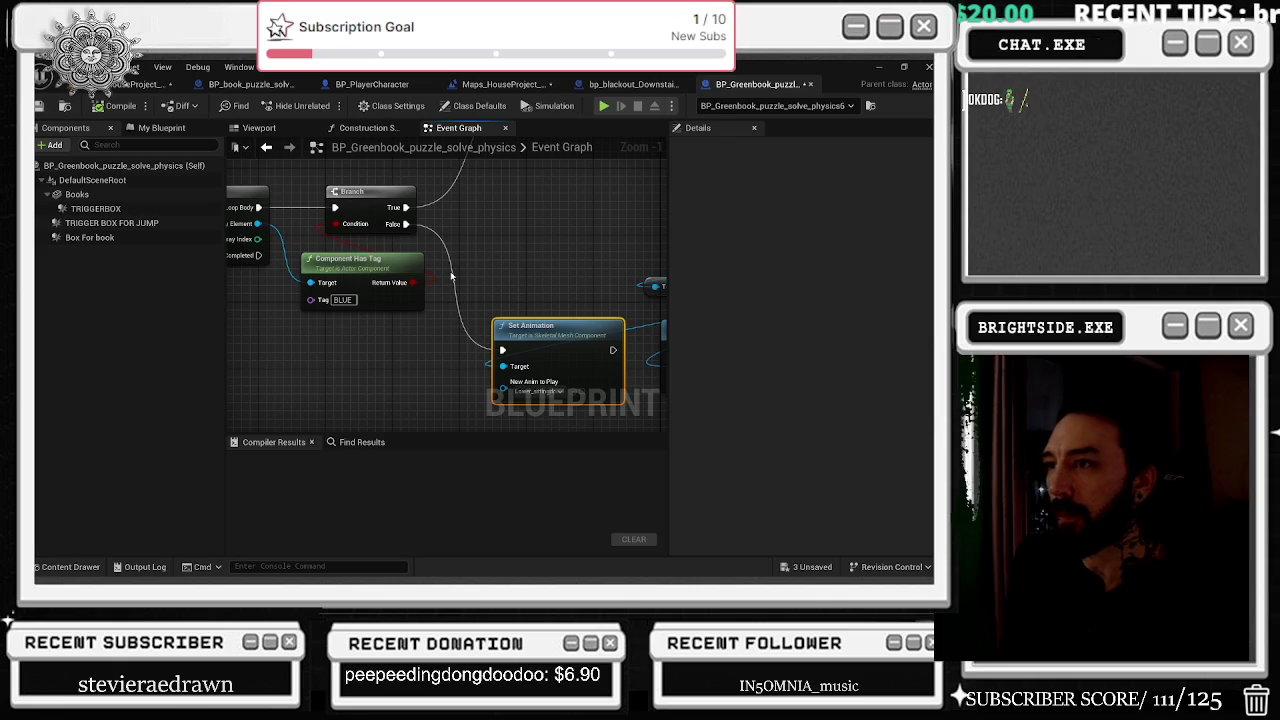
left_click_drag(373, 186, 456, 186)
left_click_drag(300, 235, 463, 245)
scroll(436, 327, "down", 2)
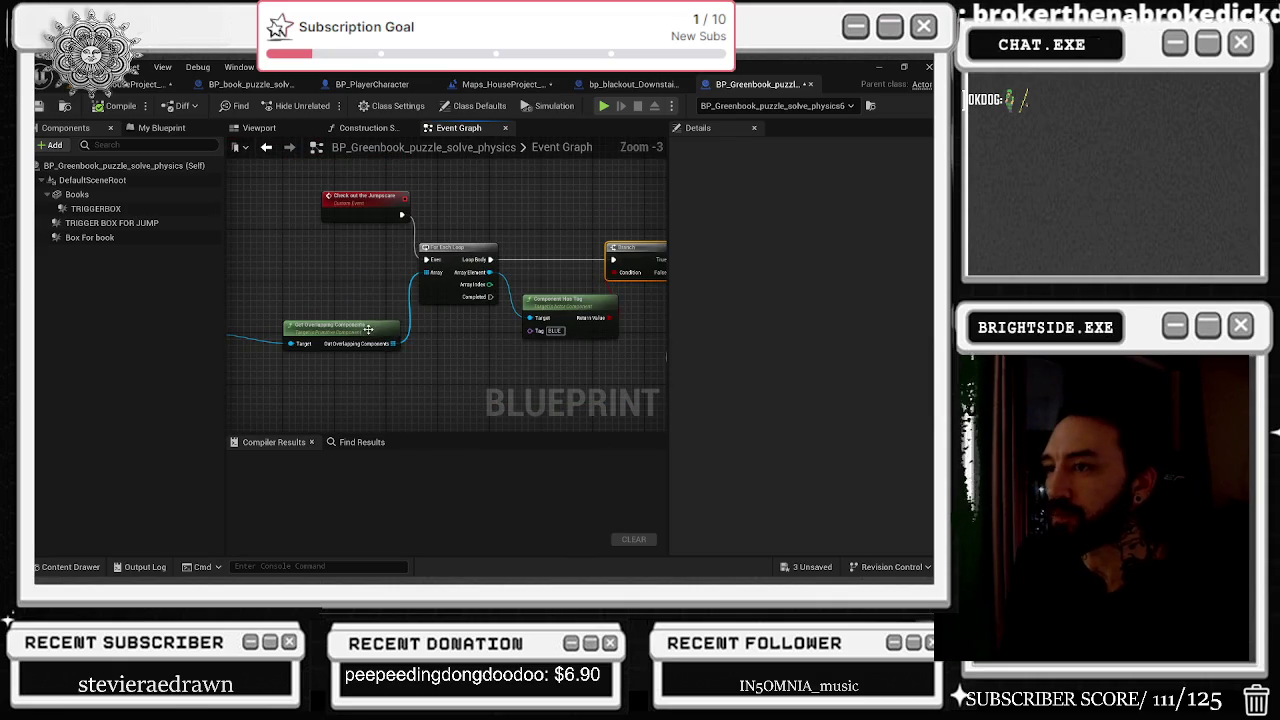
left_click_drag(369, 329, 290, 305)
left_click_drag(441, 302, 427, 302)
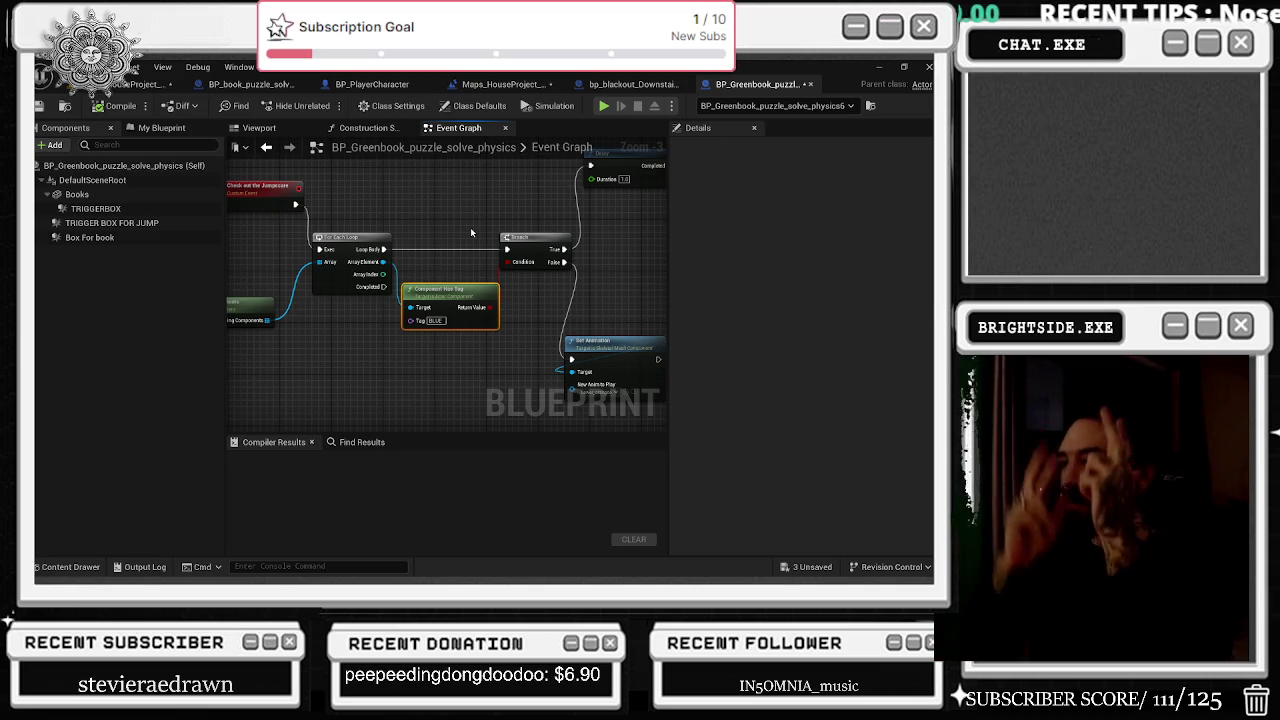
Select Set Animation, Set Simulate Physics and the mesh node together and move them right.
mouse_move(471, 230)
left_mouse_down()
mouse_move(429, 297)
mouse_move(380, 309)
mouse_move(314, 251)
mouse_move(290, 197)
left_mouse_up()
mouse_move(371, 268)
left_mouse_down()
mouse_move(511, 353)
mouse_move(449, 376)
left_mouse_up()
left_click_drag(432, 300, 477, 300)
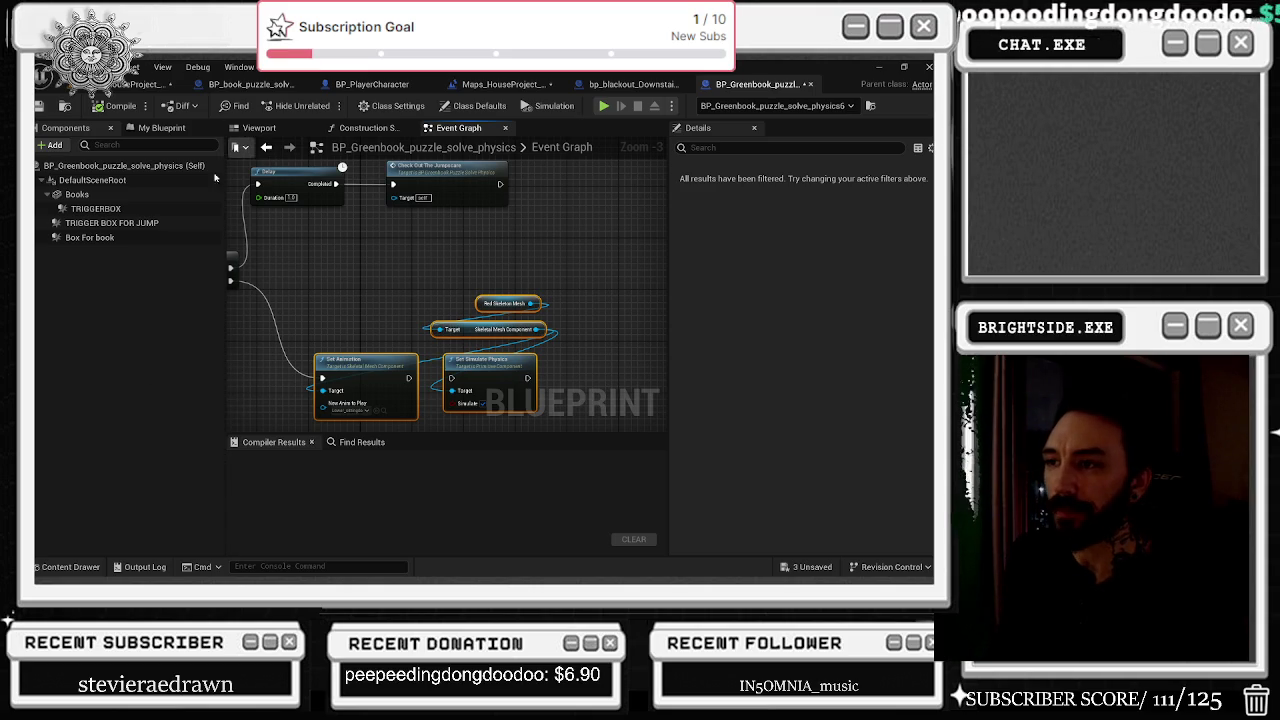
Move the Red Skeleton Mesh getter up-left and push Set Simulate Physics further right and down.
left_click(397, 271)
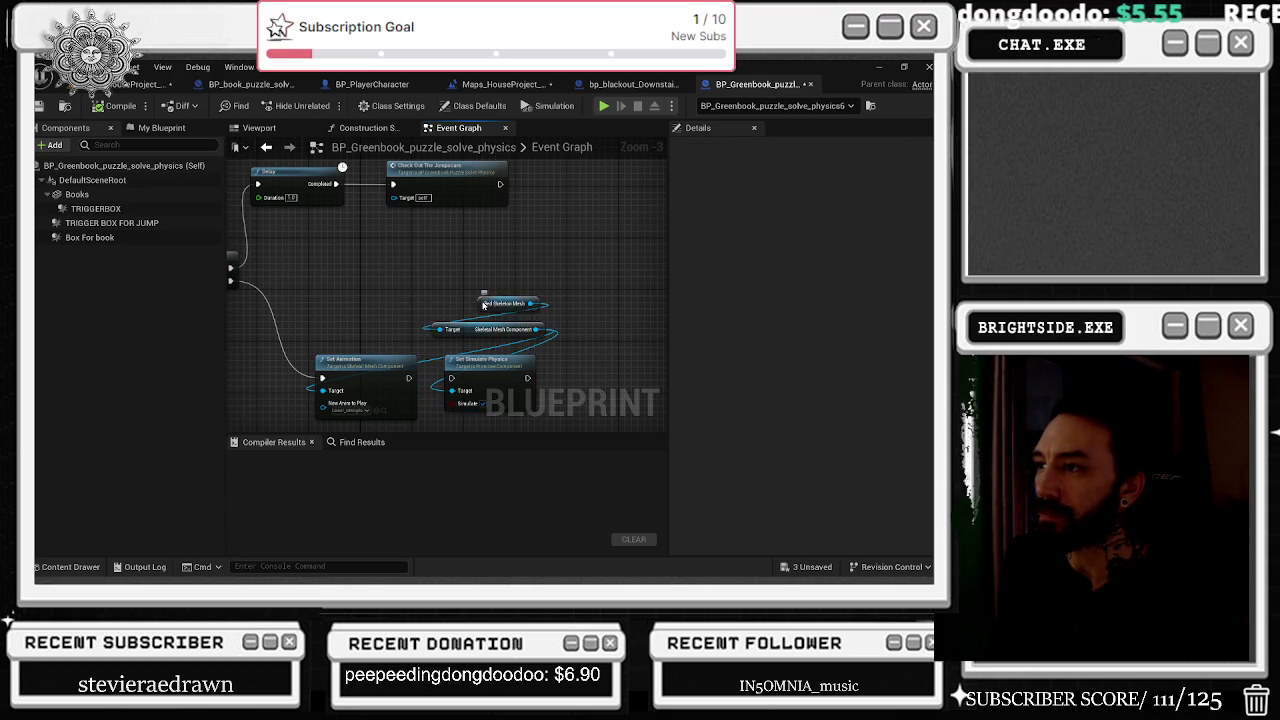
left_click_drag(483, 305, 335, 253)
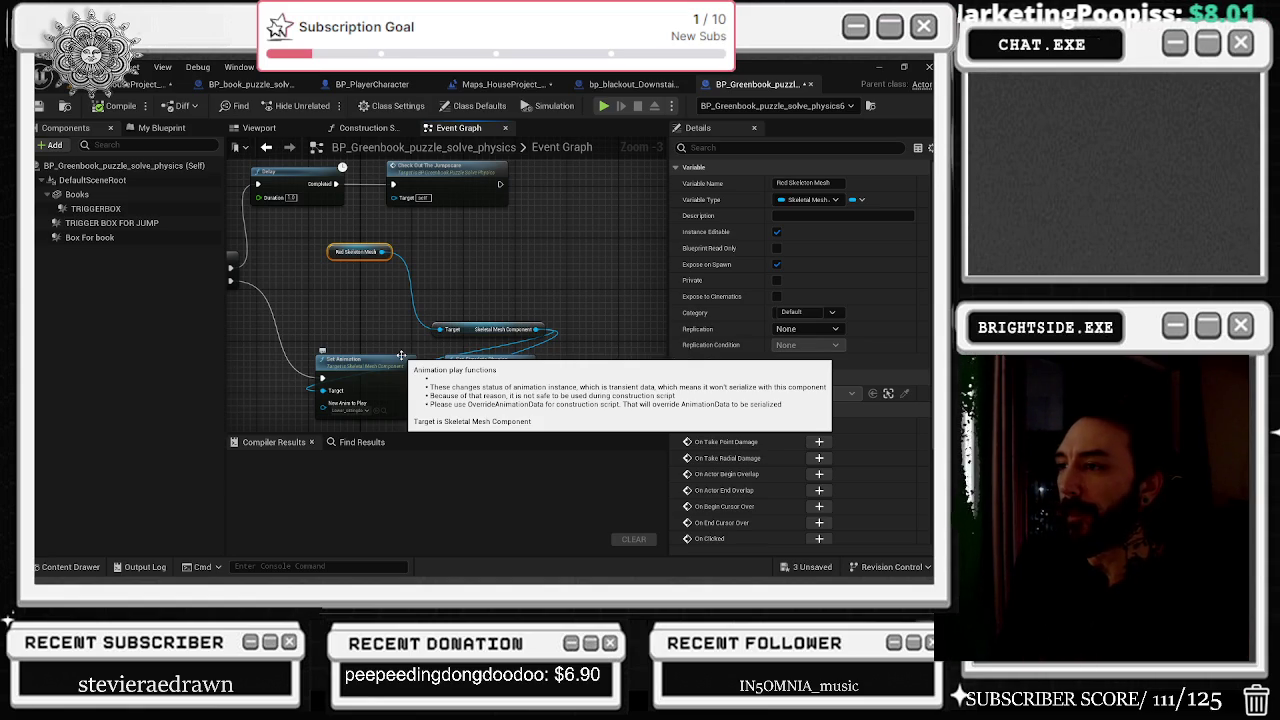
left_click(838, 537)
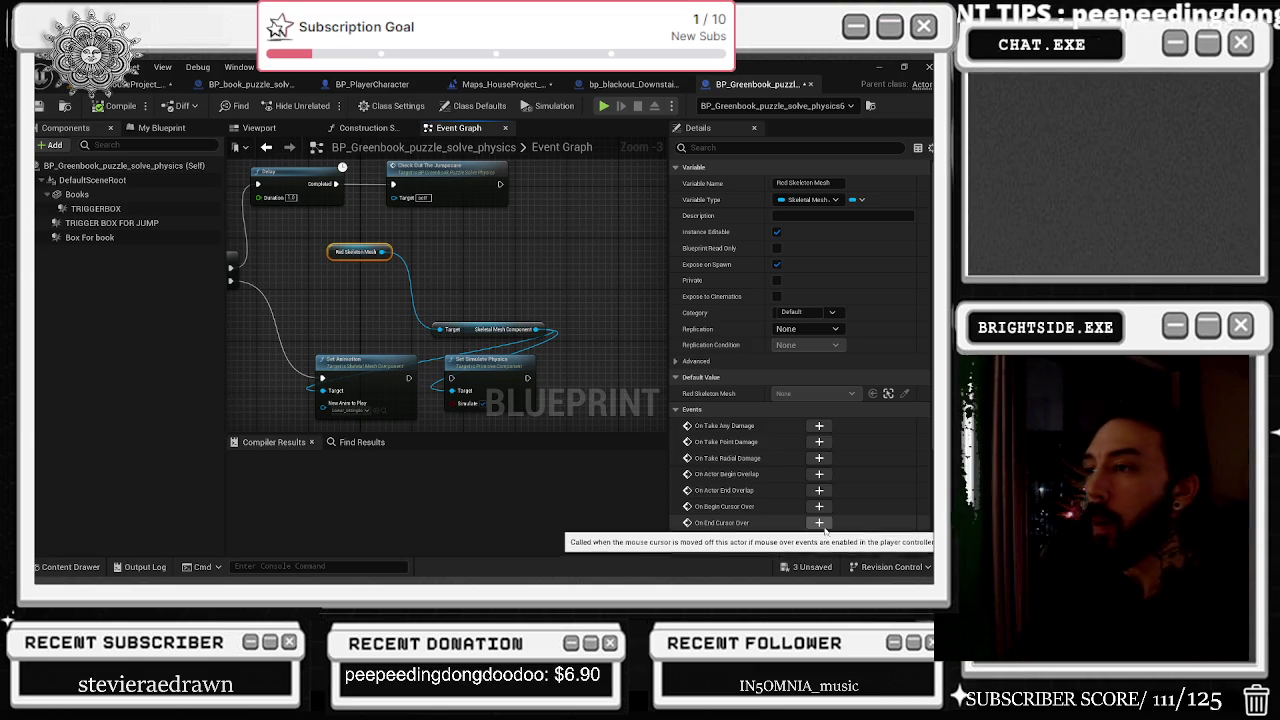
left_click_drag(486, 370, 600, 378)
left_click_drag(357, 352, 574, 370)
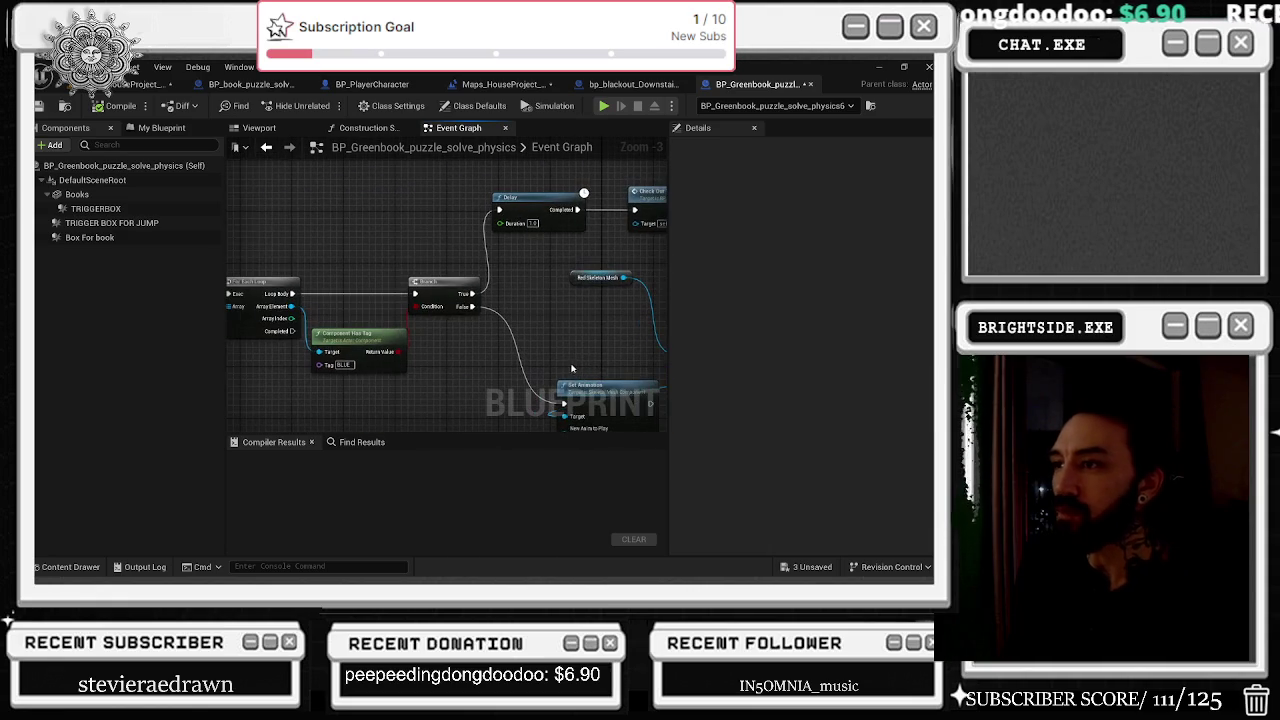
Pan the graph to check Get Overlapping Components, the Box for Book reference and the Delay node.
left_click_drag(492, 348, 465, 282)
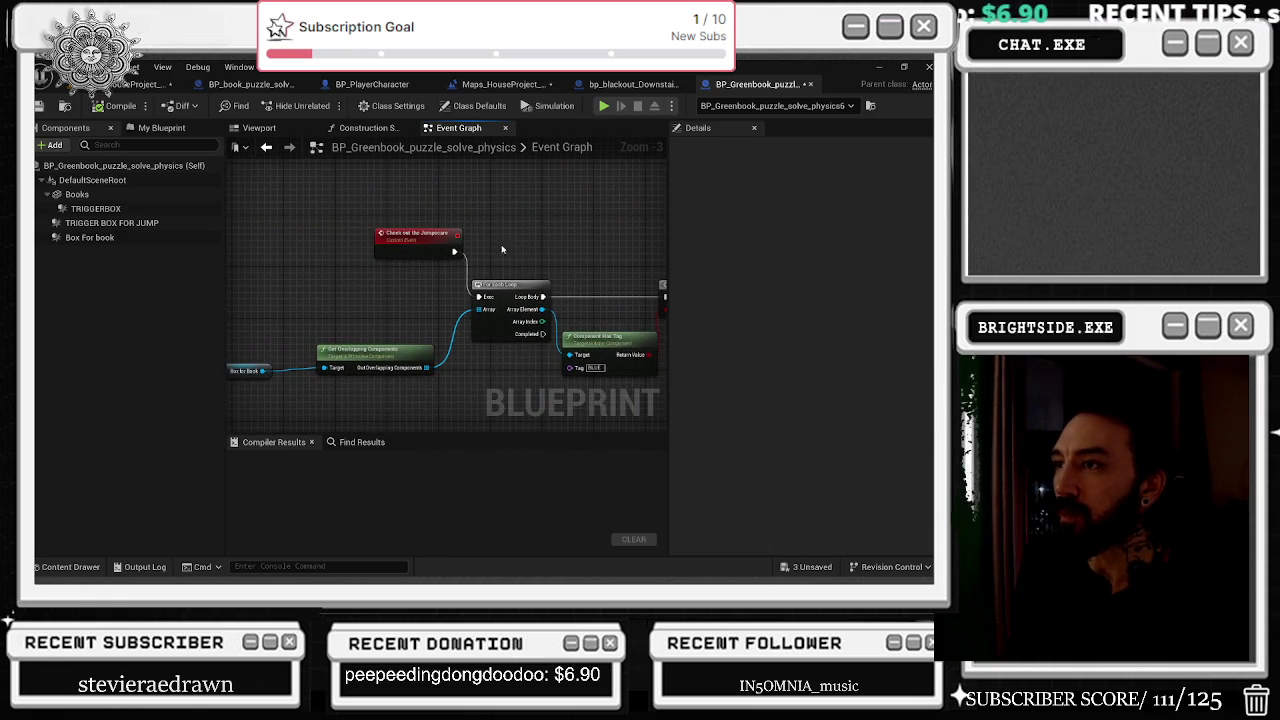
scroll(463, 283, "down", 5)
scroll(463, 283, "up", 4)
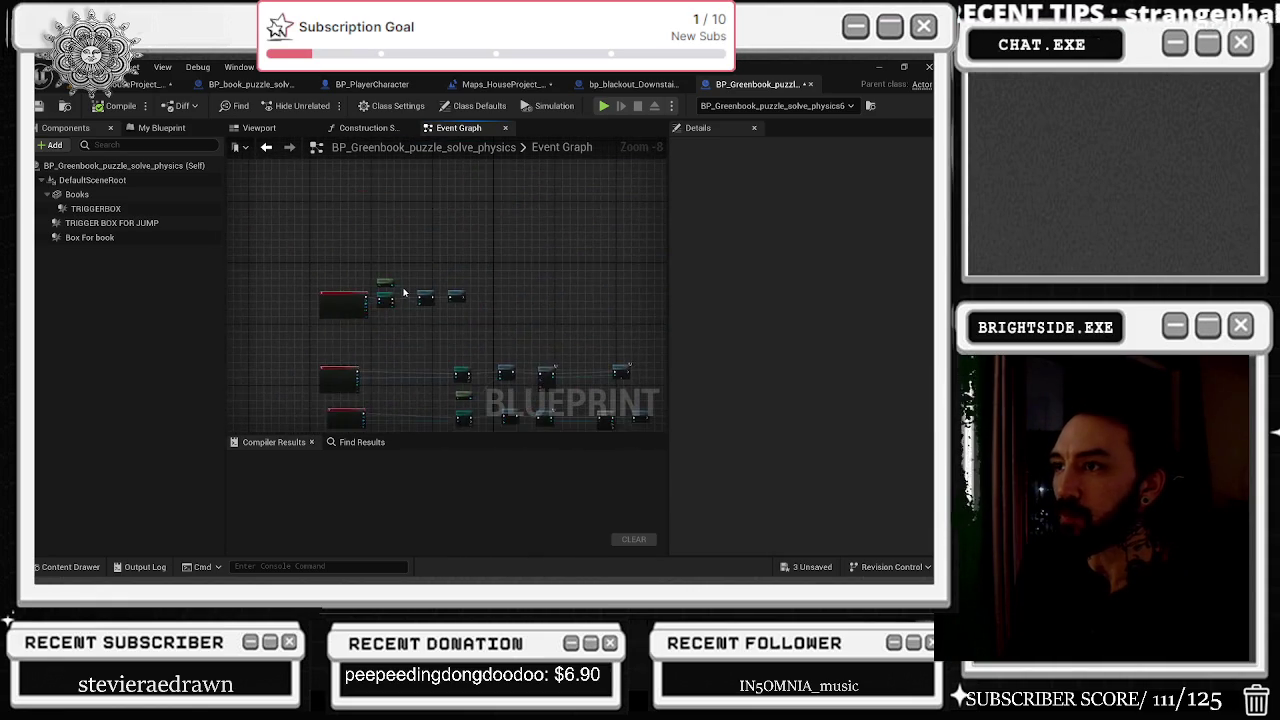
left_click_drag(415, 340, 363, 257)
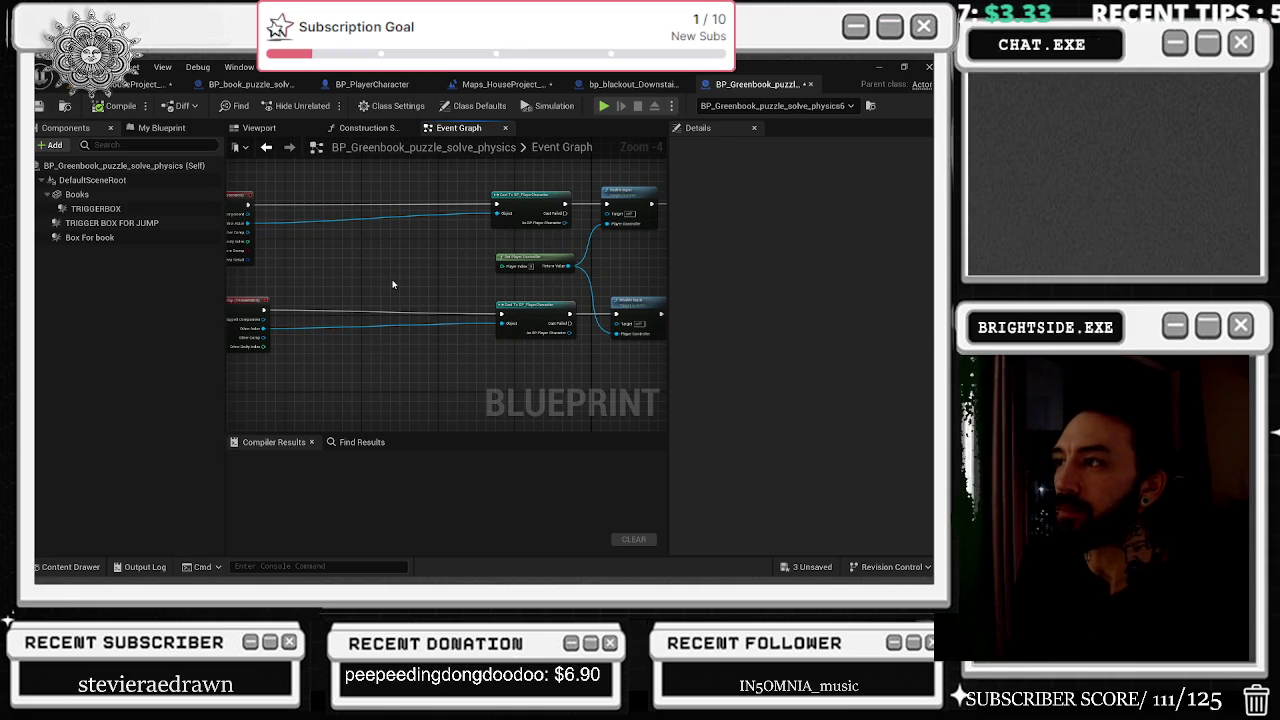
mouse_move(392, 285)
left_mouse_down()
mouse_move(480, 214)
mouse_move(294, 254)
mouse_move(453, 283)
mouse_move(351, 340)
mouse_move(329, 331)
mouse_move(410, 286)
left_mouse_up()
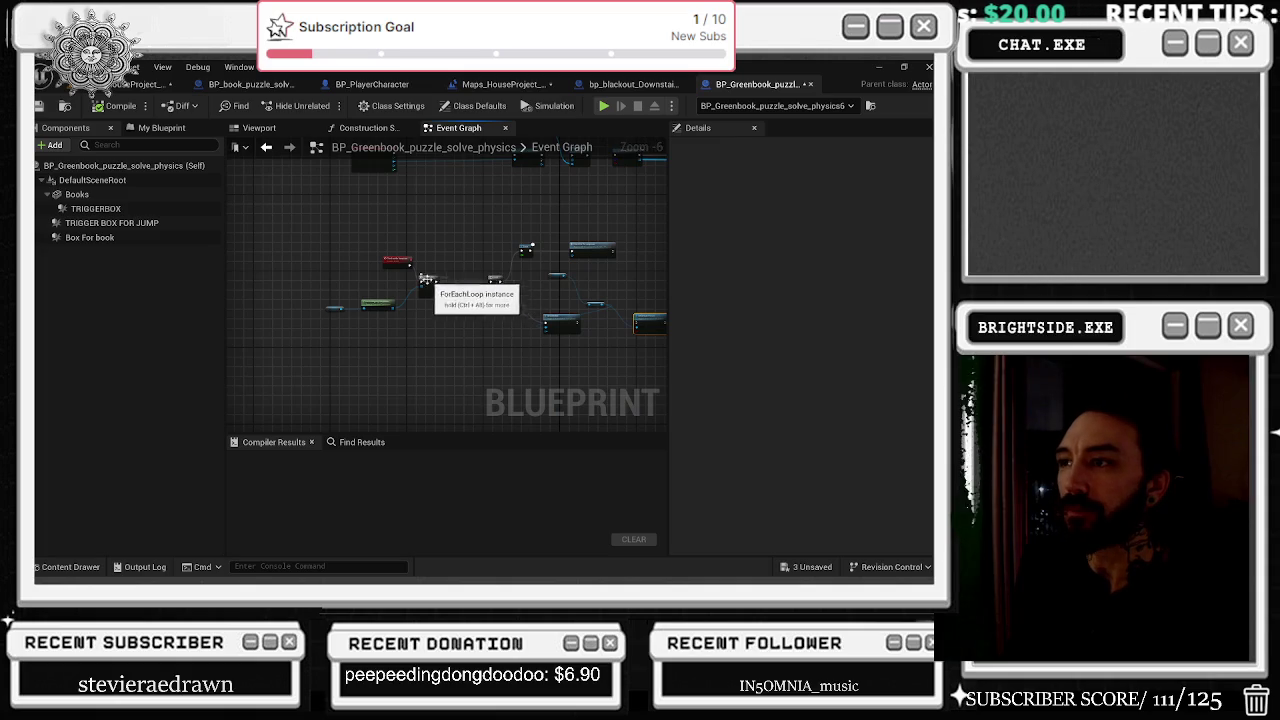
scroll(411, 297, "up", 3)
left_click(411, 297)
mouse_move(414, 277)
left_mouse_down()
mouse_move(239, 363)
mouse_move(284, 323)
left_mouse_up()
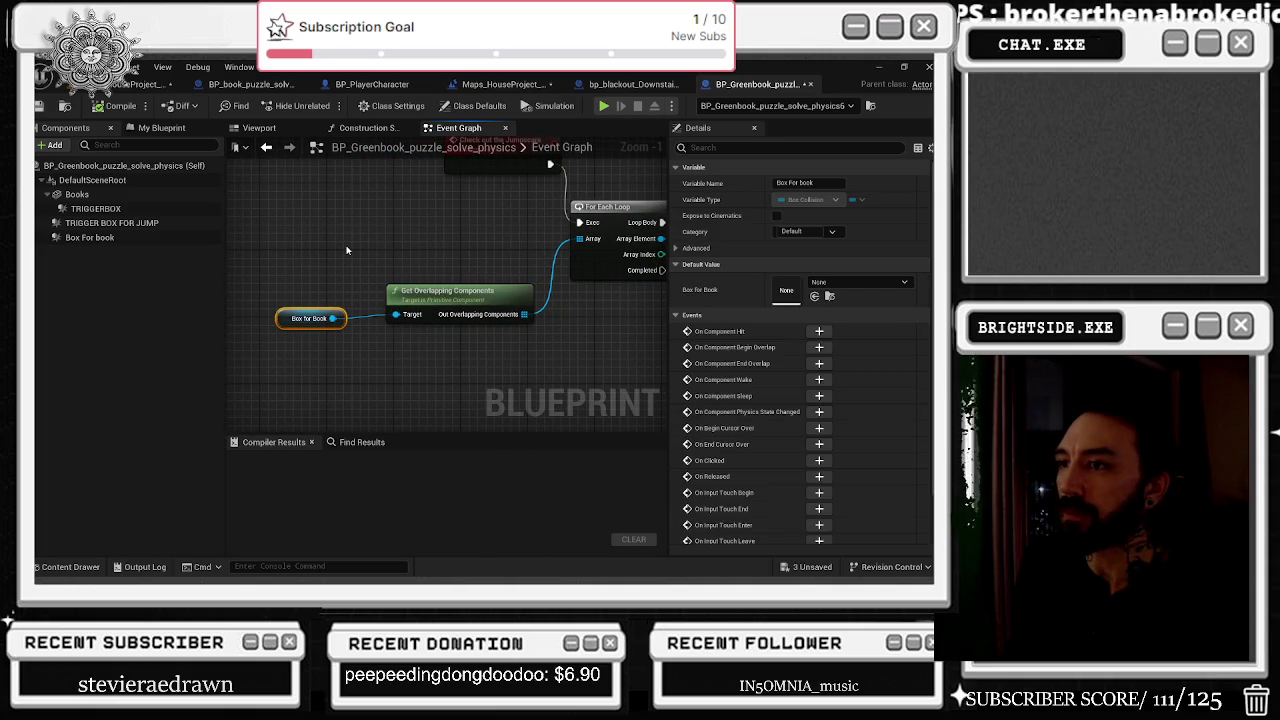
mouse_move(346, 250)
left_mouse_down()
mouse_move(337, 280)
mouse_move(245, 284)
left_mouse_up()
mouse_move(470, 300)
left_mouse_down()
mouse_move(330, 310)
mouse_move(456, 338)
mouse_move(591, 290)
left_mouse_up()
Select the Red Skeleton Mesh and Skeletal Mesh Component nodes and move them left and down together.
double_click(578, 218)
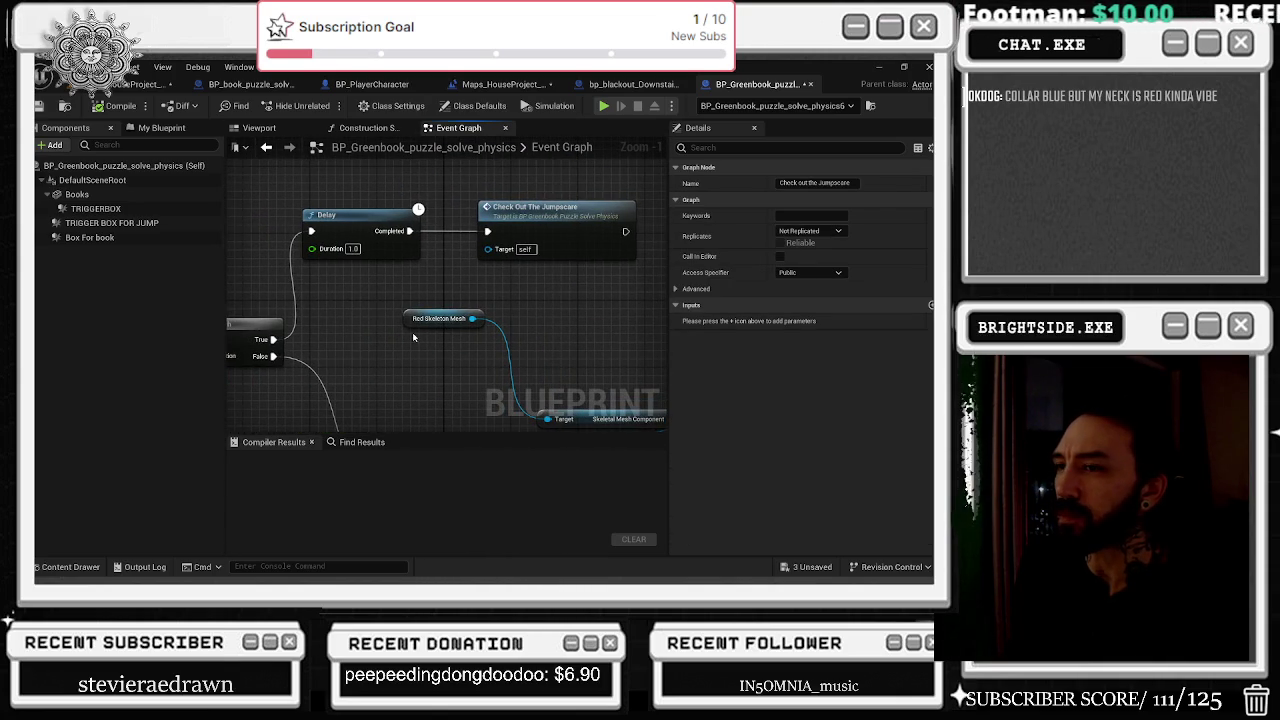
scroll(412, 343, "down", 3)
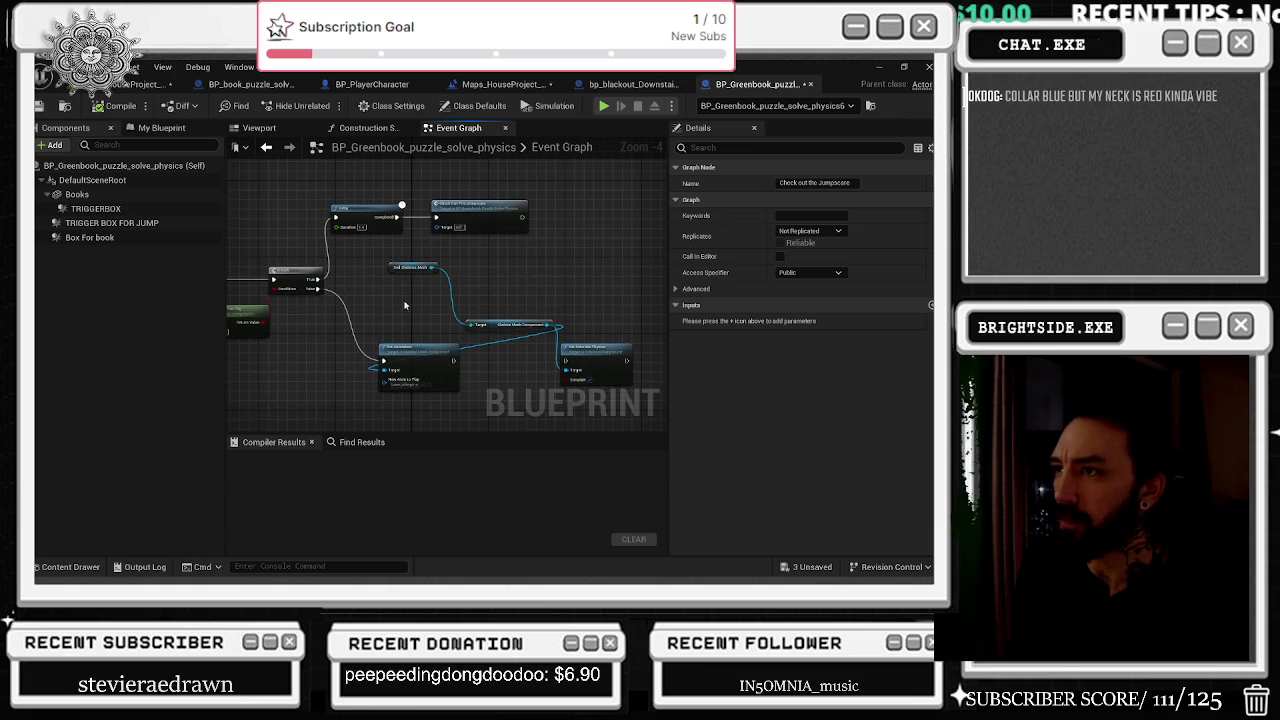
scroll(419, 286, "up", 1)
left_click(478, 261)
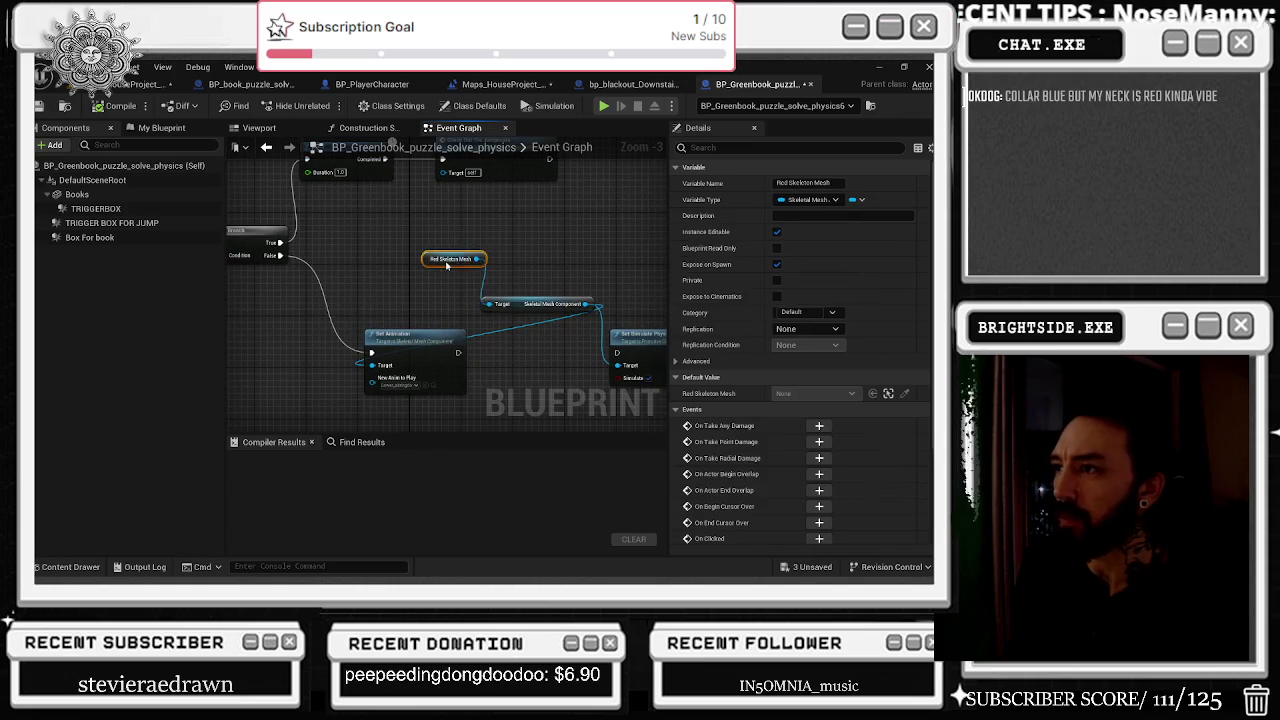
left_click(521, 276)
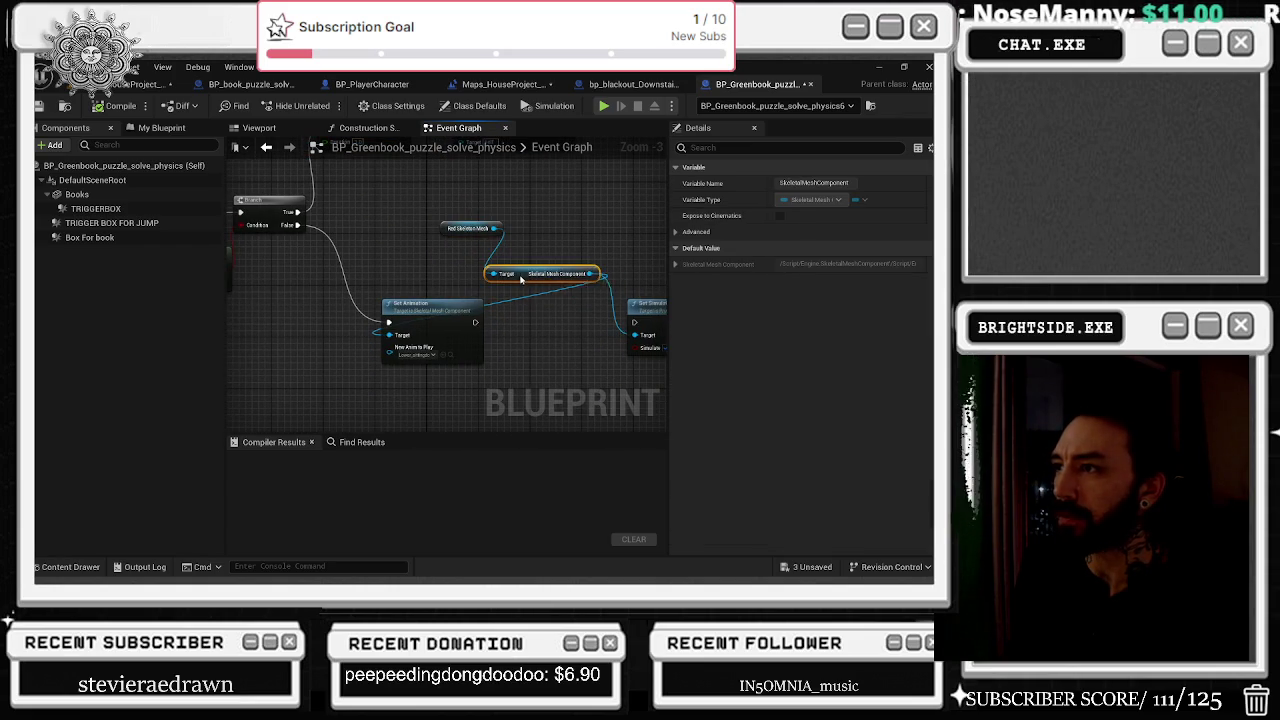
left_click_drag(521, 277, 532, 268)
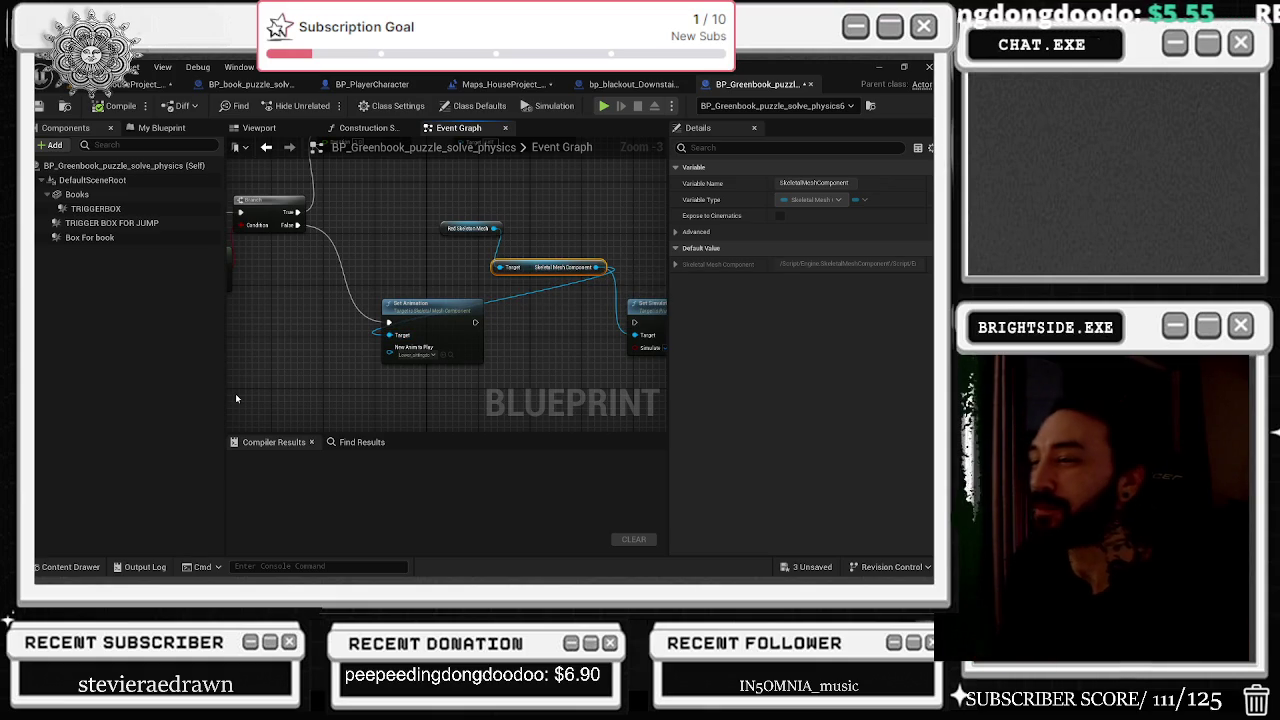
left_click_drag(448, 275, 494, 268)
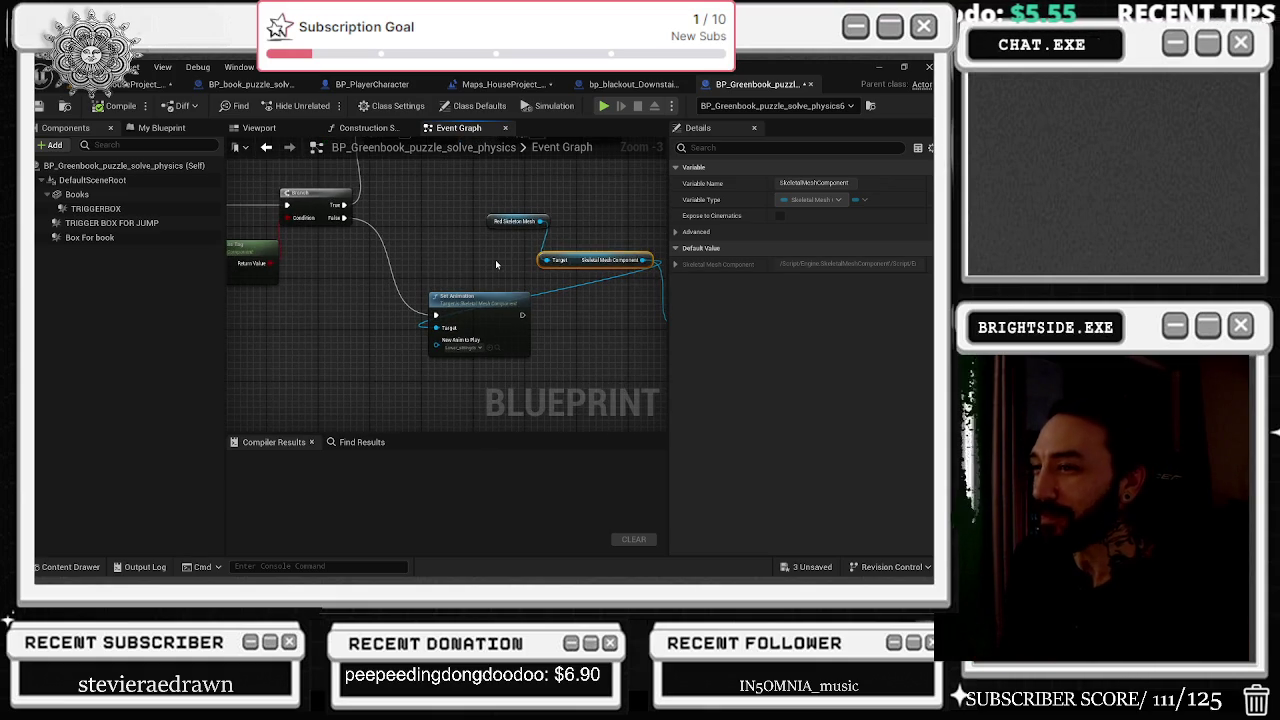
mouse_move(466, 195)
left_mouse_down()
mouse_move(578, 262)
mouse_move(494, 275)
left_mouse_up()
mouse_move(560, 240)
left_mouse_down()
mouse_move(434, 252)
mouse_move(408, 347)
left_mouse_up()
left_click(460, 262)
scroll(408, 347, "down", 5)
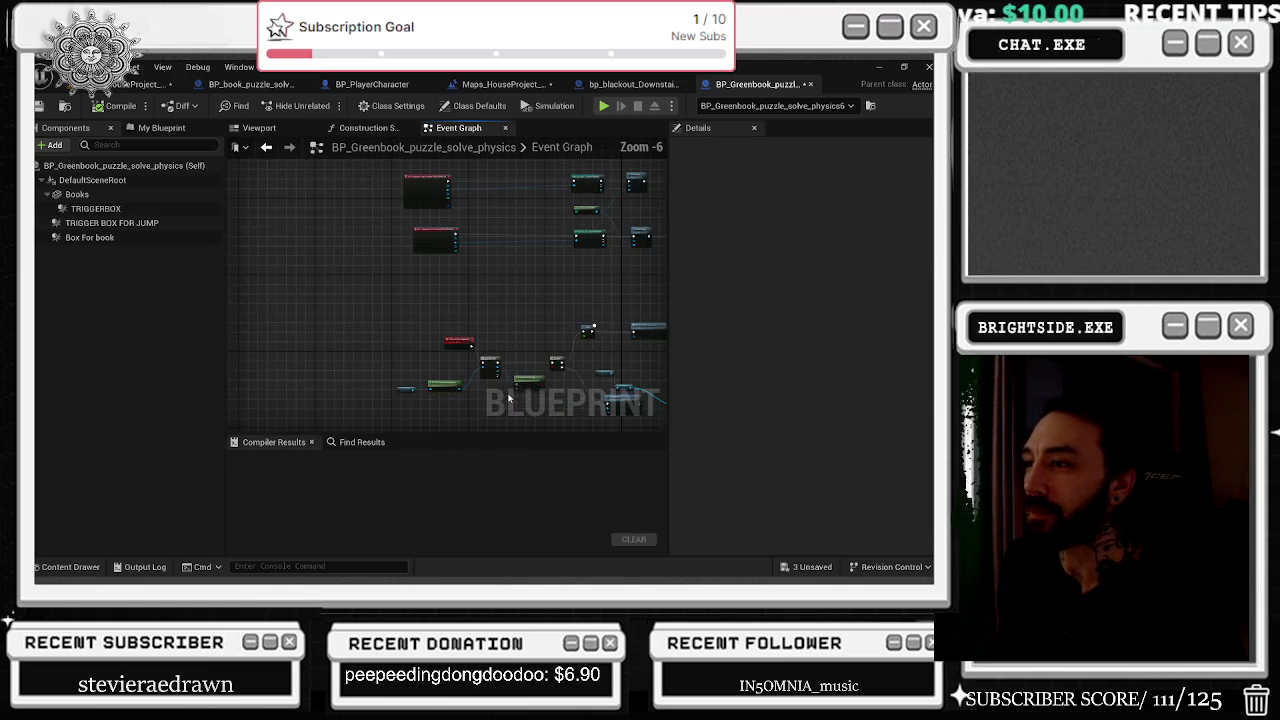
mouse_move(516, 383)
left_mouse_down()
mouse_move(514, 337)
mouse_move(371, 380)
mouse_move(445, 372)
left_mouse_up()
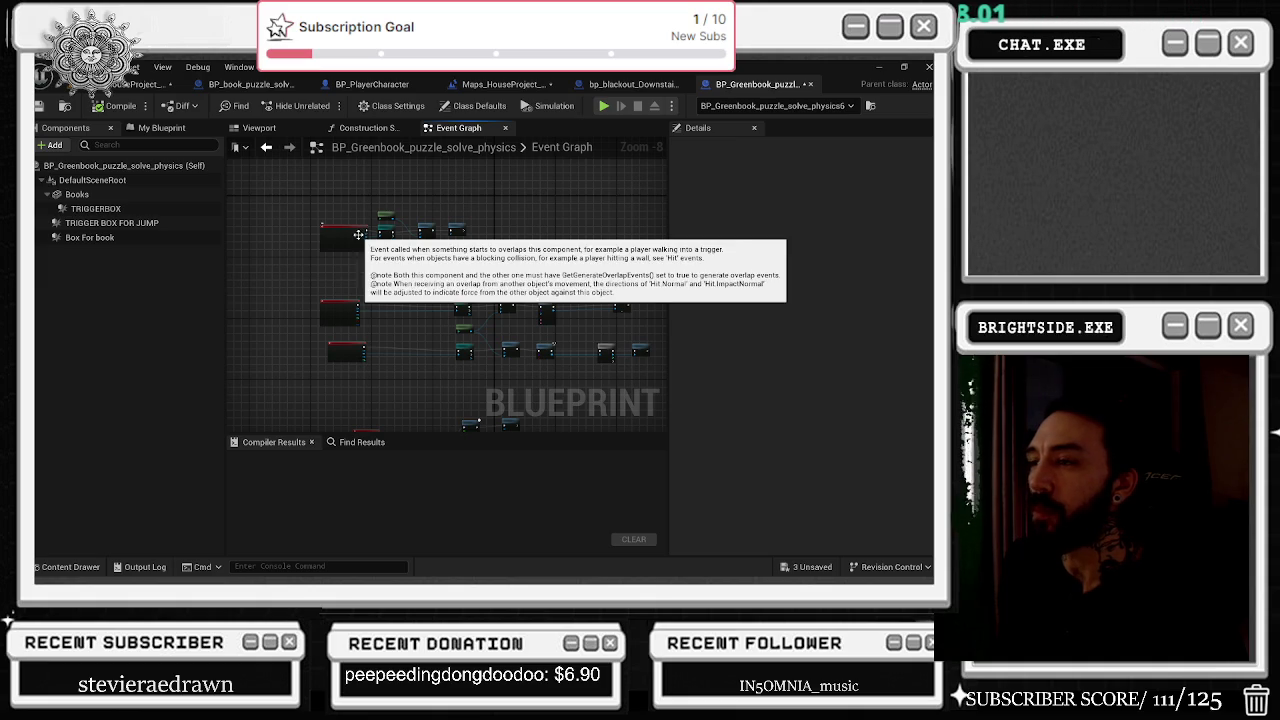
scroll(398, 216, "up", 4)
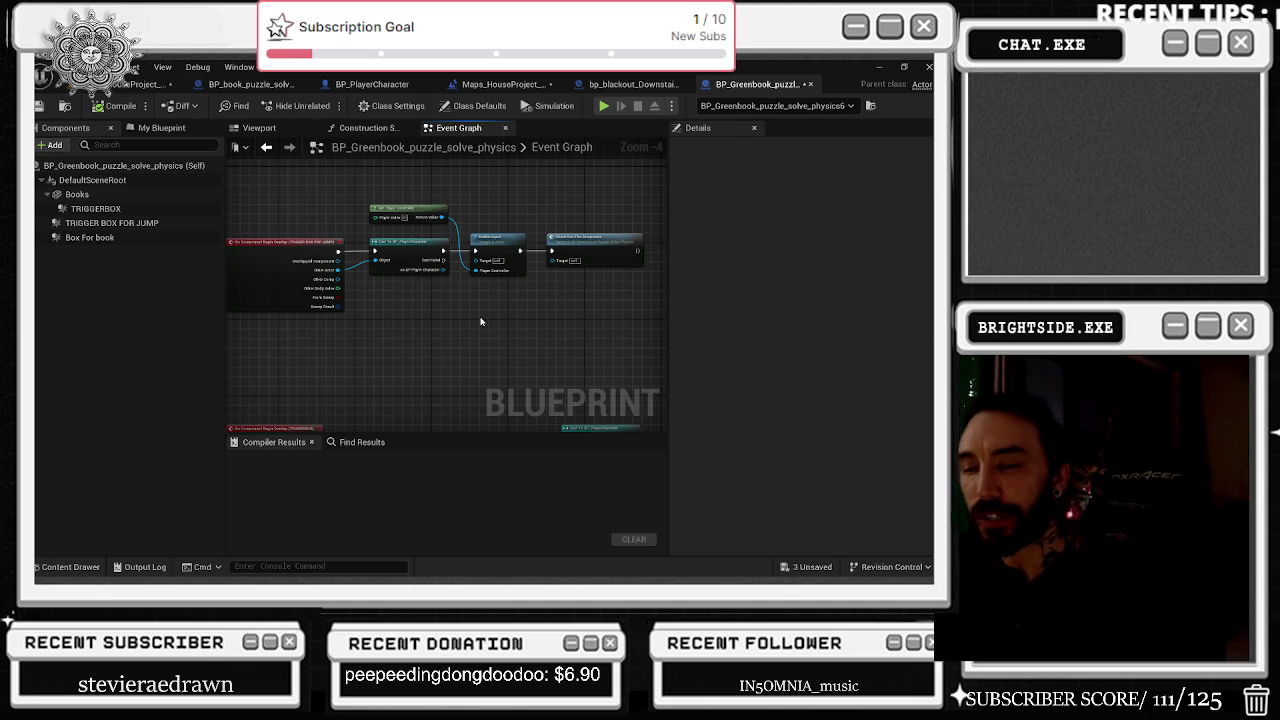
mouse_move(448, 298)
left_mouse_down()
mouse_move(487, 343)
mouse_move(490, 373)
left_mouse_up()
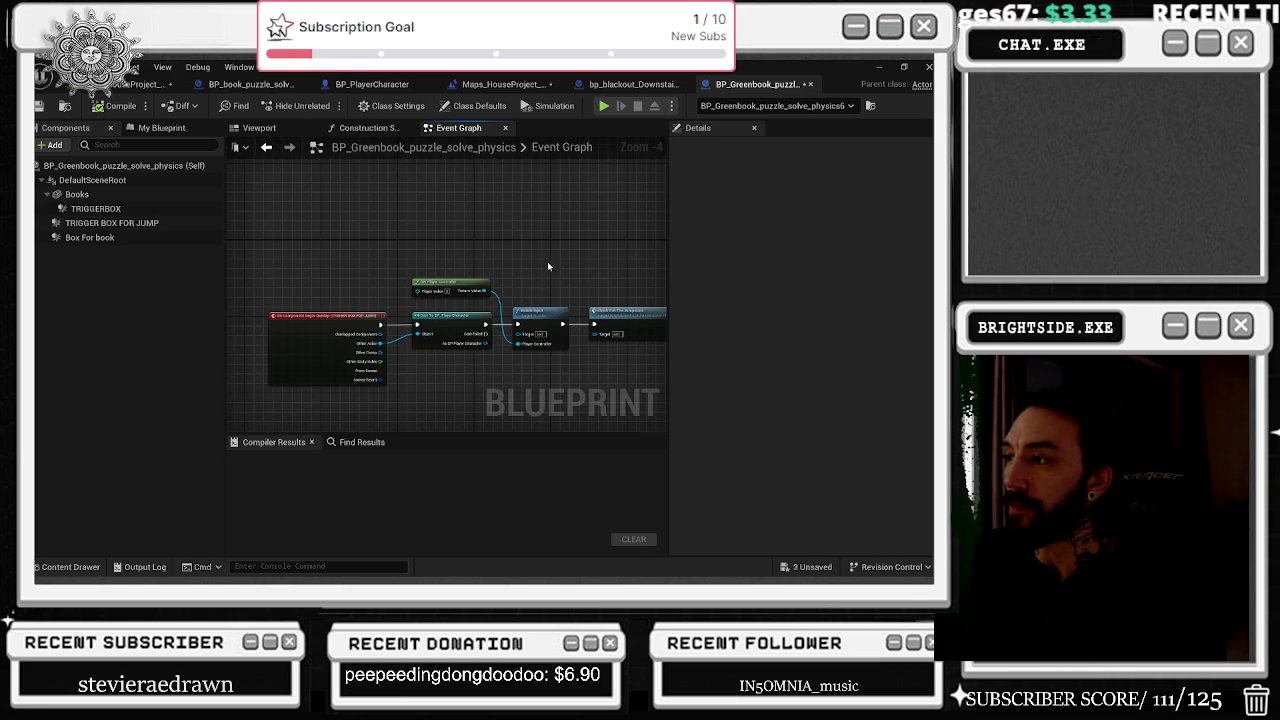
scroll(548, 266, "down", 3)
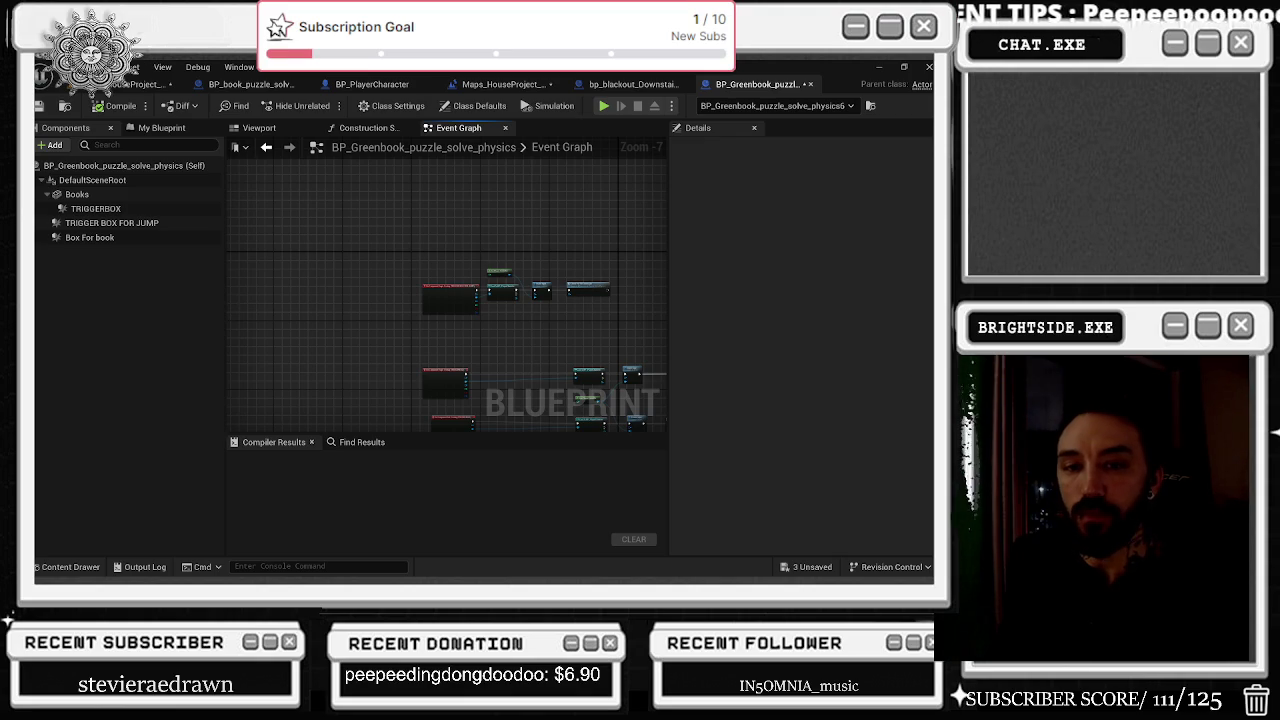
scroll(357, 286, "up", 3)
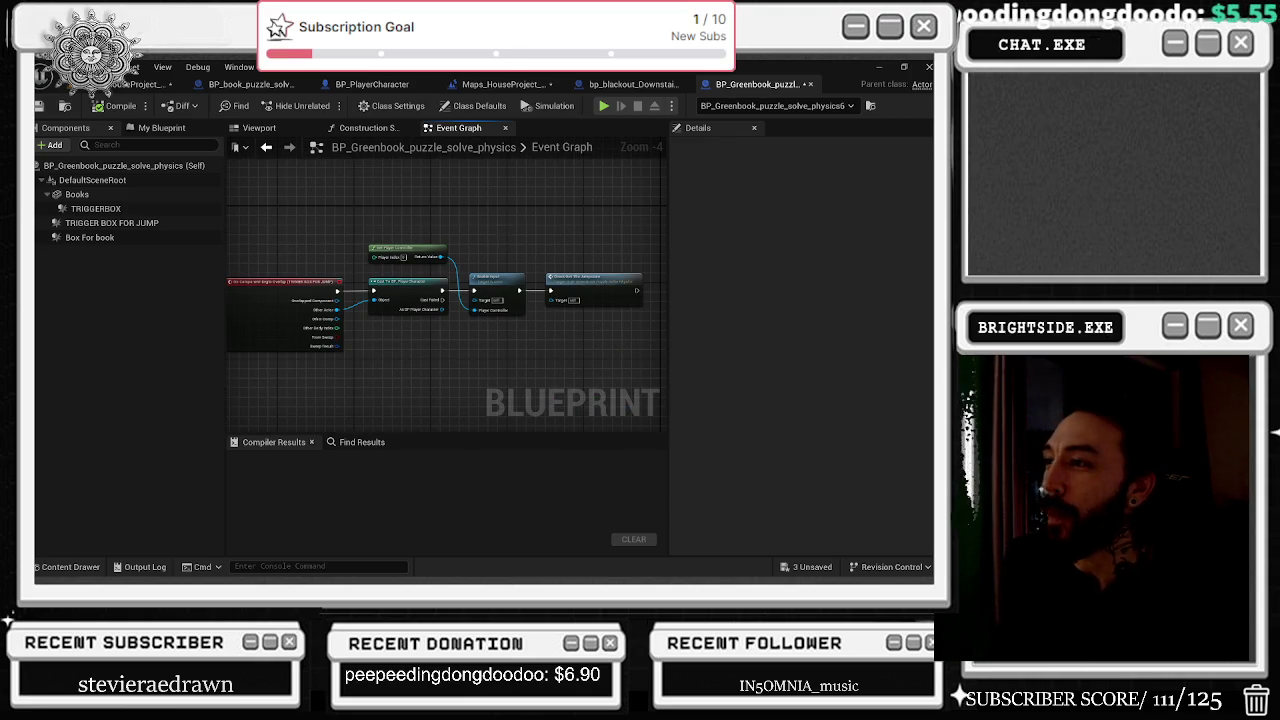
Switch from bp_blackout_Downstairs back to the Greenbook Blueprint and browse to its asset with Ctrl+B.
scroll(494, 237, "down", 5)
left_click(632, 84)
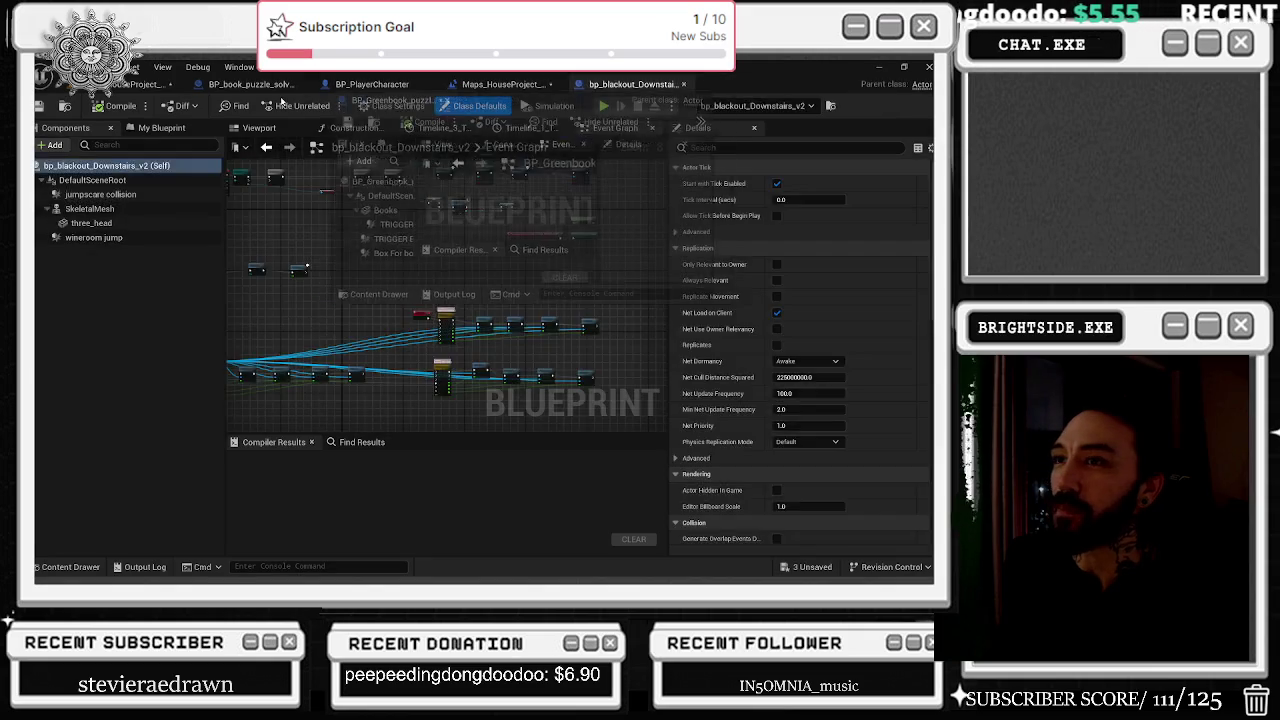
left_click_drag(317, 213, 265, 198)
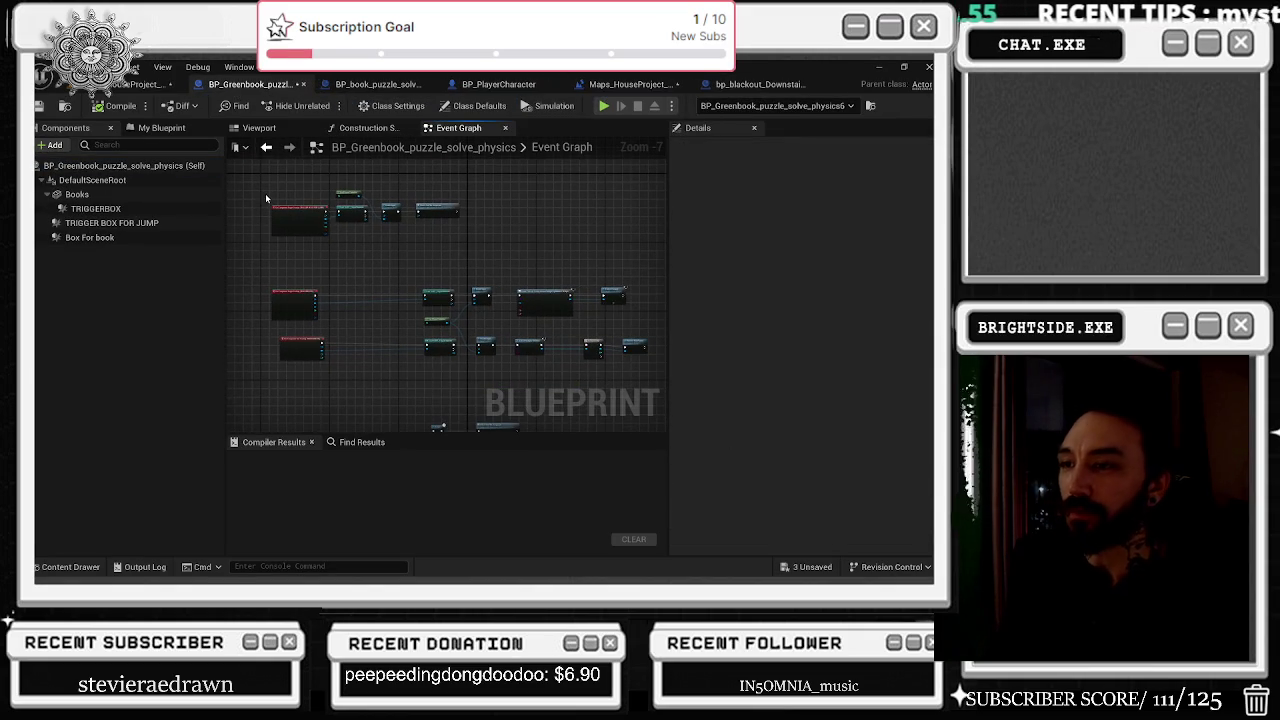
key("ctrl+b")
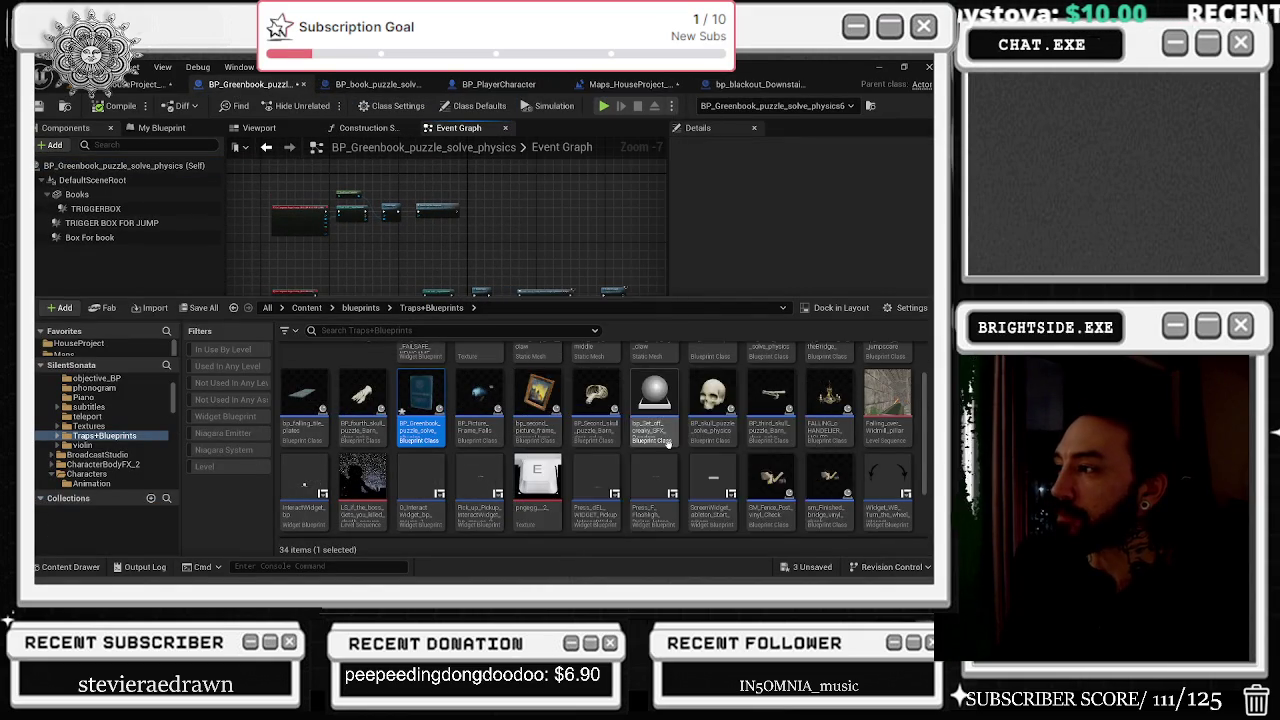
scroll(557, 529, "up", 2)
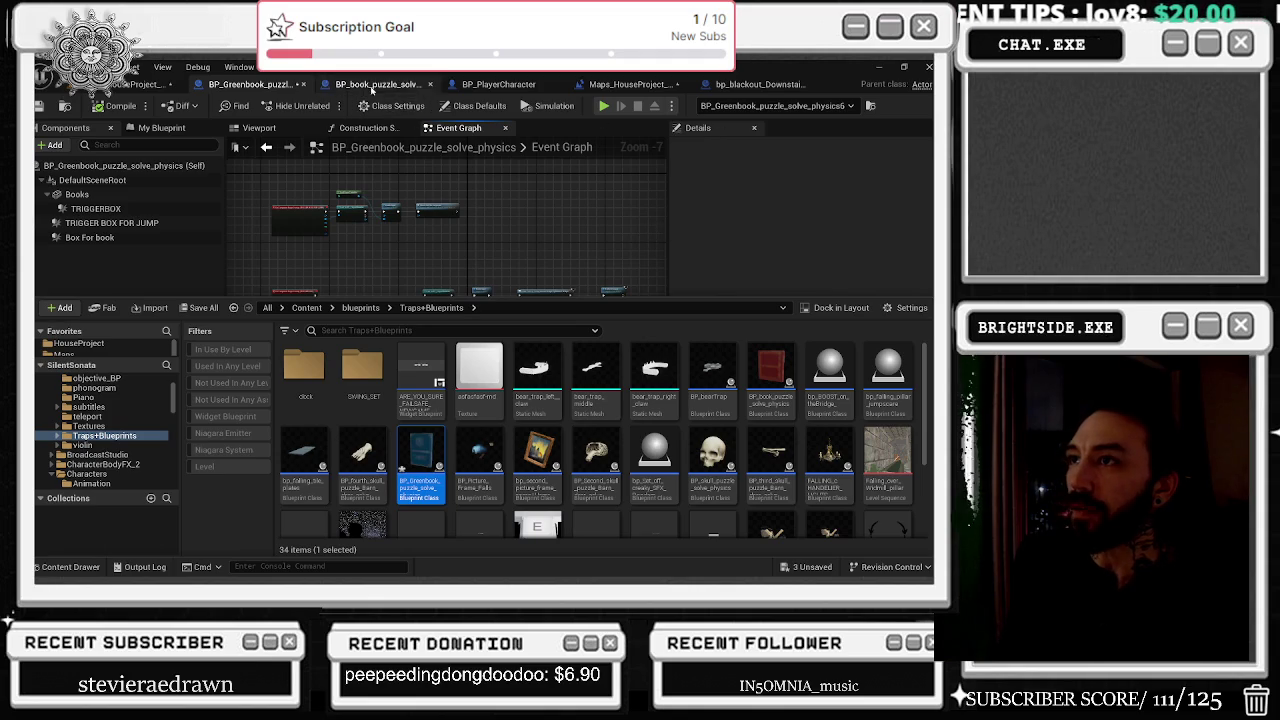
Check the Twitch stream and YouTube music video windows, then return to the Unreal editor.
key("alt+Tab")
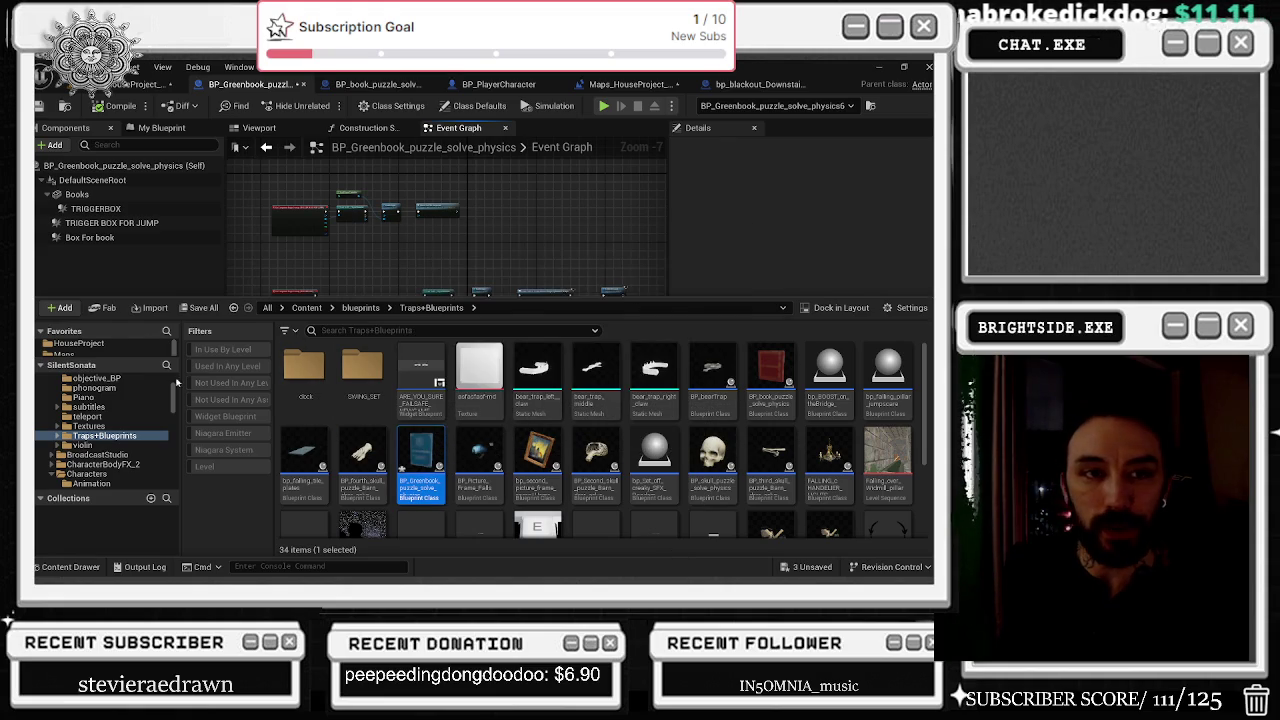
key("alt+Tab")
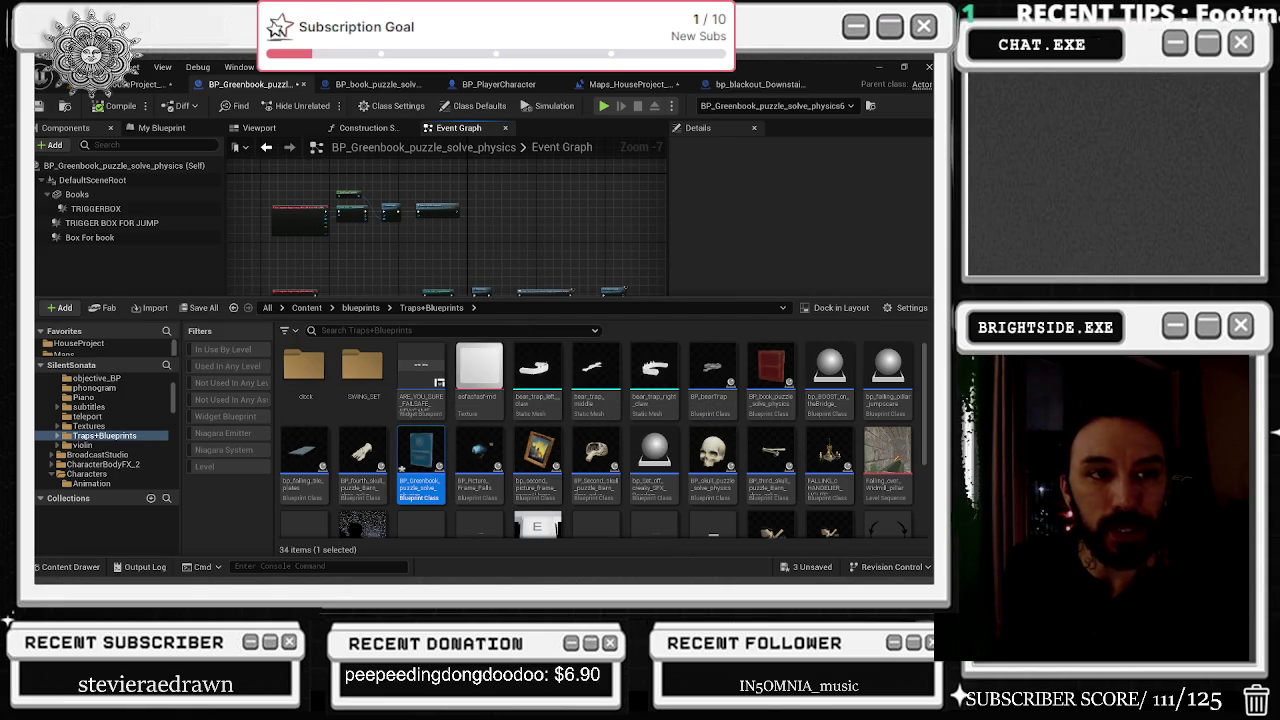
key("alt+Tab")
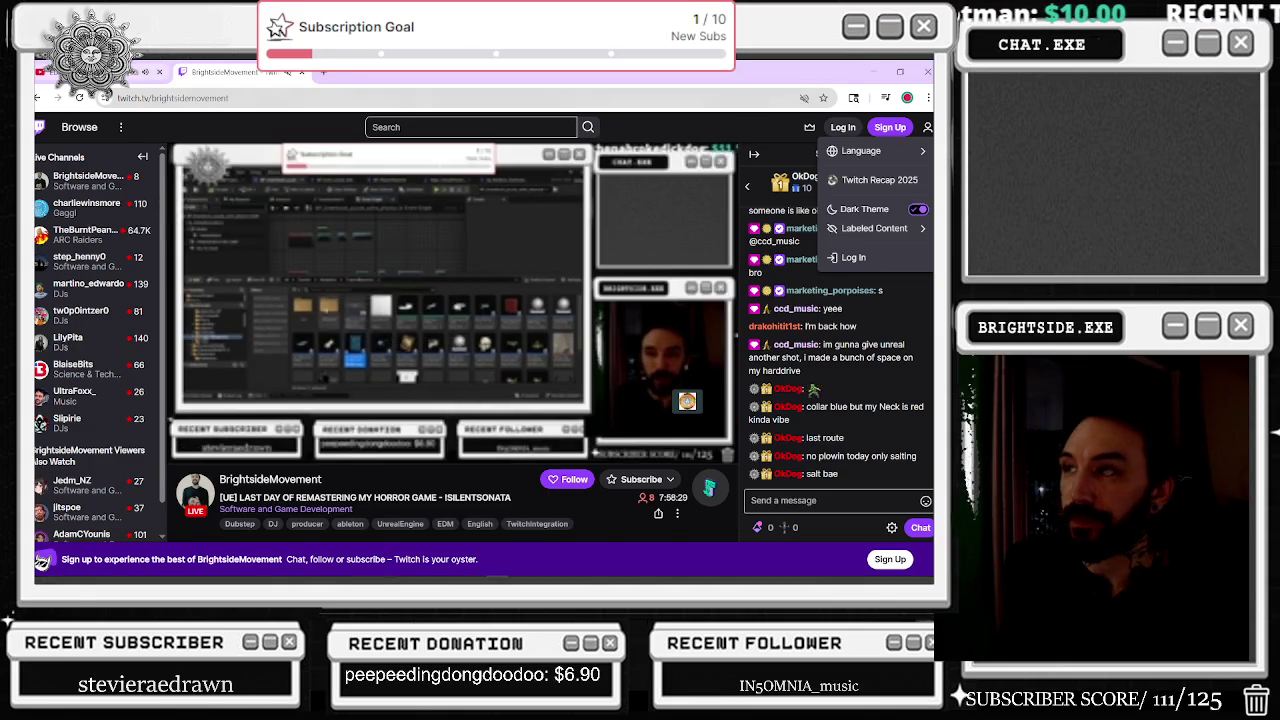
key("ctrl+Tab")
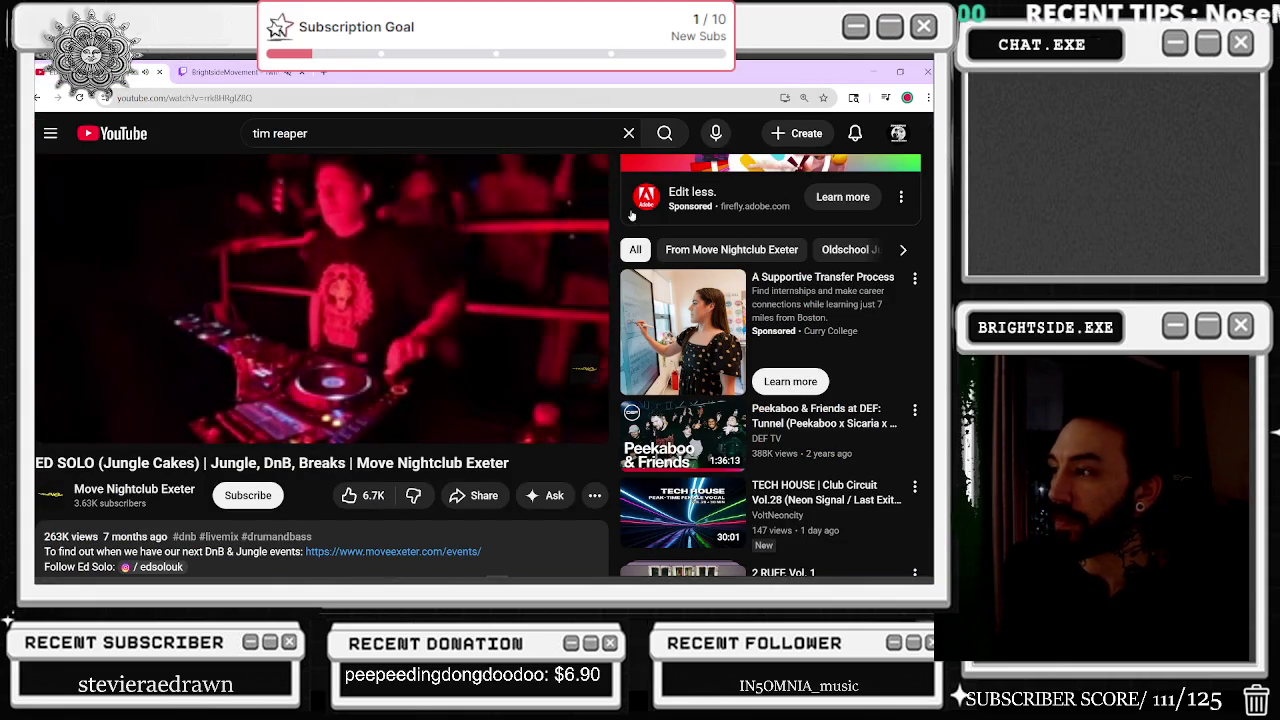
key("alt+Tab")
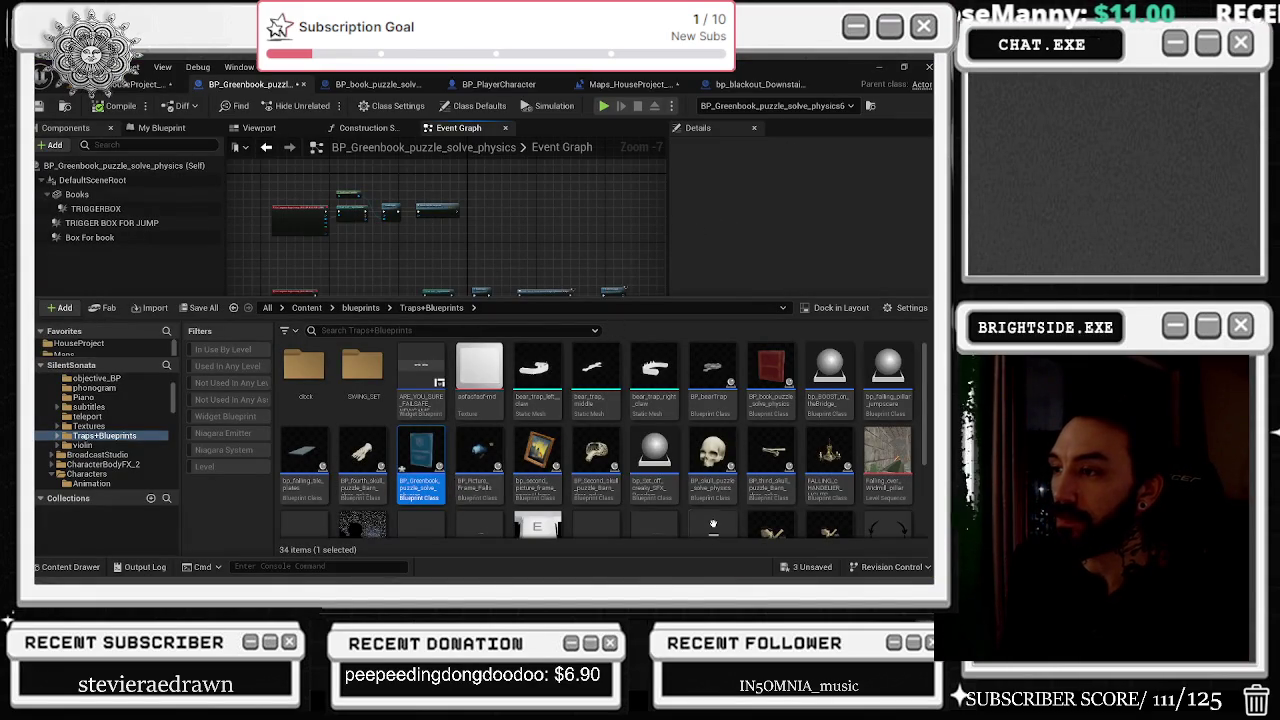
Dismiss the Content Drawer and select the two left event nodes in the graph.
scroll(365, 190, "up", 3)
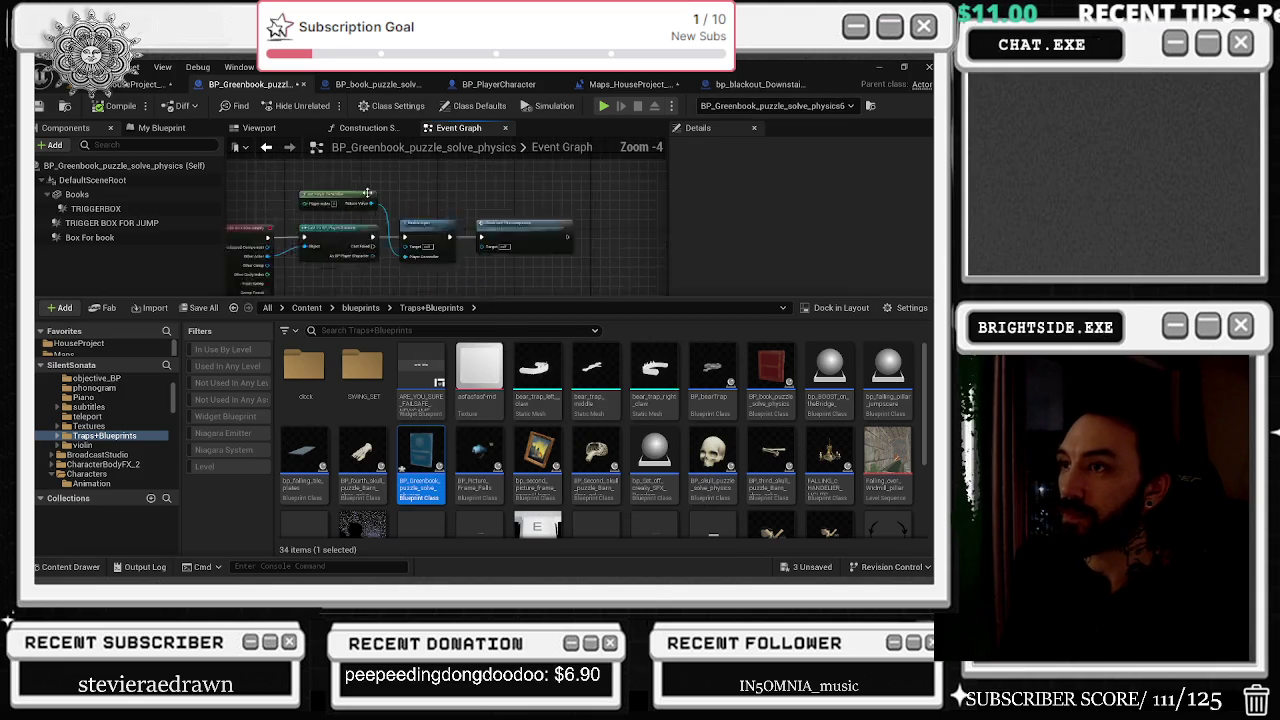
left_click(460, 257)
scroll(434, 229, "down", 3)
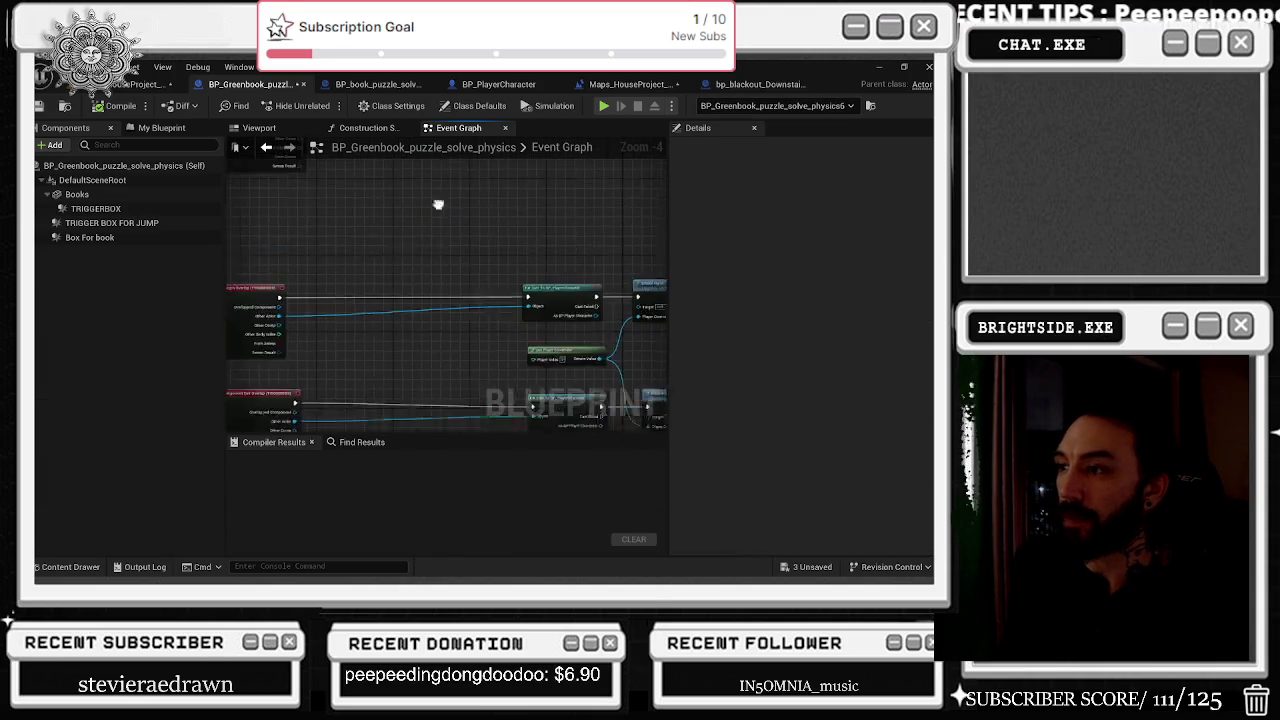
mouse_move(347, 240)
left_mouse_down()
mouse_move(657, 266)
mouse_move(400, 280)
mouse_move(302, 319)
mouse_move(356, 293)
mouse_move(369, 242)
left_mouse_up()
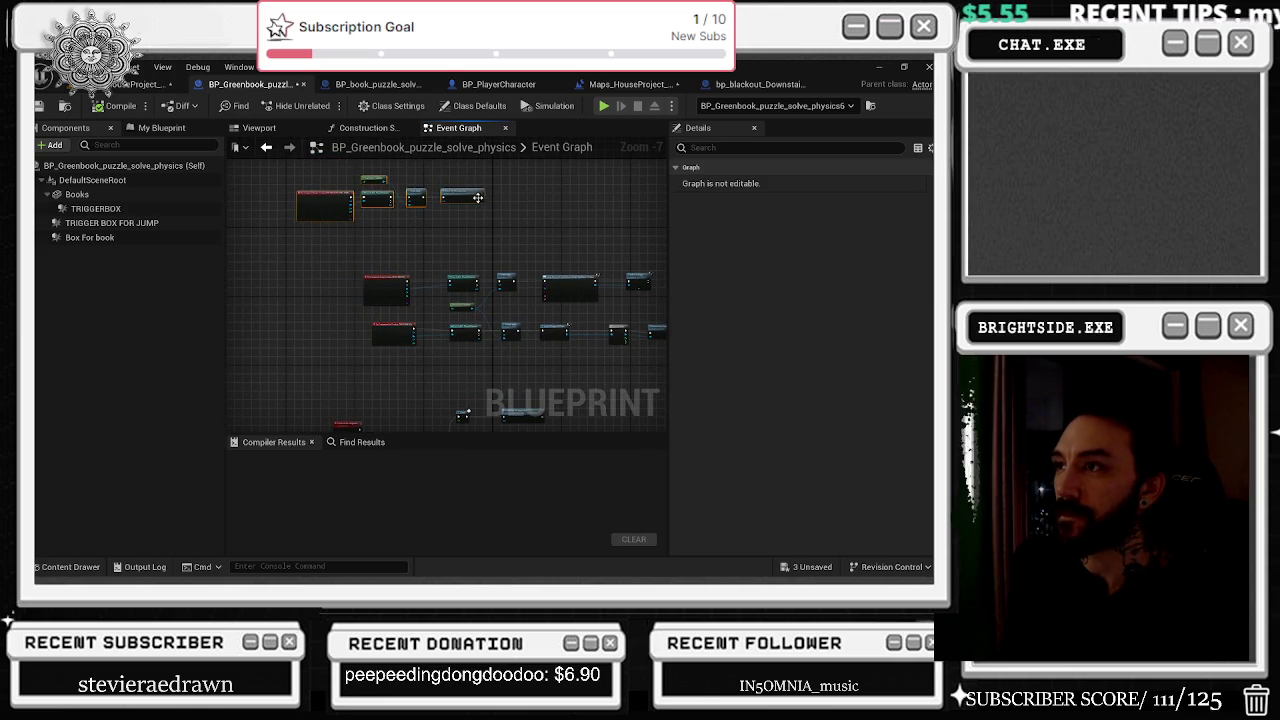
scroll(463, 192, "up", 5)
left_click_drag(463, 192, 427, 170)
scroll(437, 286, "down", 2)
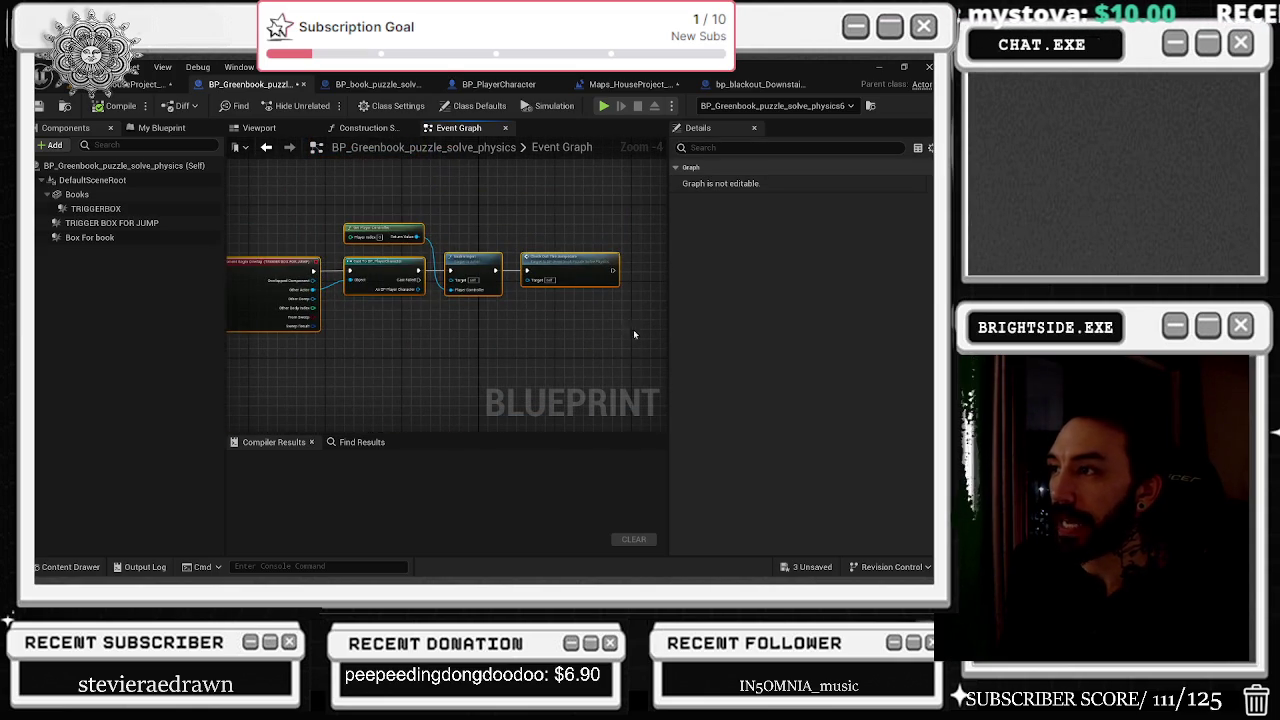
Review the Jumpscare event's Branch, Delay and Set Simulate Physics nodes, then reopen the Content Drawer.
left_click(581, 267)
scroll(551, 300, "down", 3)
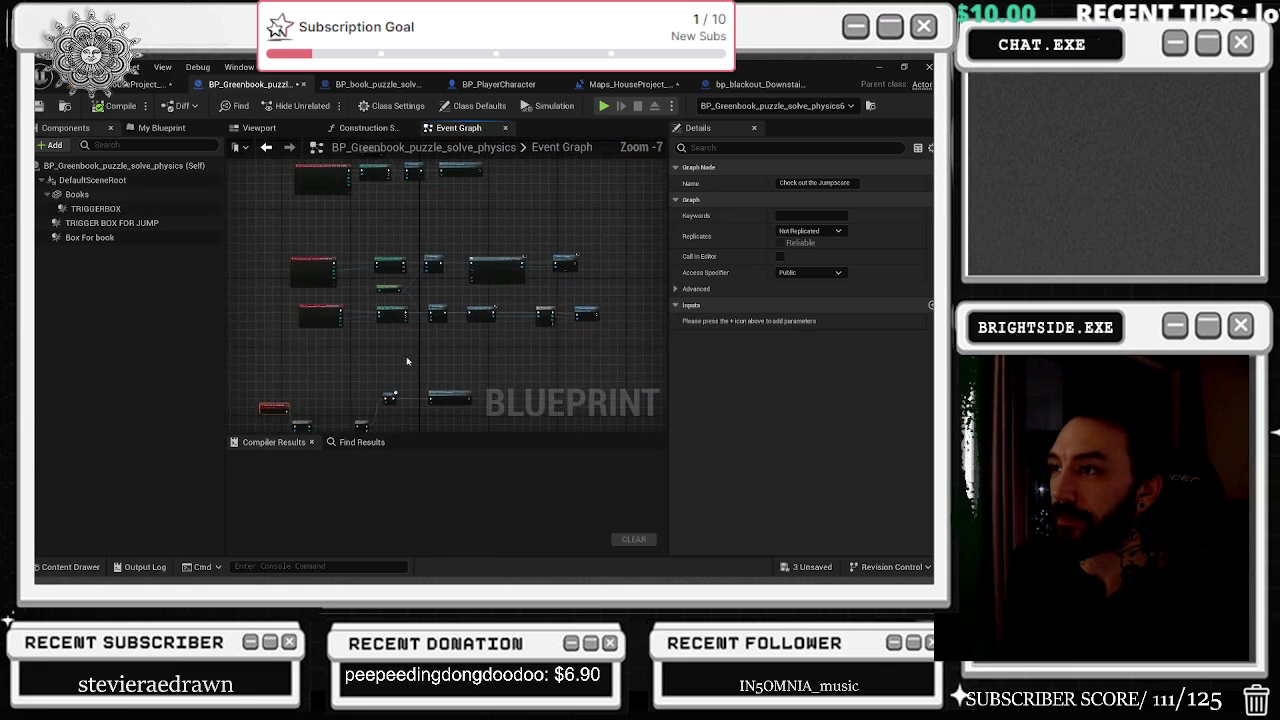
scroll(412, 330, "up", 3)
left_click_drag(412, 330, 405, 228)
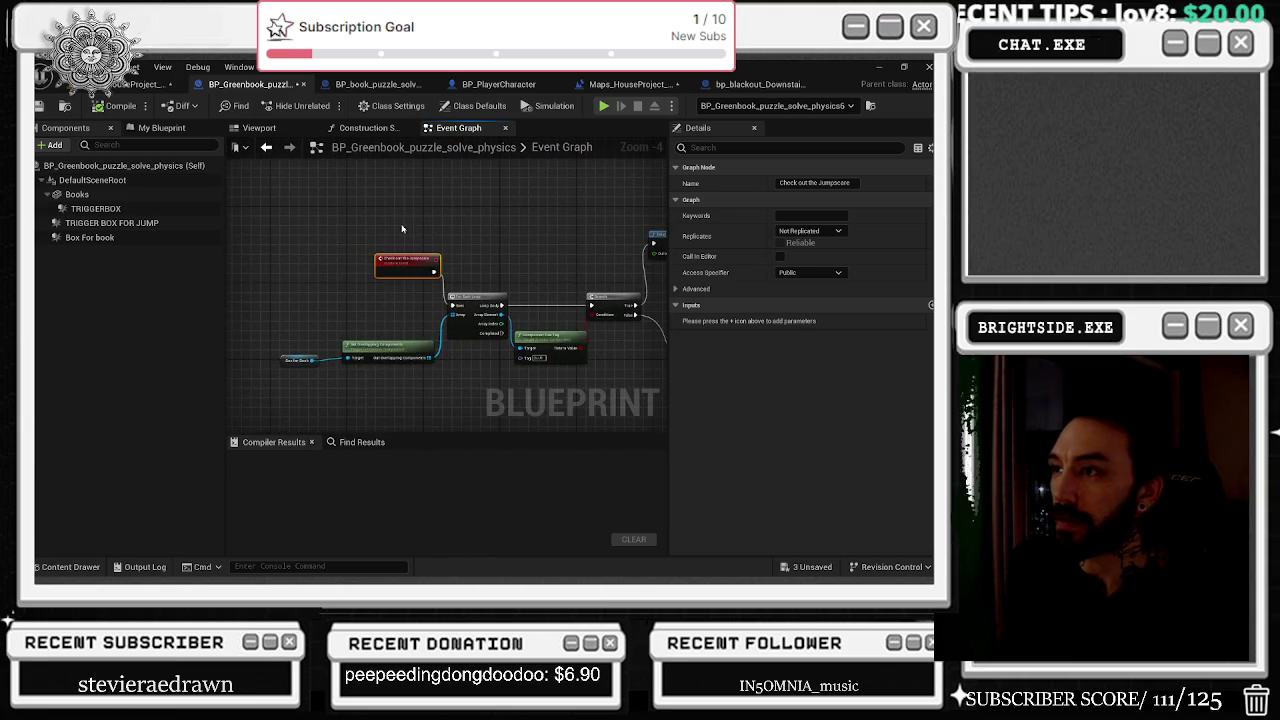
left_click_drag(512, 276, 449, 296)
left_click_drag(430, 410, 427, 367)
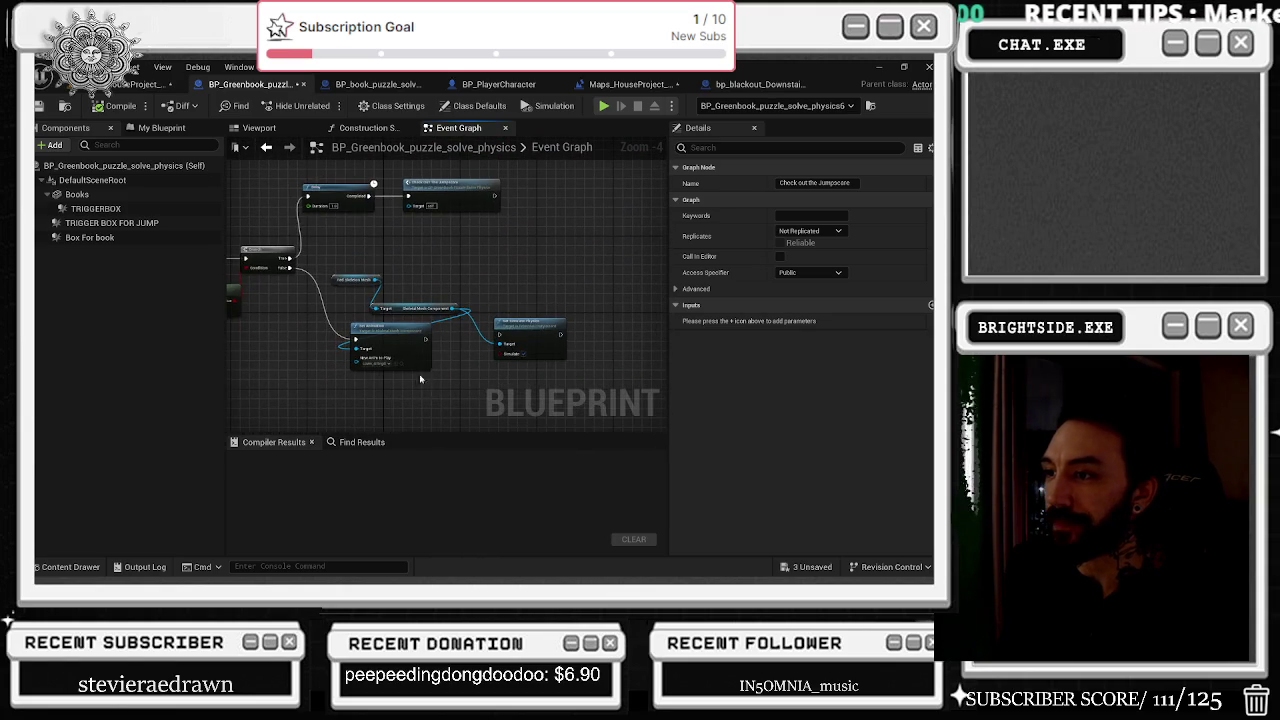
scroll(415, 383, "up", 1)
key("ctrl+space")
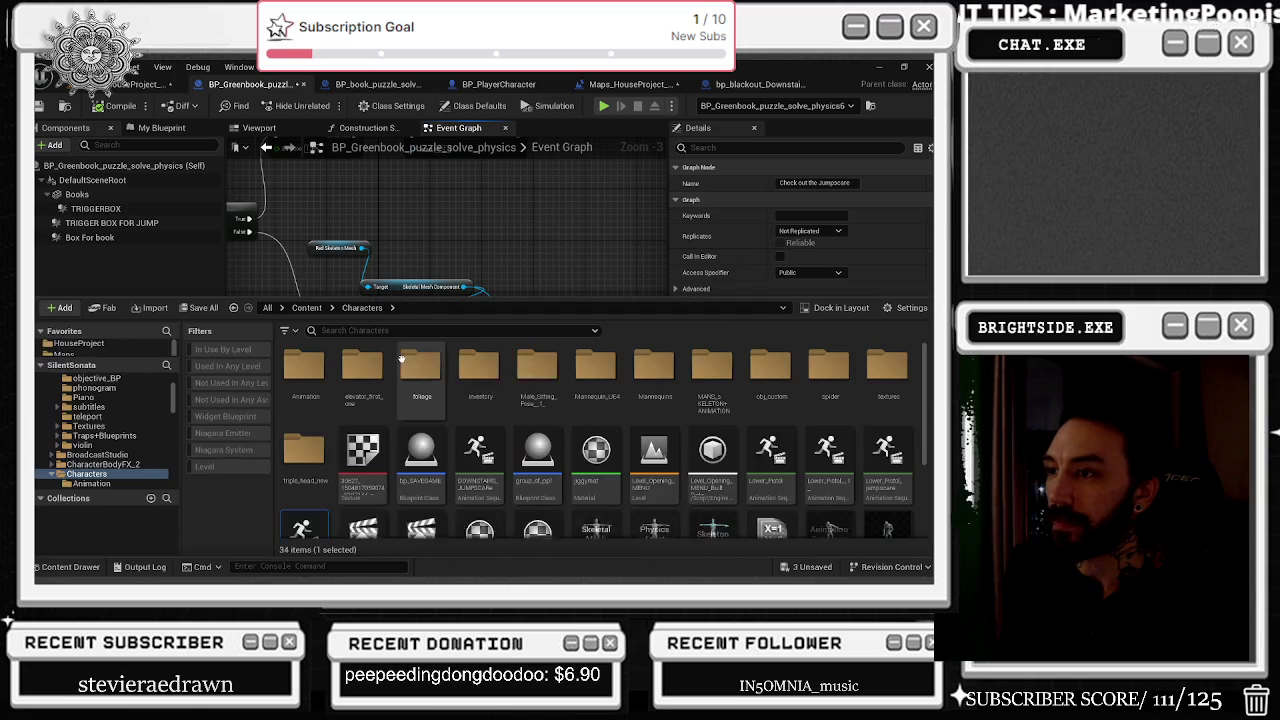
Move the Skeletal Mesh Component getter left and review the Delay, Branch and Component Has Tag nodes.
scroll(573, 411, "down", 1)
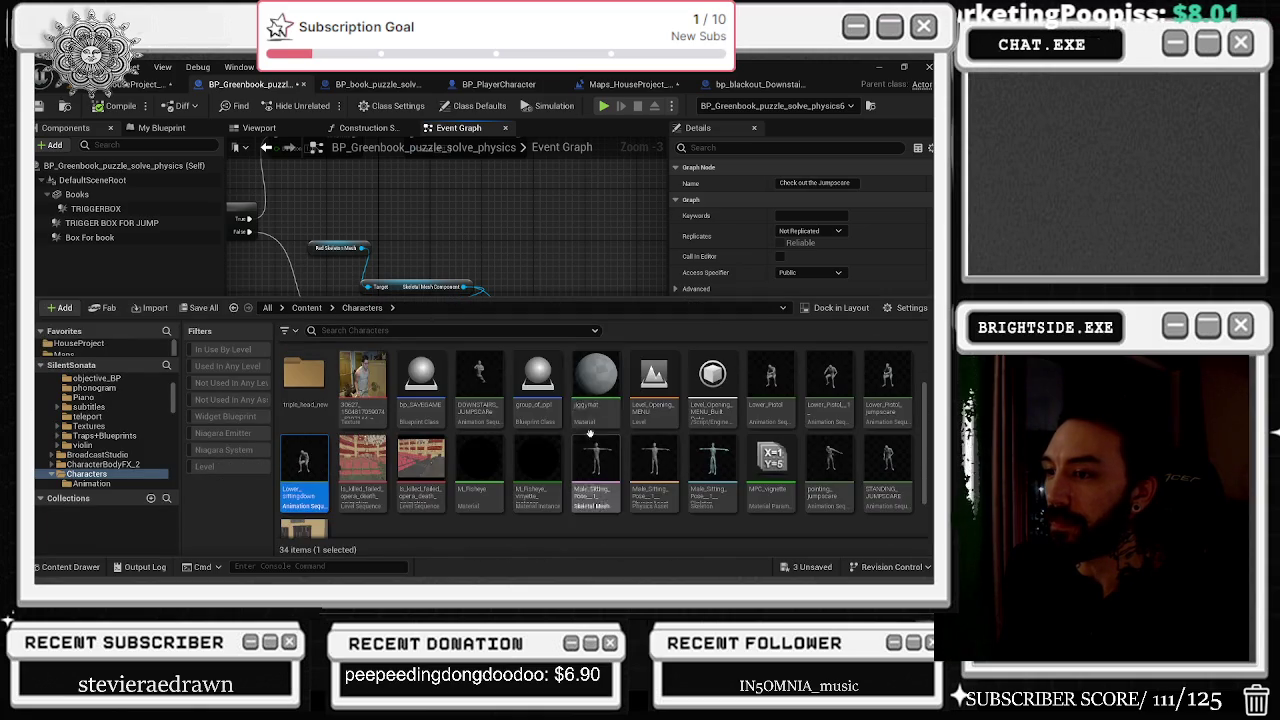
left_click(533, 215)
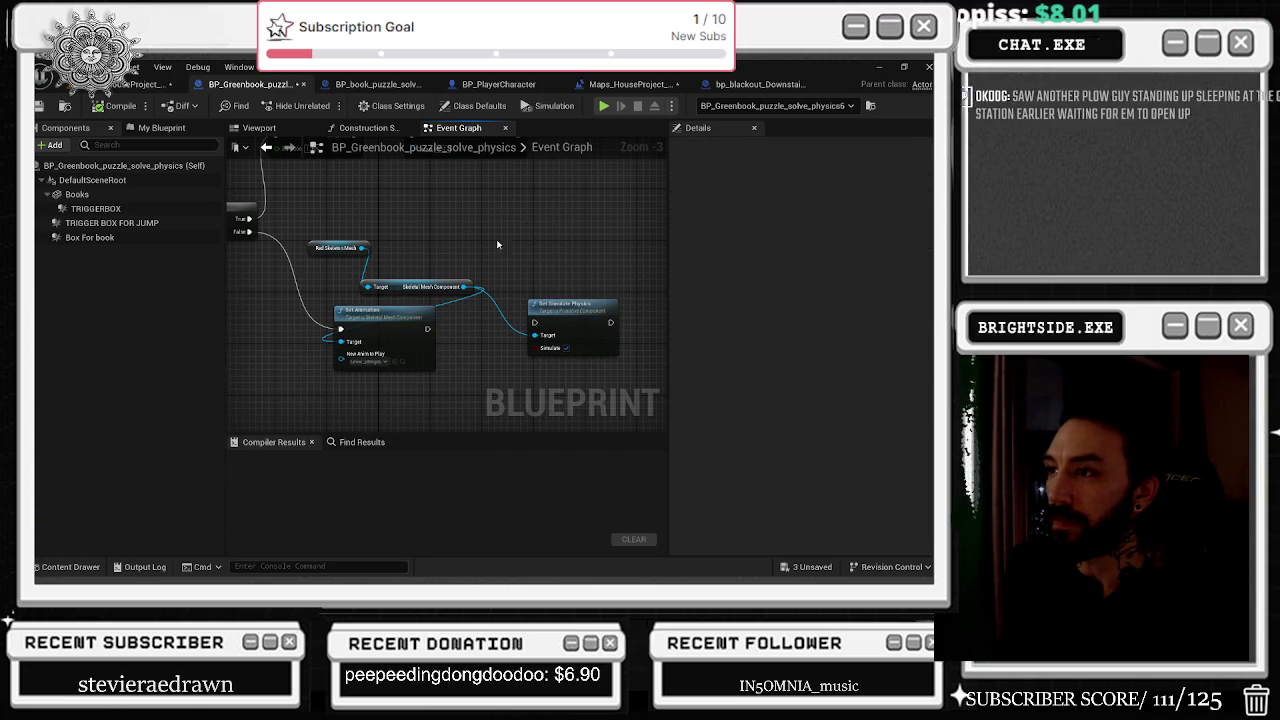
left_click_drag(412, 287, 349, 287)
left_click(549, 330)
mouse_move(437, 253)
left_mouse_down()
mouse_move(597, 370)
mouse_move(443, 286)
mouse_move(509, 294)
left_mouse_up()
scroll(383, 322, "down", 1)
scroll(383, 322, "up", 1)
scroll(409, 320, "down", 3)
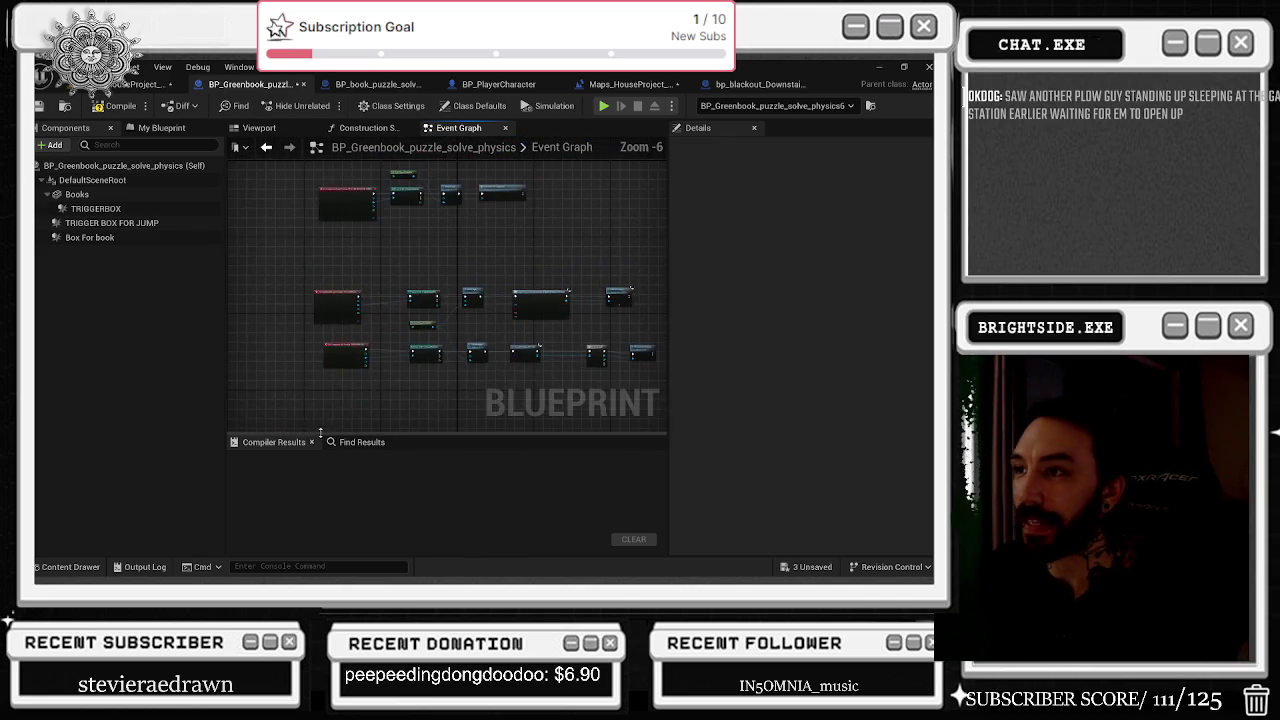
scroll(348, 312, "up", 2)
Shift the Check Out The Jumpscare call right and insert a Do Once node before it.
left_click_drag(271, 243, 614, 414)
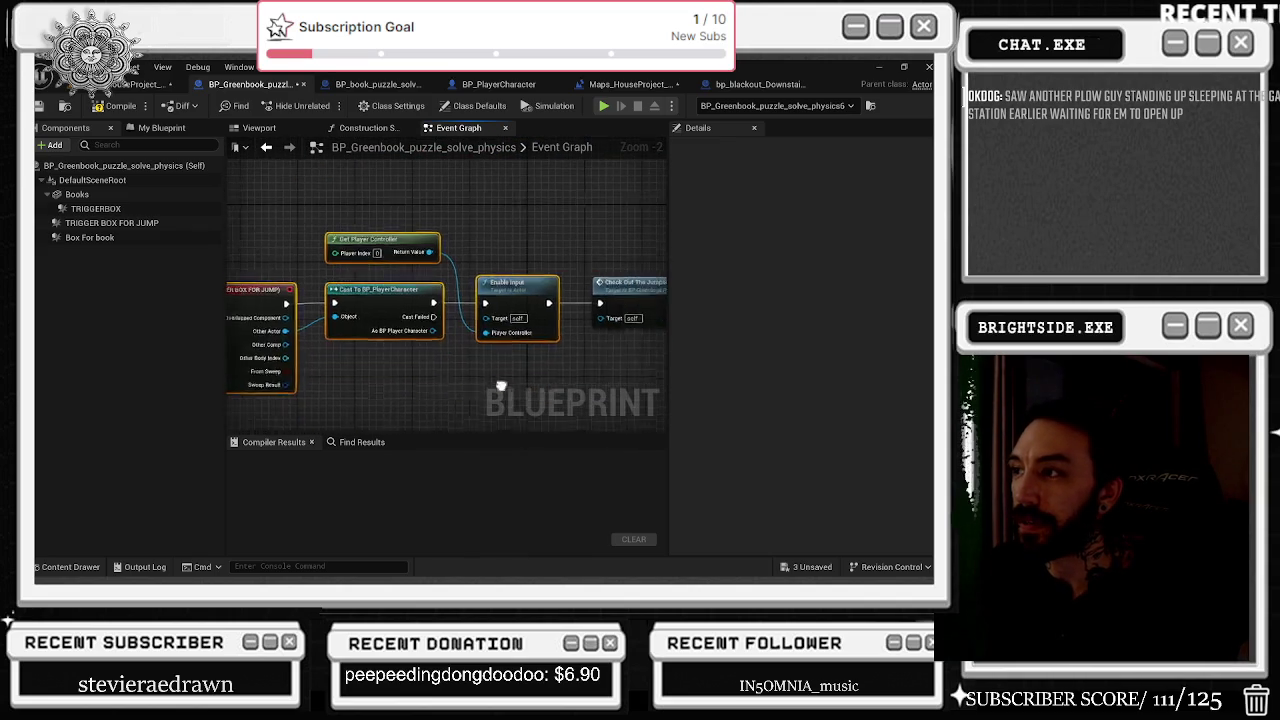
left_click(580, 305)
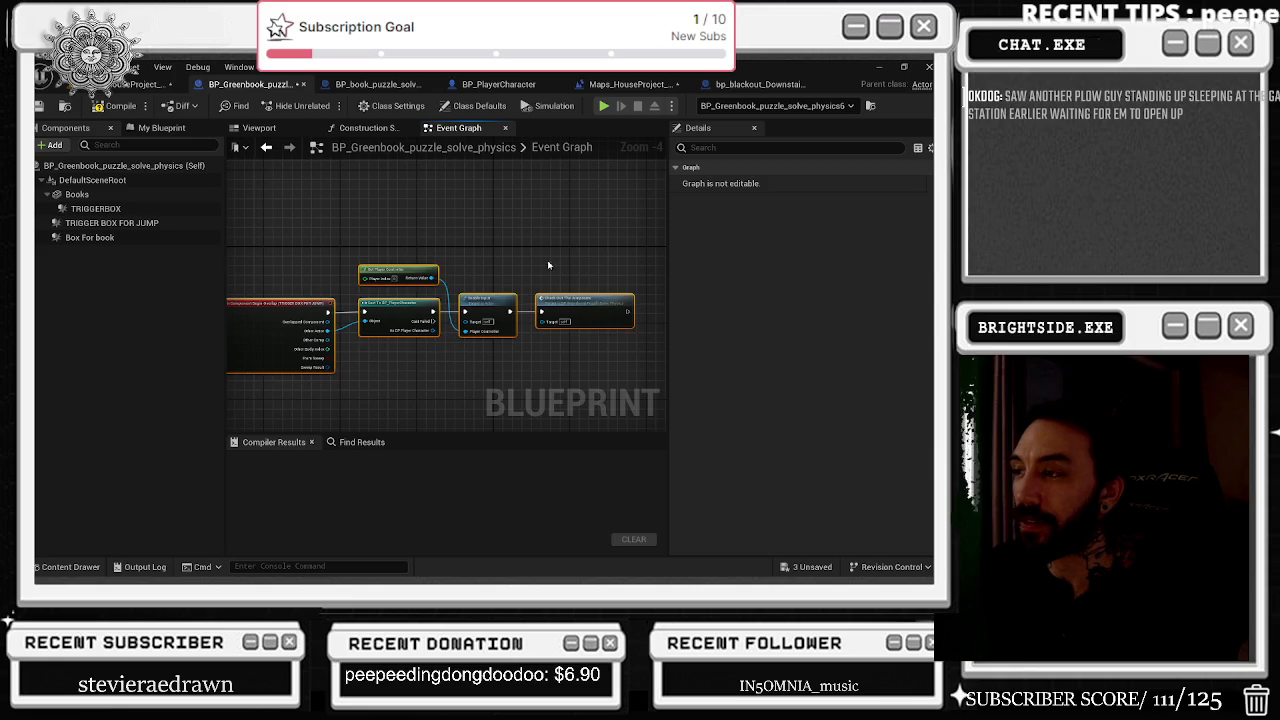
mouse_move(582, 314)
left_mouse_down()
mouse_move(655, 310)
mouse_move(511, 276)
left_mouse_up()
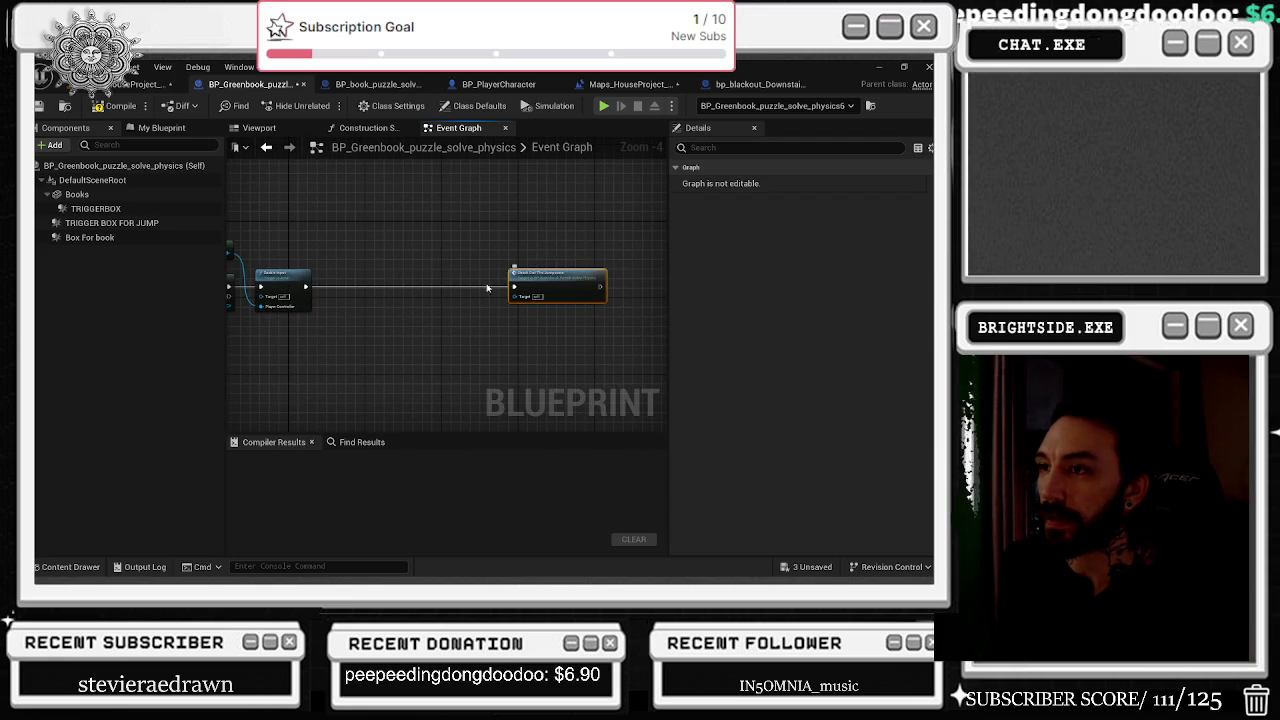
scroll(362, 288, "up", 1)
scroll(362, 288, "up", 1)
left_click_drag(274, 288, 298, 295)
type("do once")
key("Return")
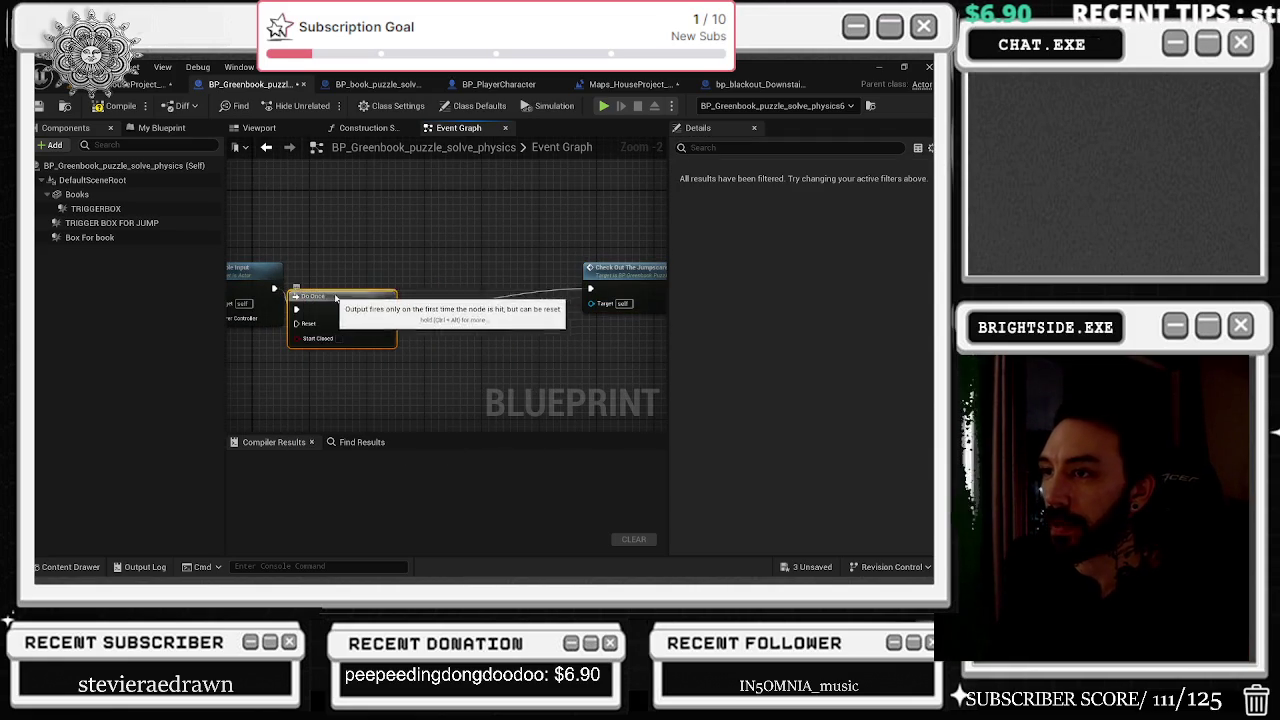
Compile BP_Greenbook_puzzle_solve_physics with F7, save all changes, and go back to the level map.
double_click(622, 268)
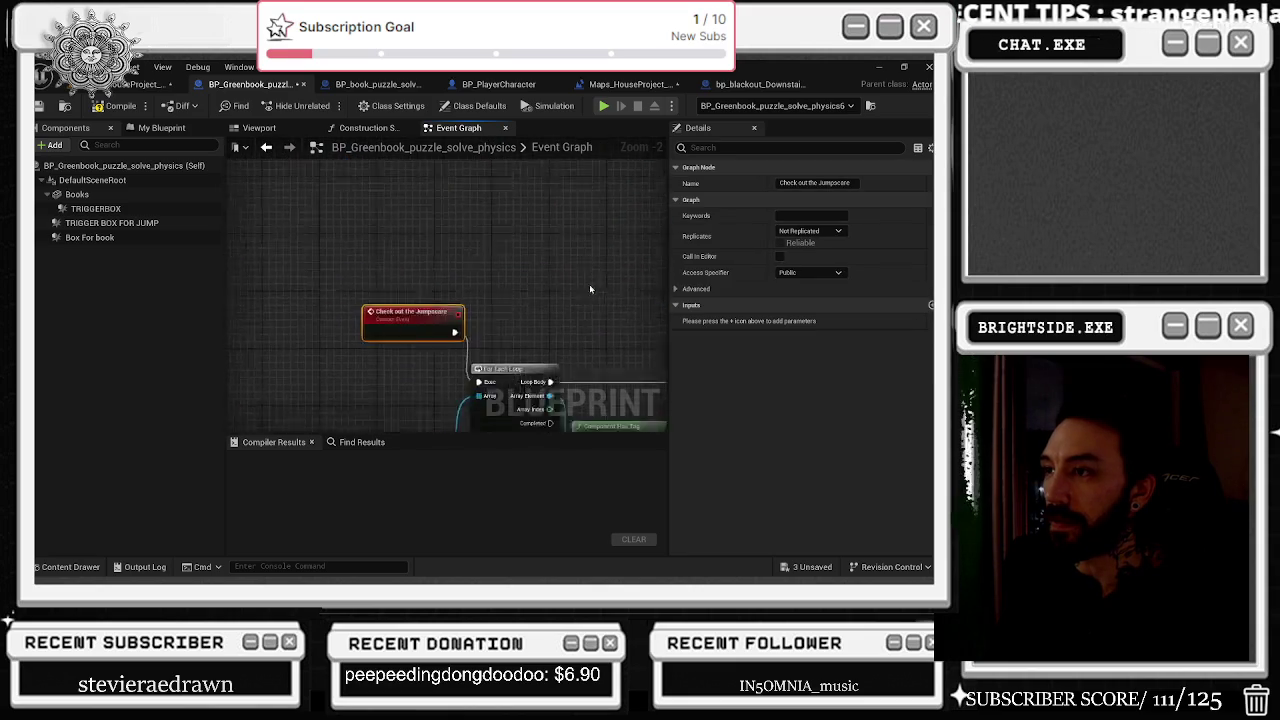
key("F7")
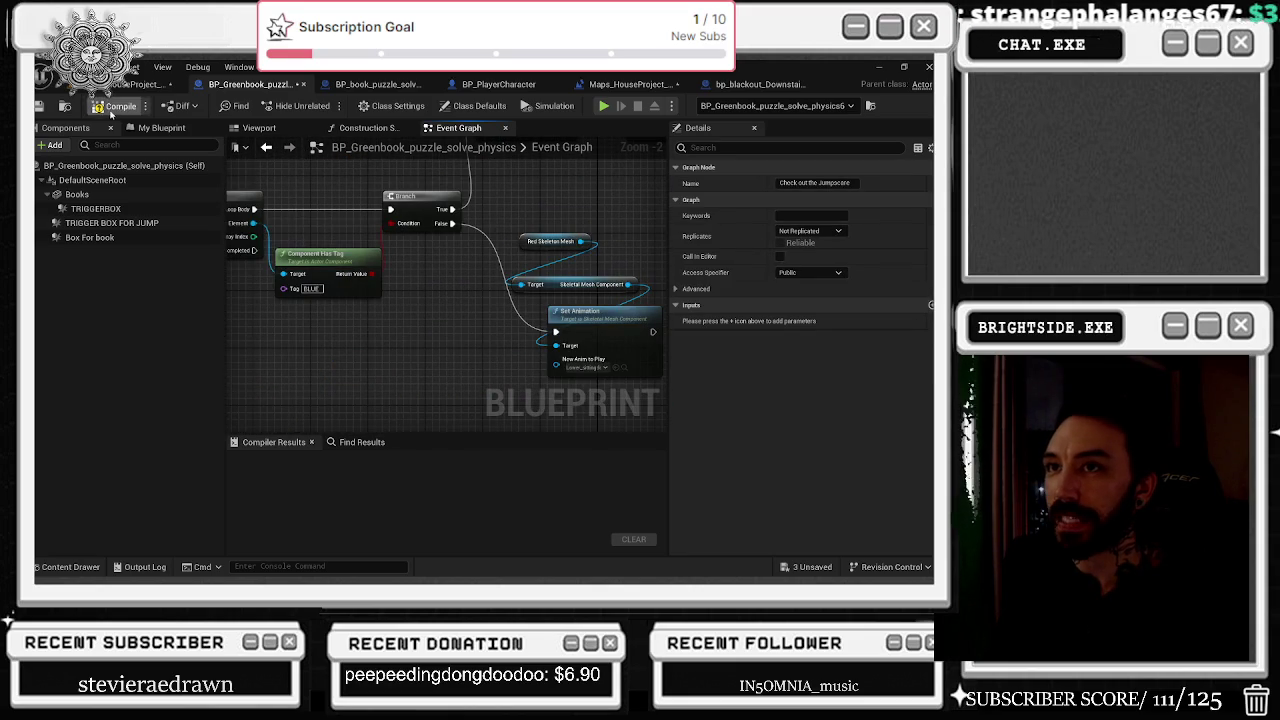
left_click(39, 106)
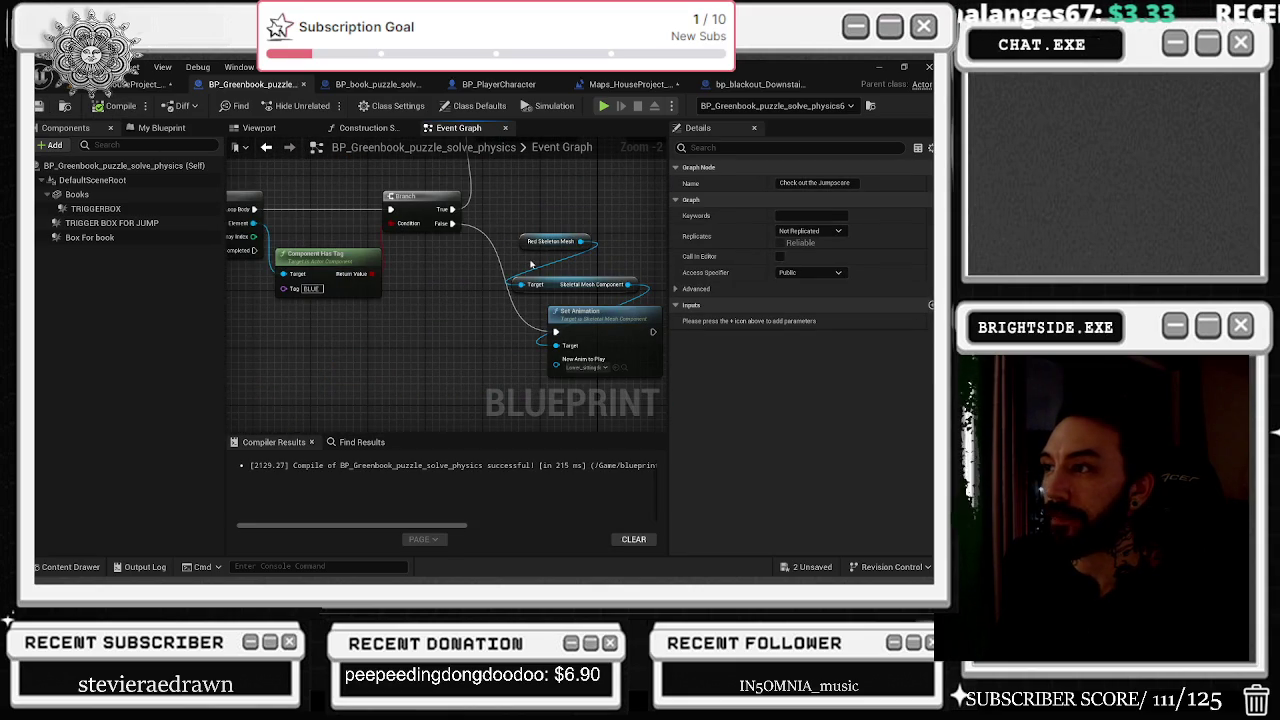
left_click(552, 241)
left_click(130, 84)
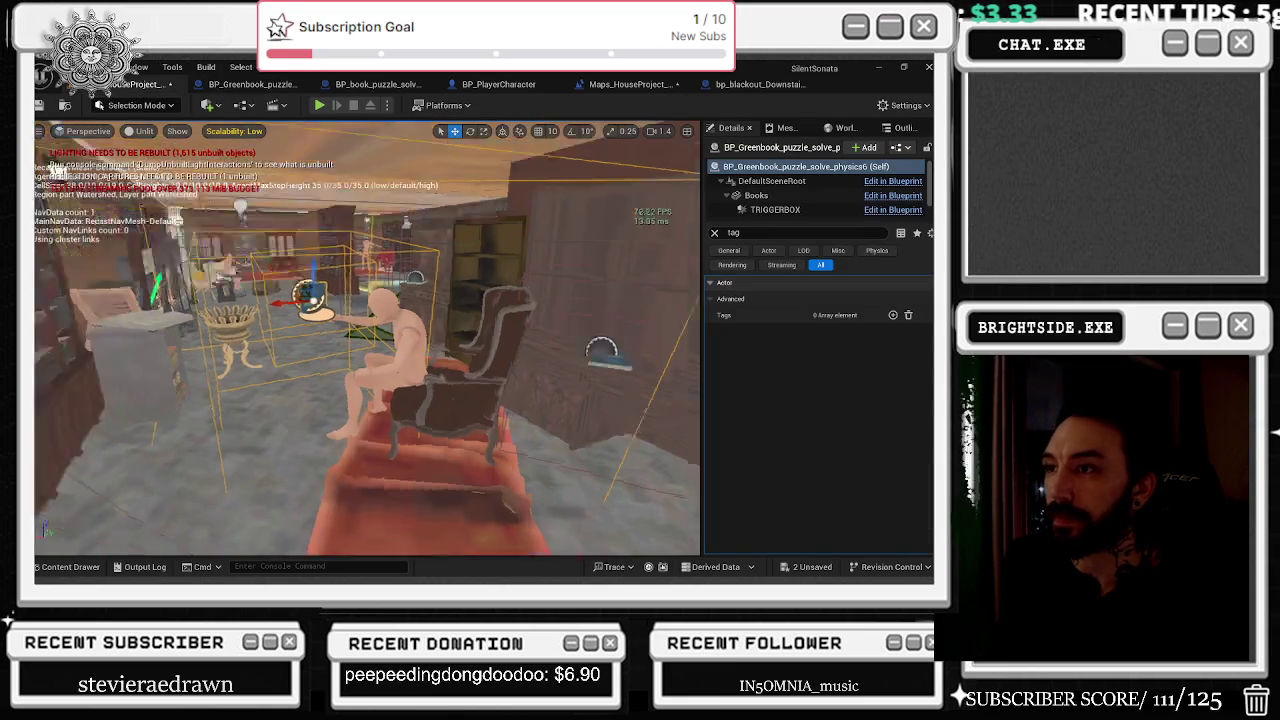
Select and frame the seated mannequin in the level to inspect its BLUE tags.
left_click(490, 360)
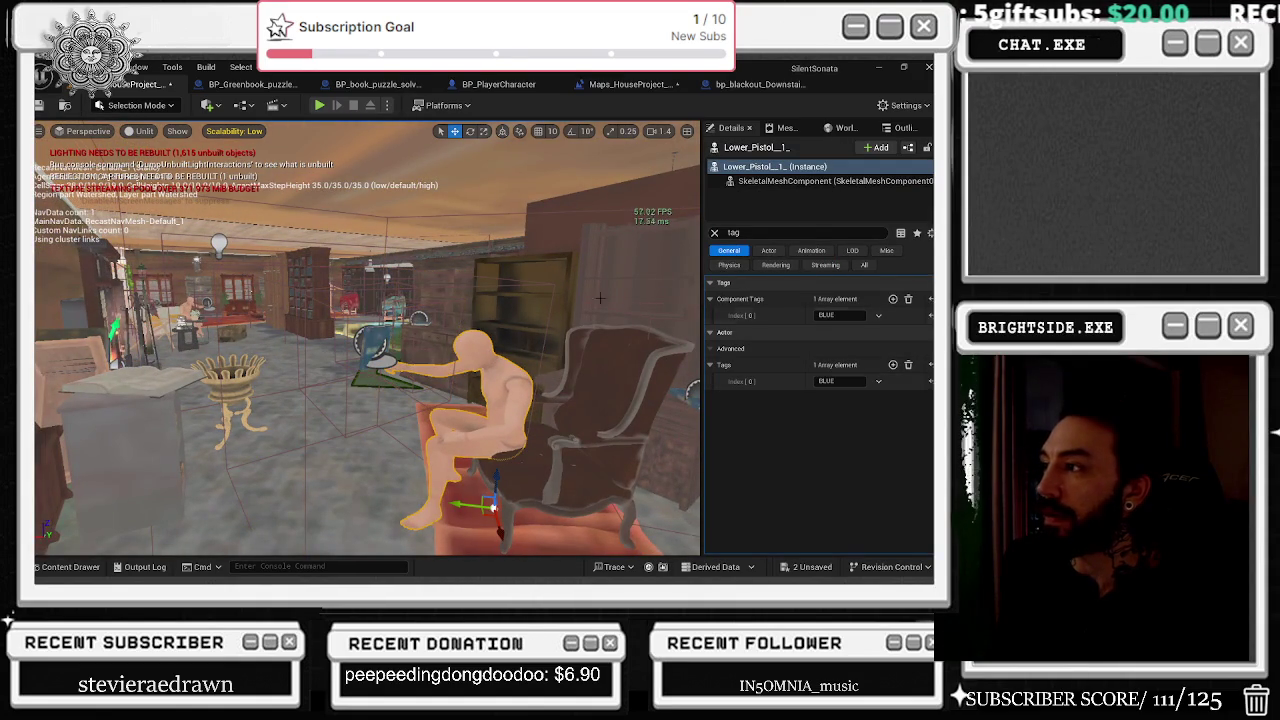
left_click_drag(450, 350, 400, 330)
key("f")
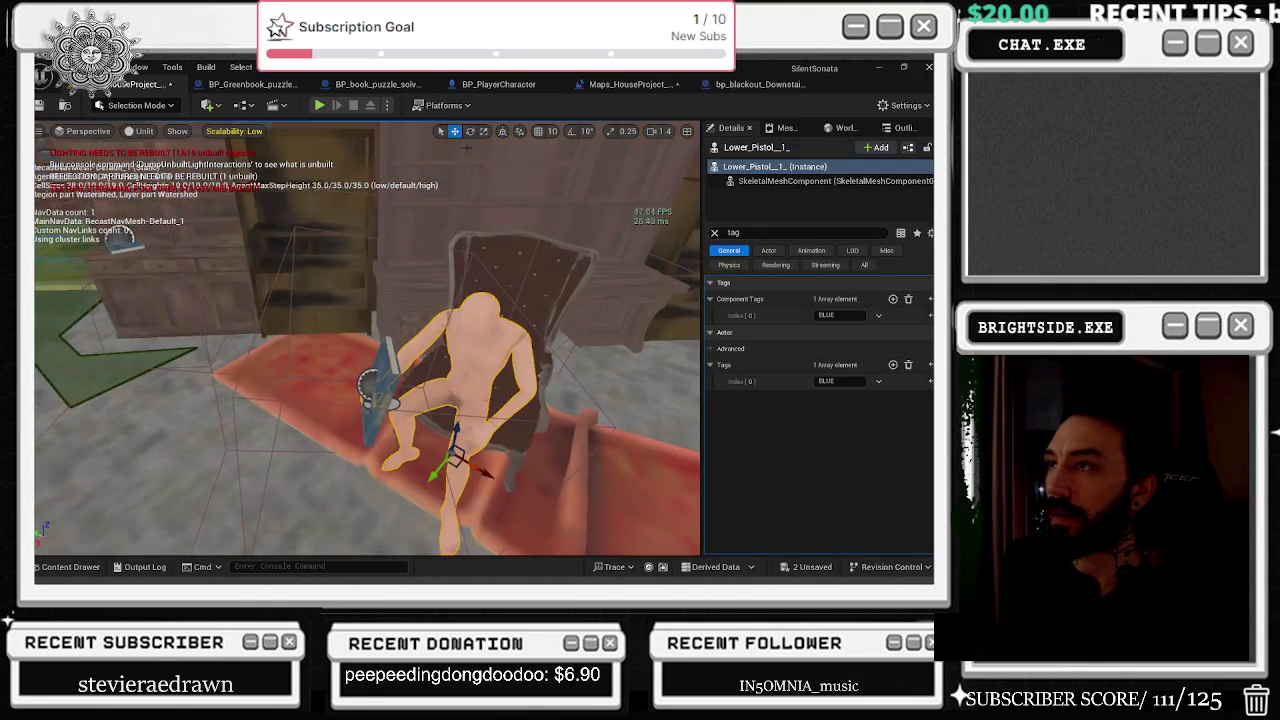
Compare the Greenbook and BP_book_puzzle_solve component previews, then return to the Greenbook Event Graph.
left_click(255, 85)
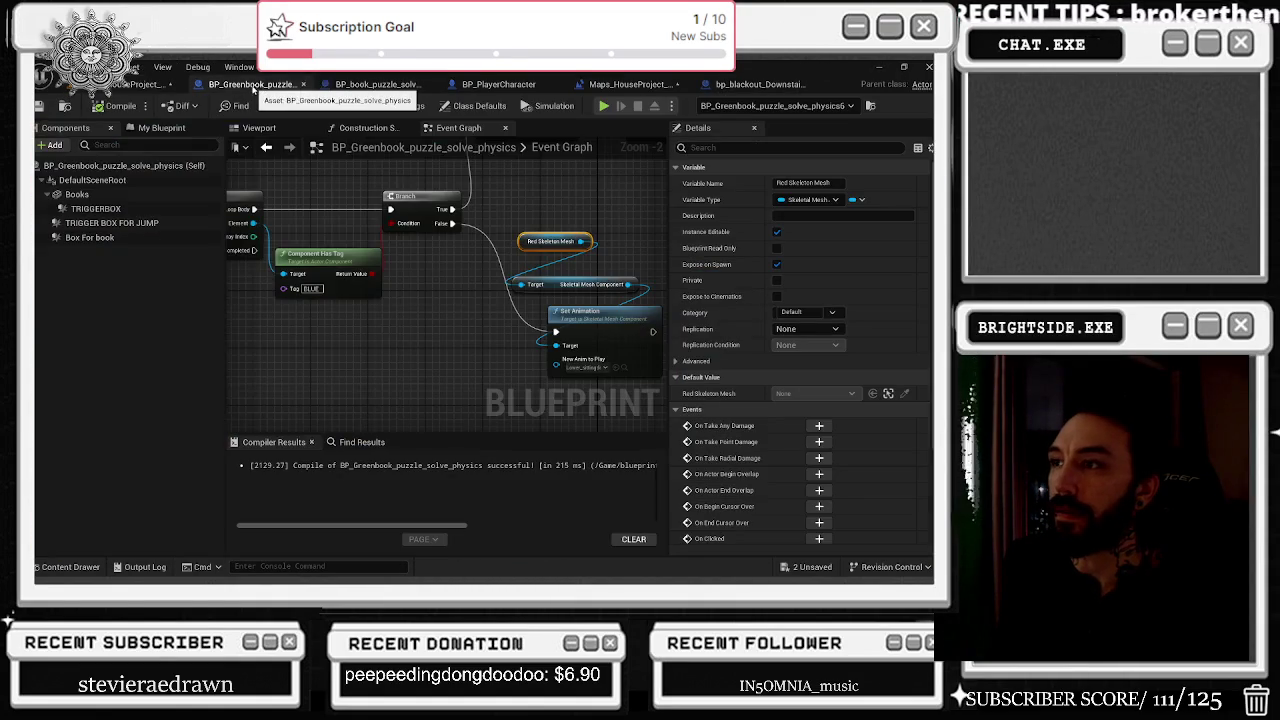
left_click(262, 130)
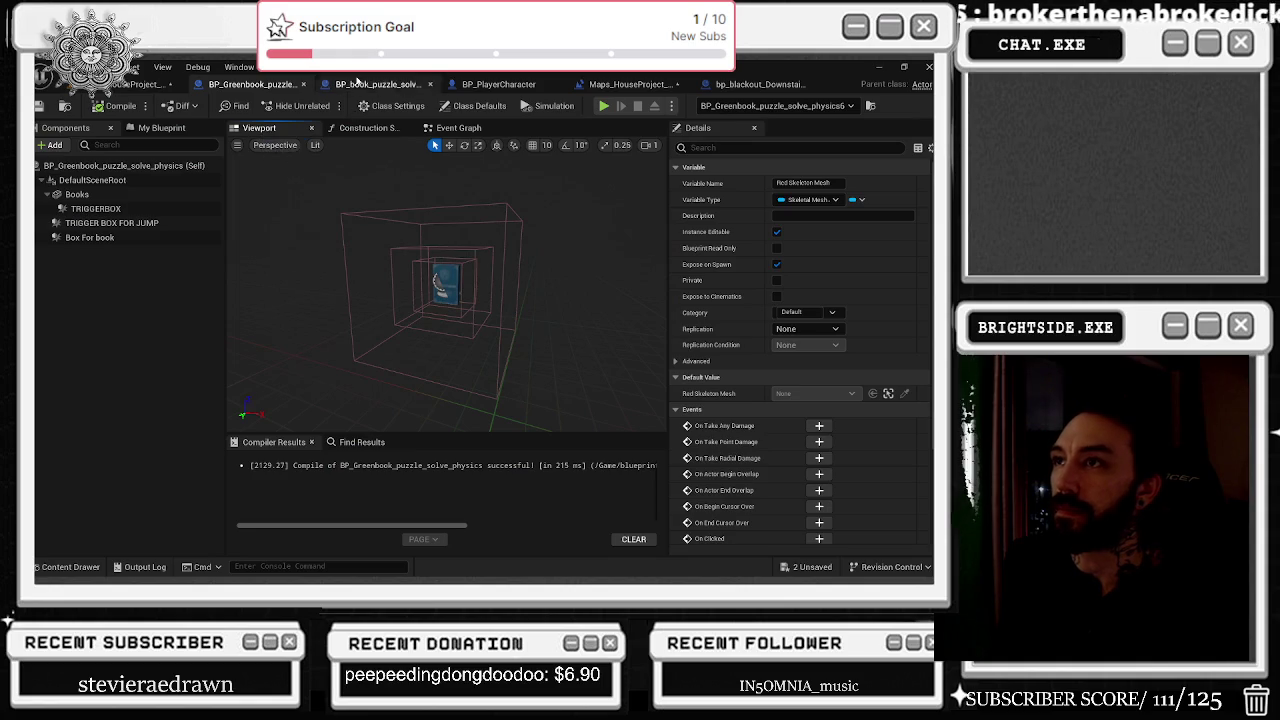
left_click(377, 84)
left_click(259, 128)
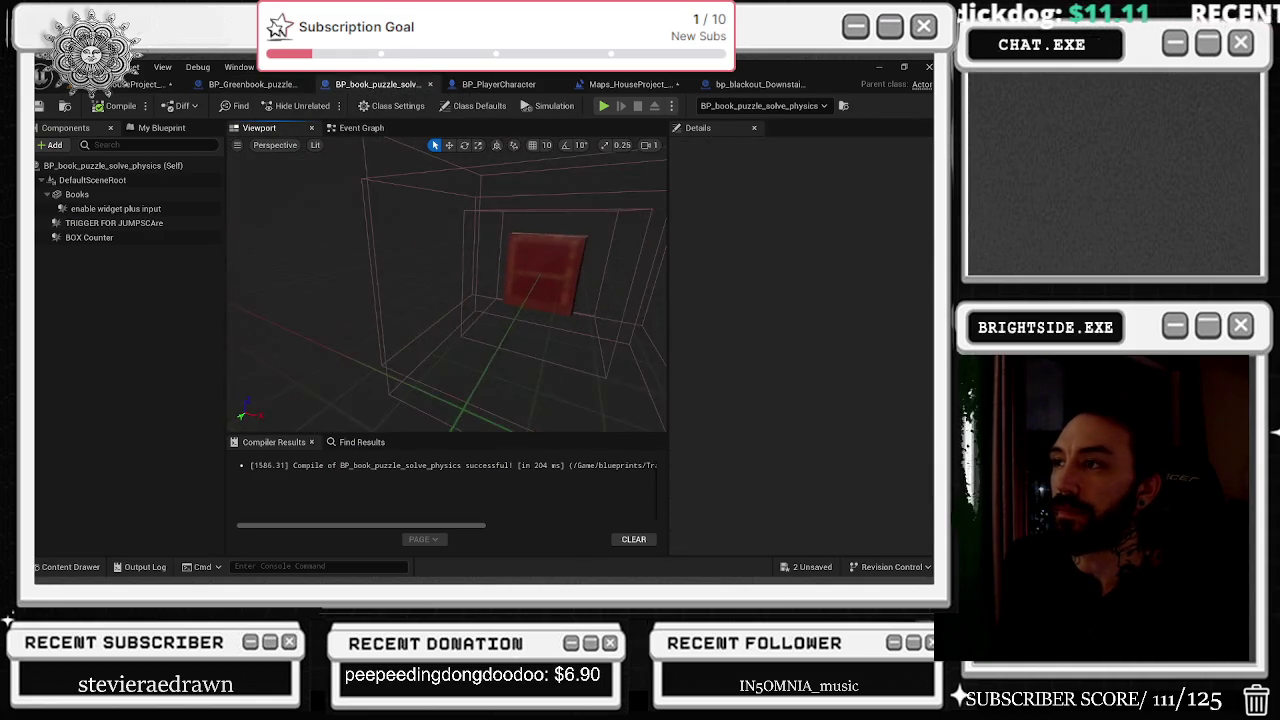
left_click(262, 84)
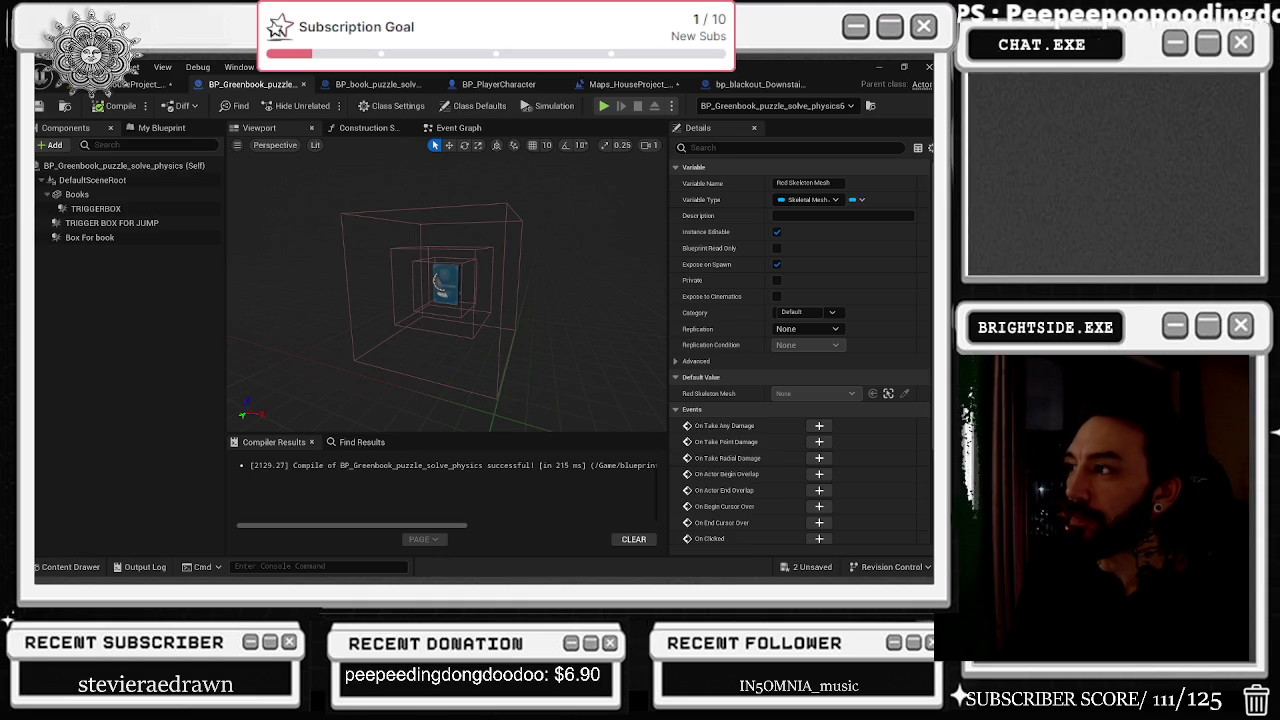
mouse_move(287, 269)
left_mouse_down()
mouse_move(315, 225)
mouse_move(493, 314)
left_mouse_up()
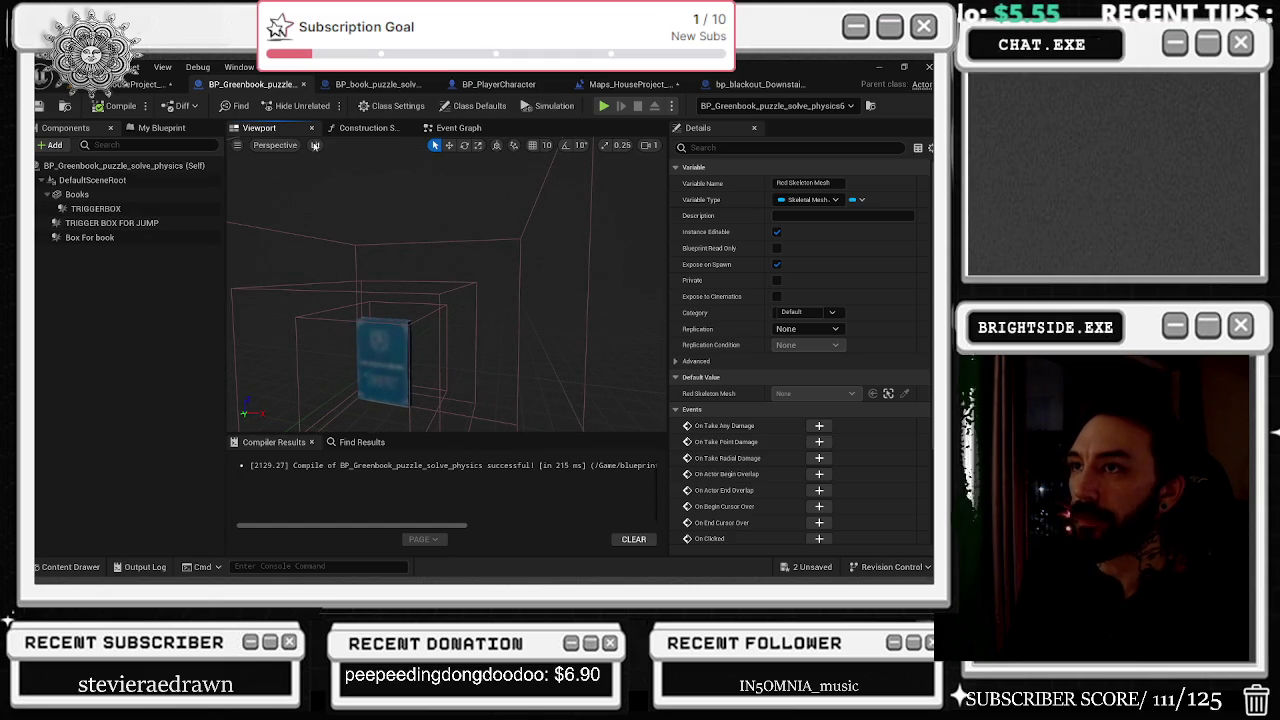
left_click(442, 129)
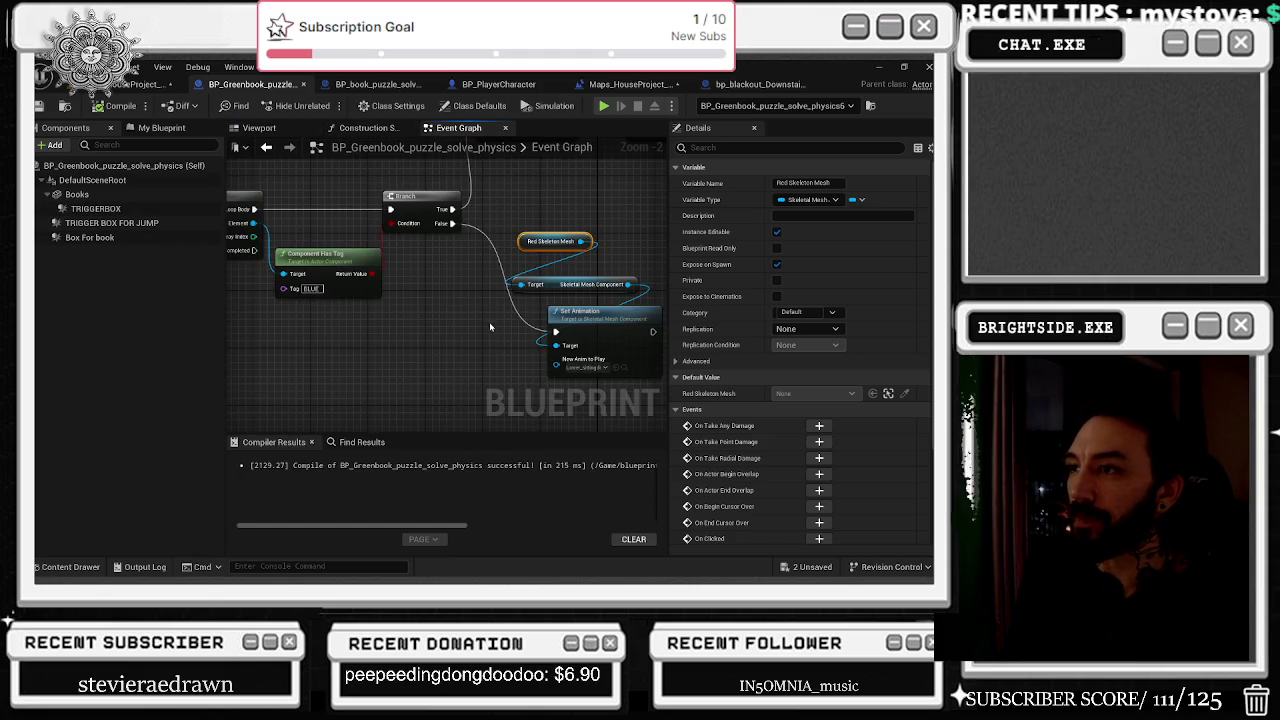
Move the Skeletal Mesh Component node below the Red Skeleton Mesh node.
mouse_move(502, 252)
left_mouse_down()
mouse_move(276, 324)
mouse_move(440, 282)
mouse_move(524, 241)
mouse_move(345, 343)
mouse_move(292, 331)
left_mouse_up()
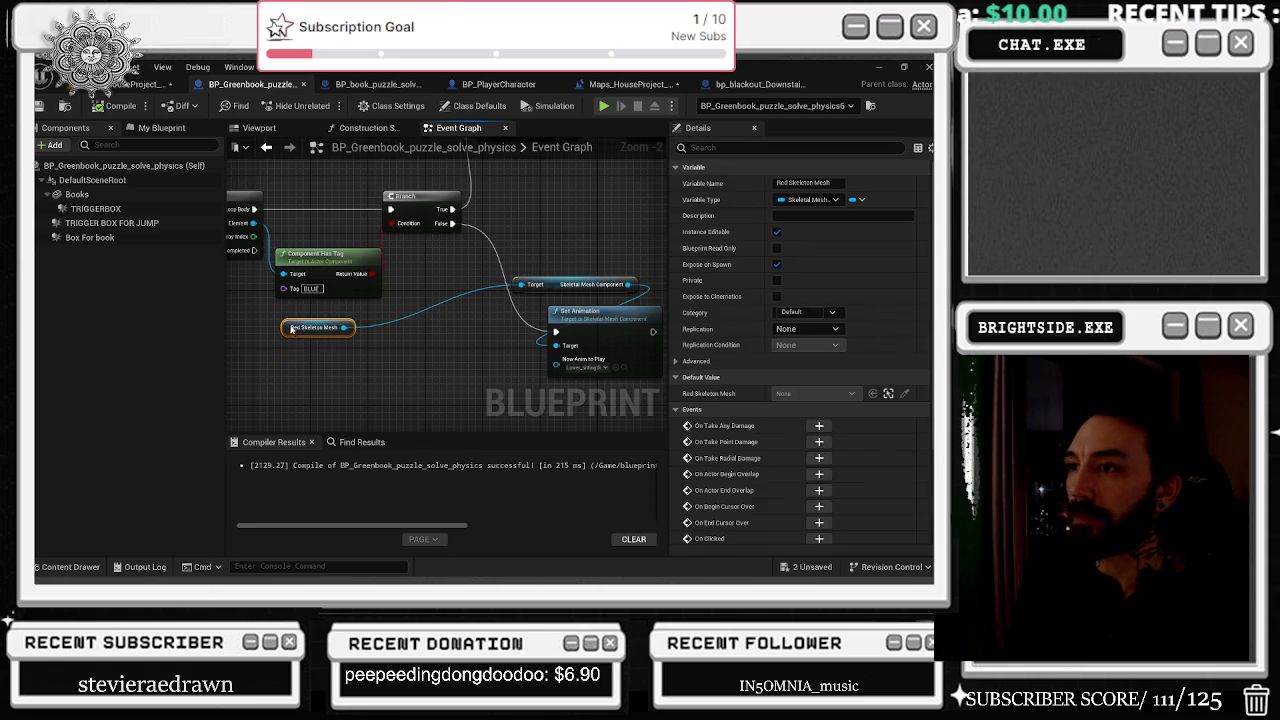
left_click_drag(551, 284, 413, 362)
left_click(530, 290)
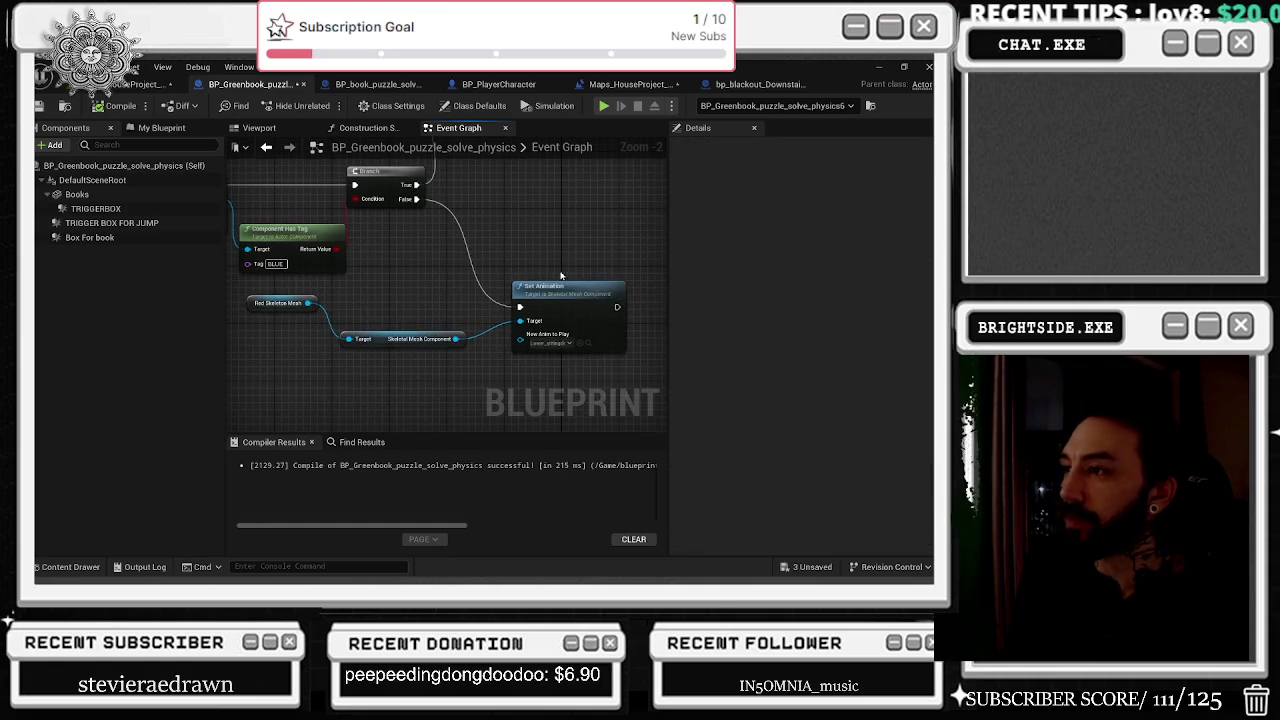
scroll(528, 279, "down", 2)
left_click_drag(340, 299, 455, 281)
left_click(472, 279)
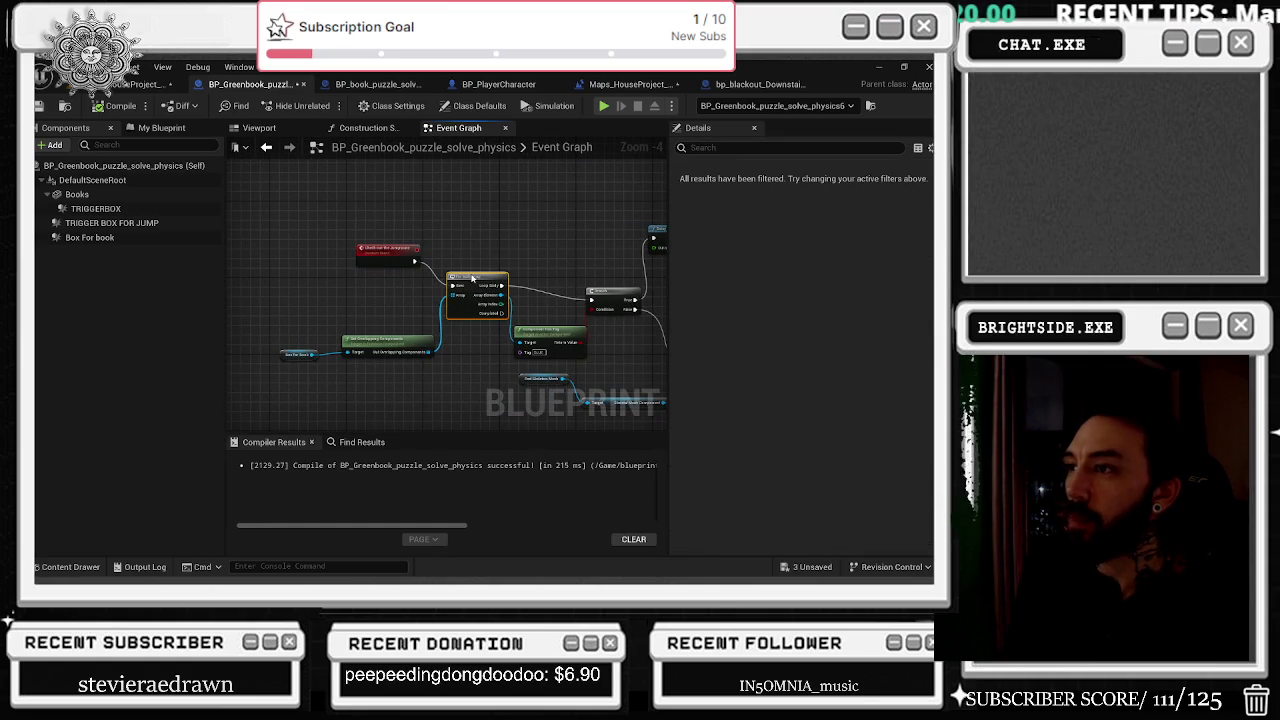
left_click(597, 291)
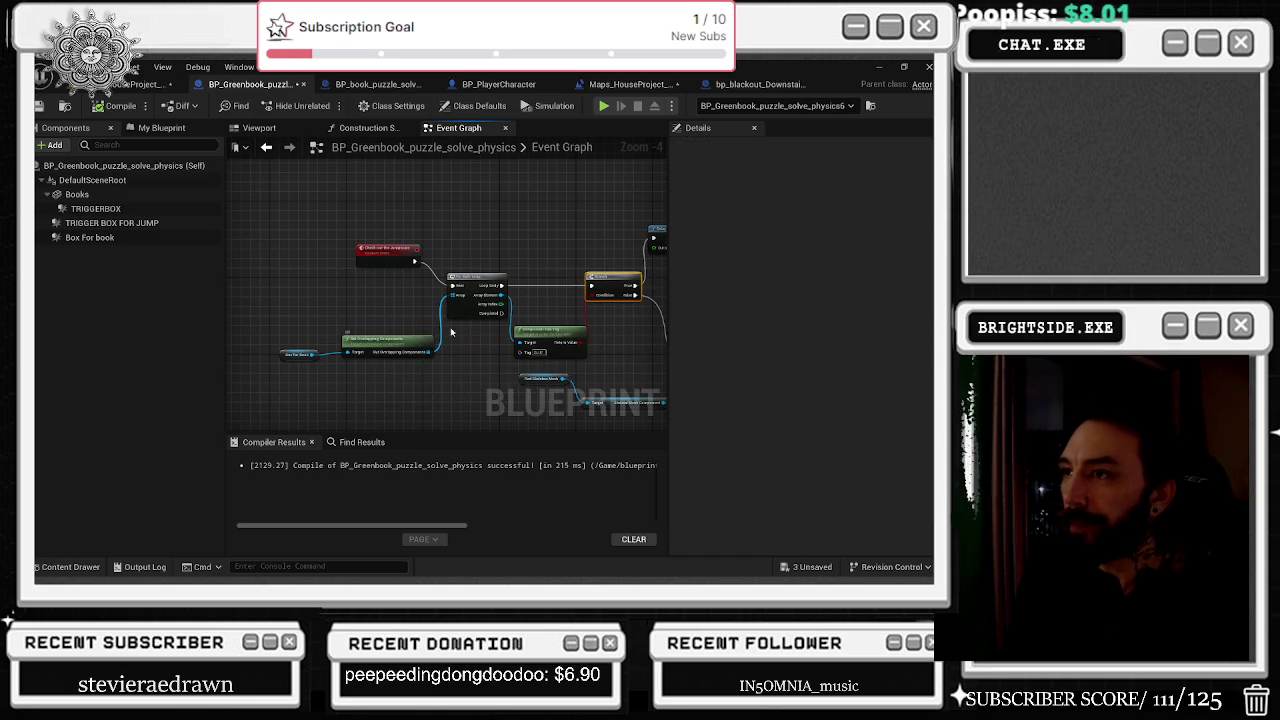
Shift the Check out the Jumpscare event node left, then return to the level editor.
left_click_drag(520, 270, 288, 265)
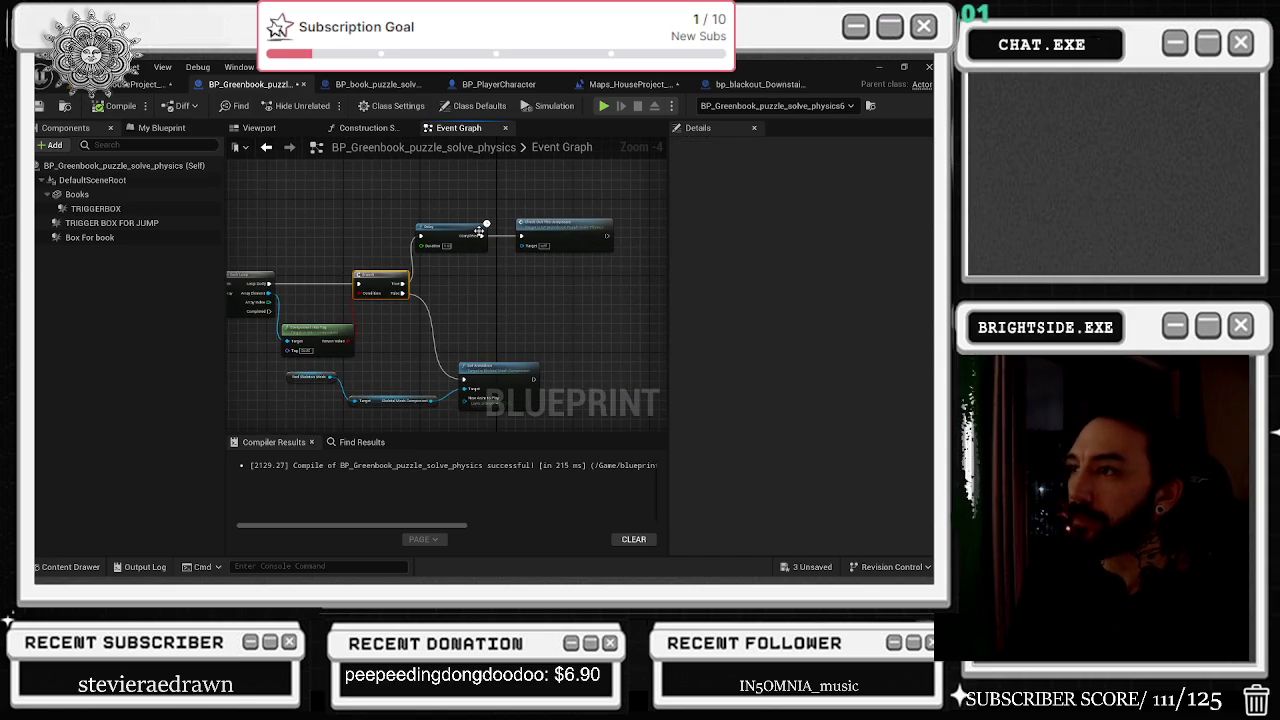
left_click_drag(561, 256, 591, 324)
scroll(591, 324, "down", 7)
scroll(573, 345, "up", 7)
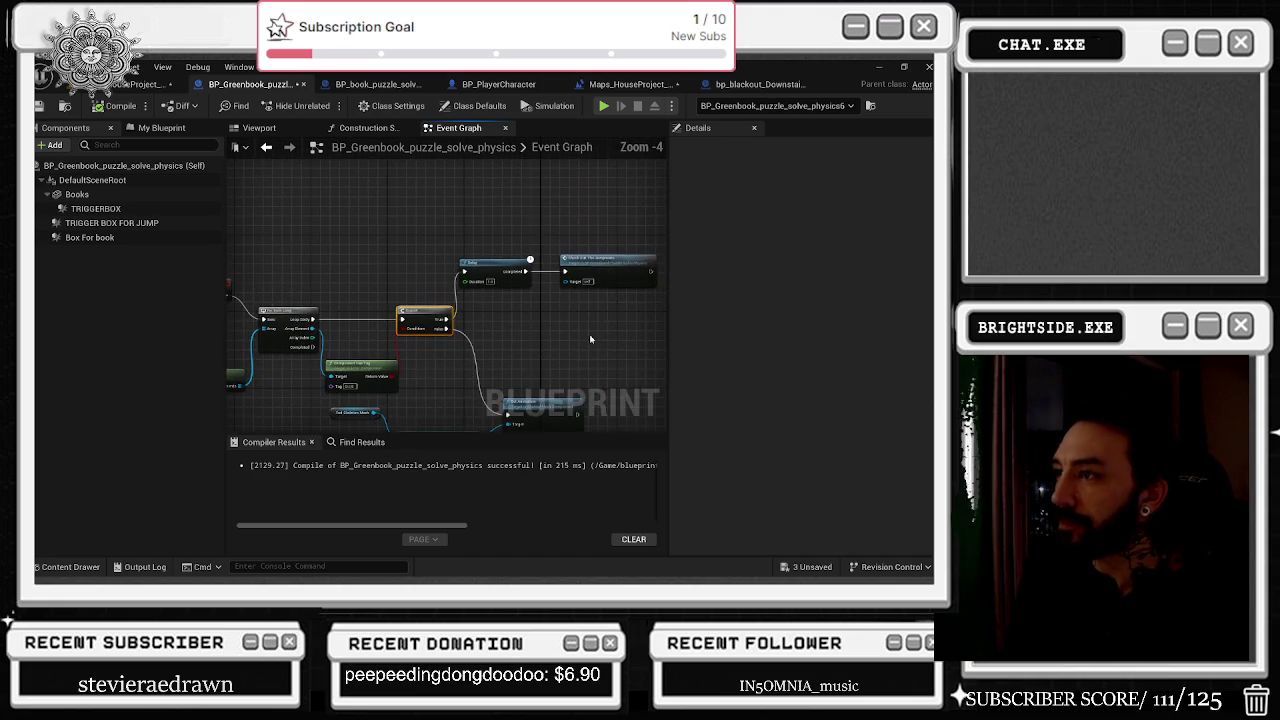
left_click_drag(573, 345, 550, 339)
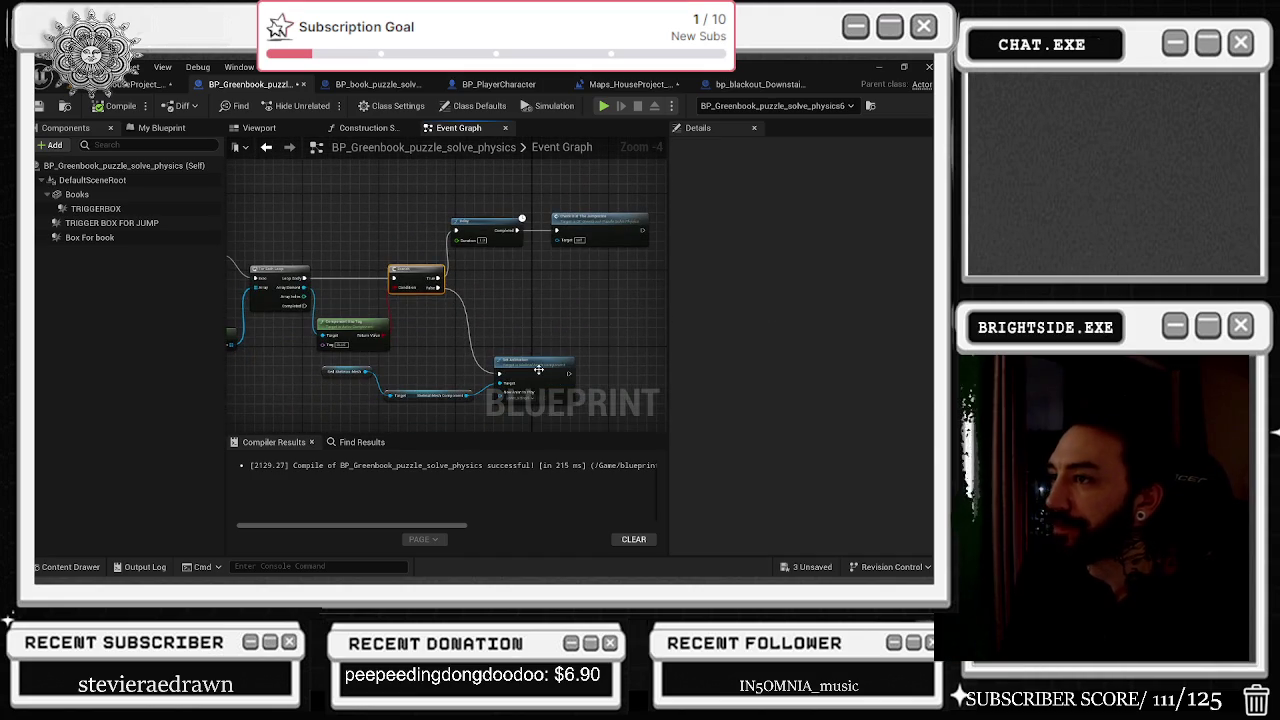
left_click(520, 408)
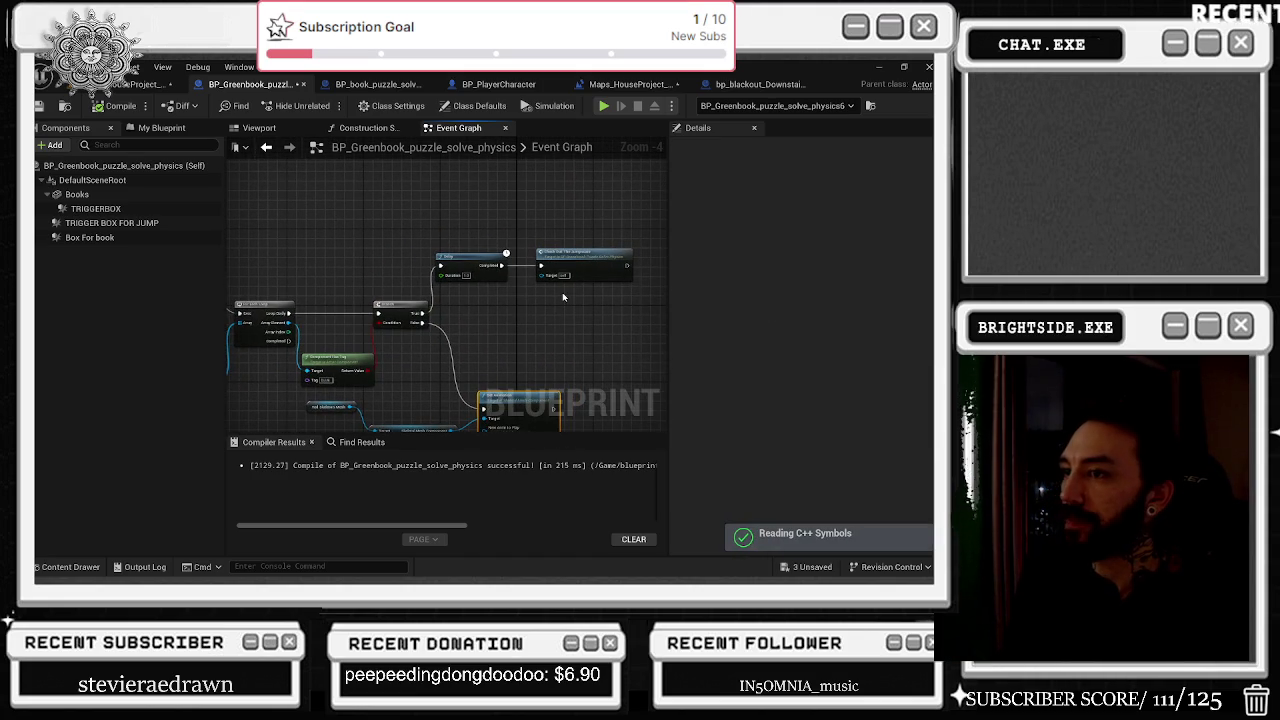
left_click_drag(575, 261, 384, 279)
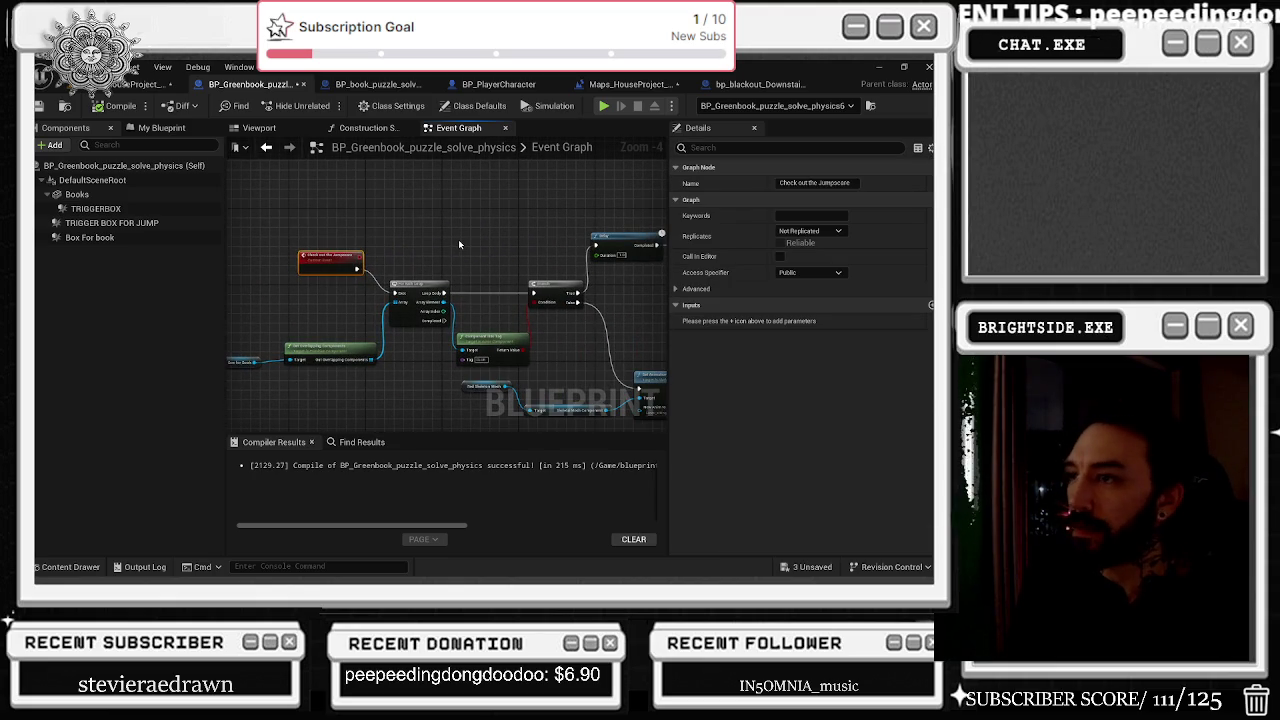
left_click_drag(458, 239, 390, 233)
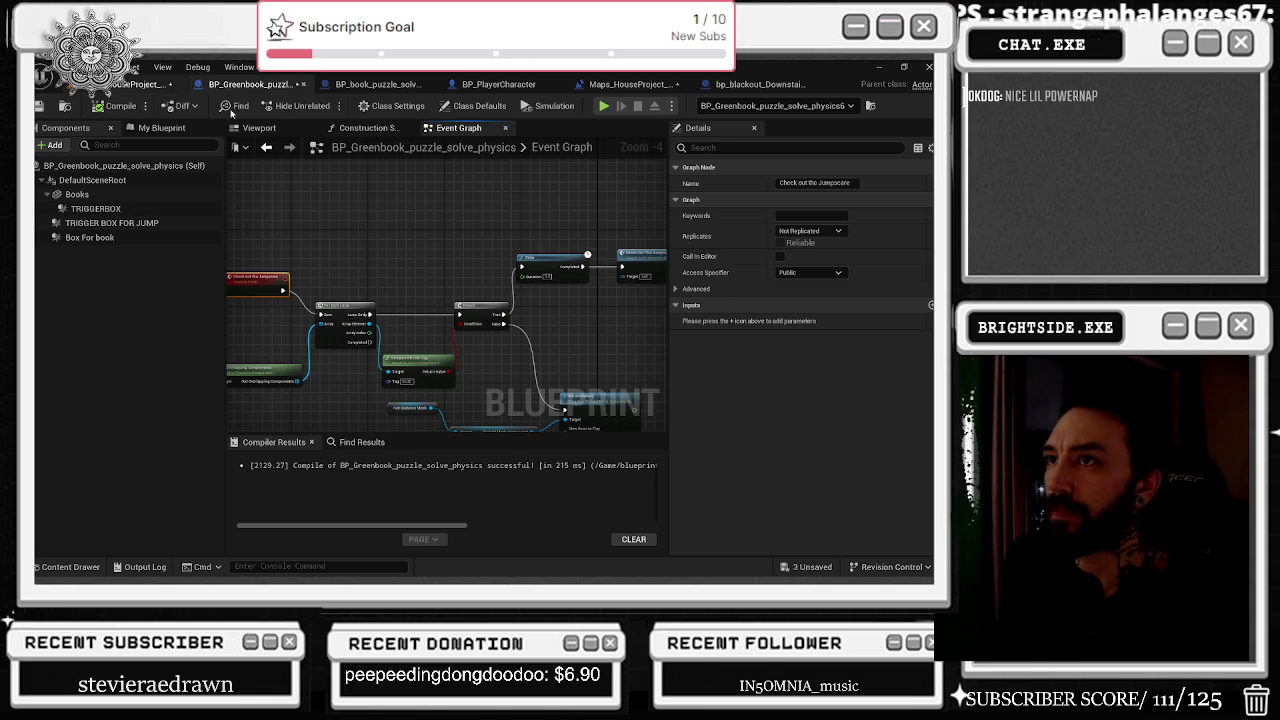
left_click(270, 130)
left_click(140, 84)
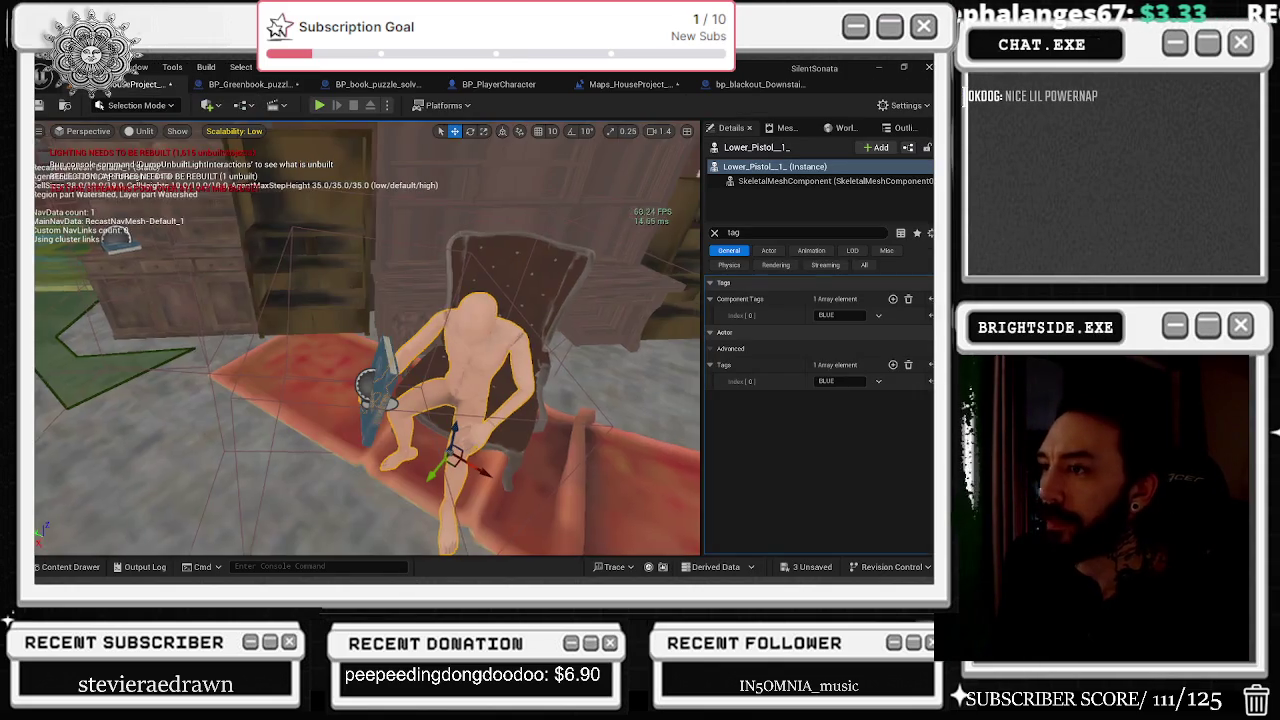
Focus on the Greenbook puzzle actor and inspect Box For book with the tag filter cleared.
left_click(335, 287)
key("f")
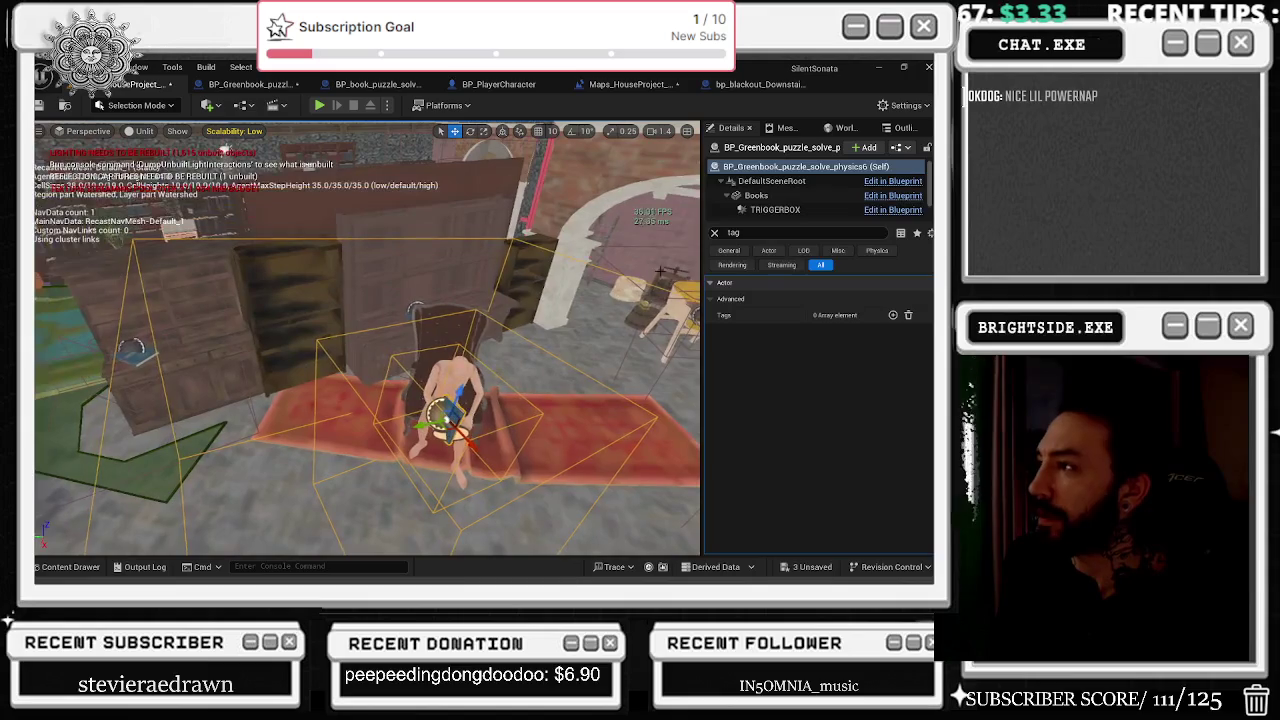
scroll(800, 195, "down", 1)
left_click(840, 211)
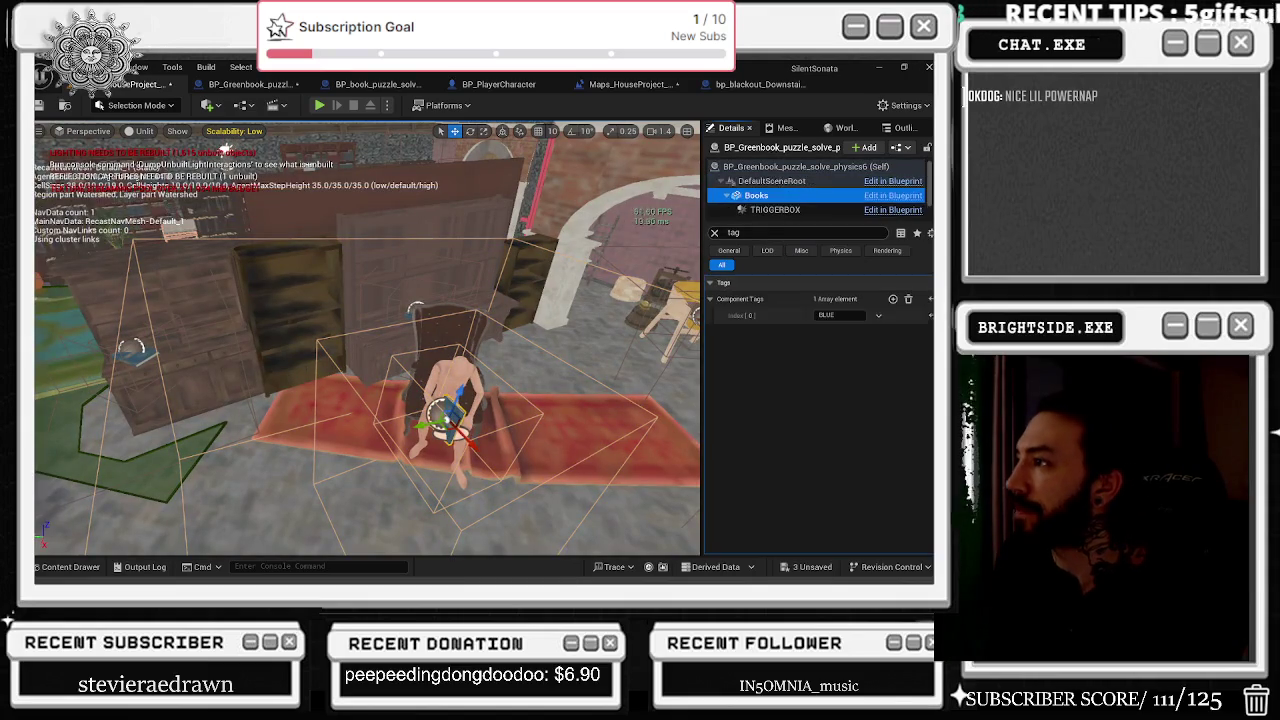
left_click(868, 231)
key("BackSpace")
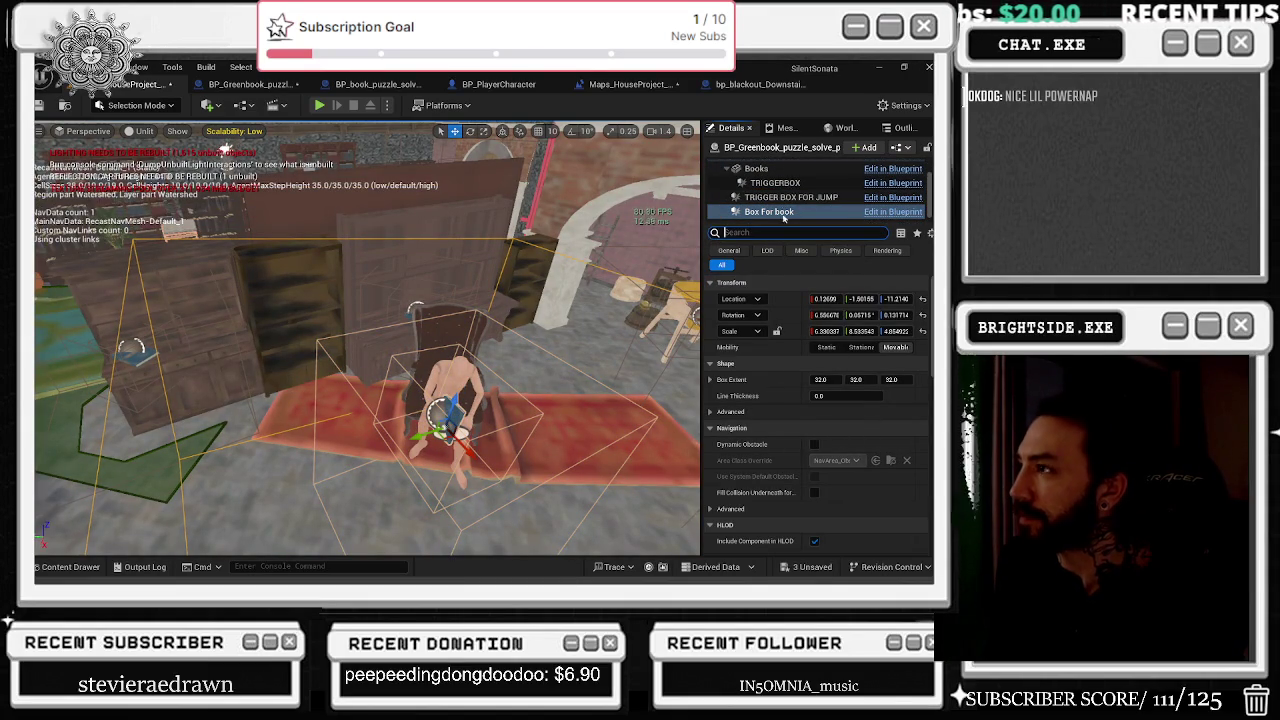
scroll(800, 190, "up", 2)
Confirm the puzzle actor's Red Skeleton Mesh references the seated mannequin, then open its Blueprint.
left_click(800, 166)
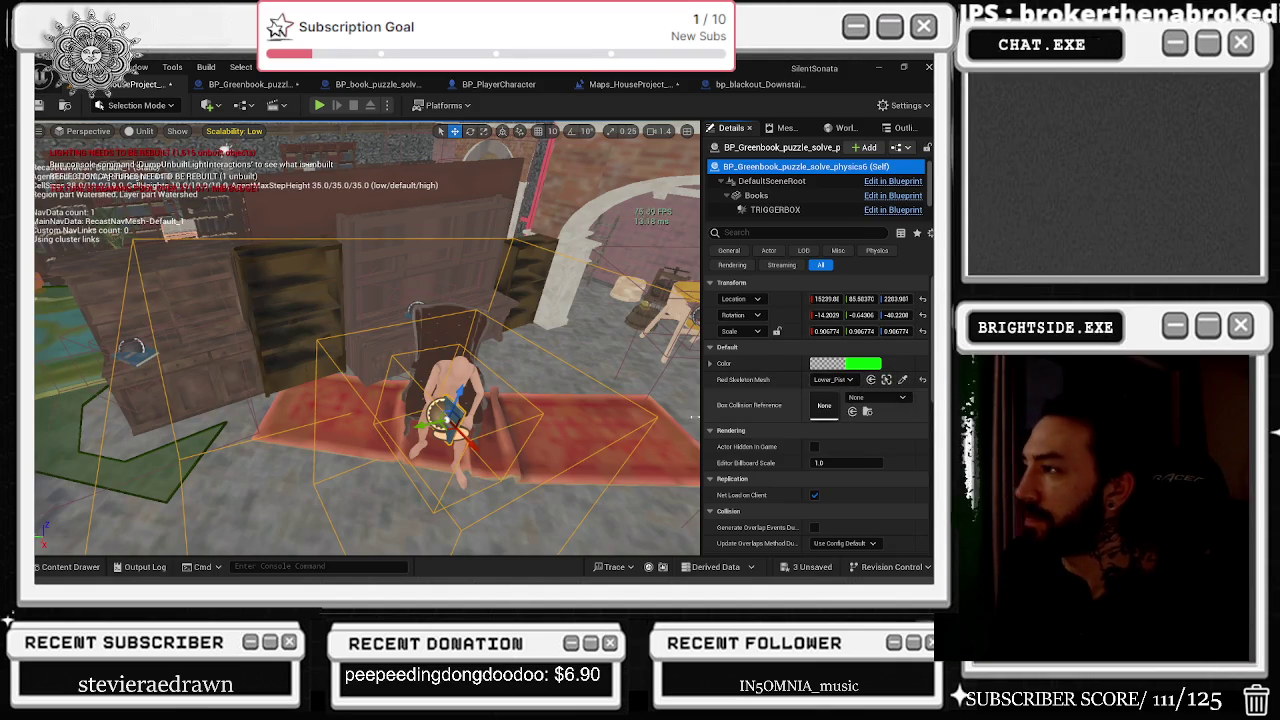
left_click(456, 368)
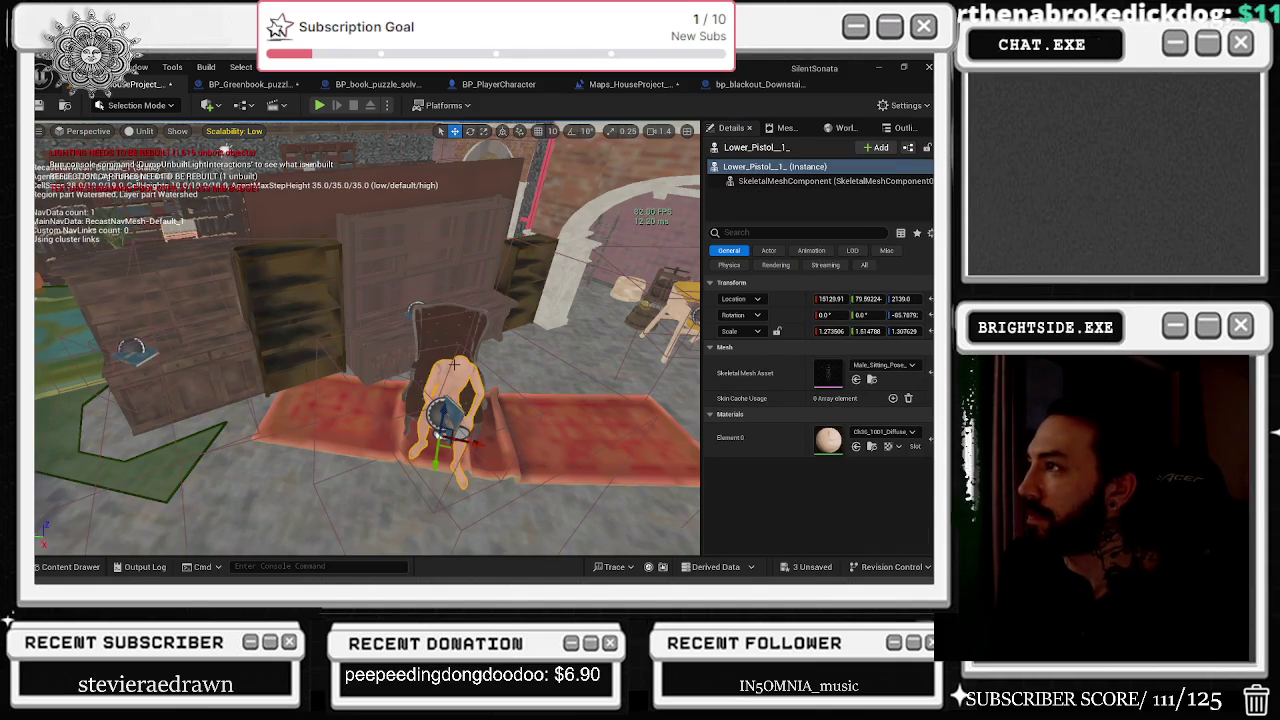
left_click(452, 410)
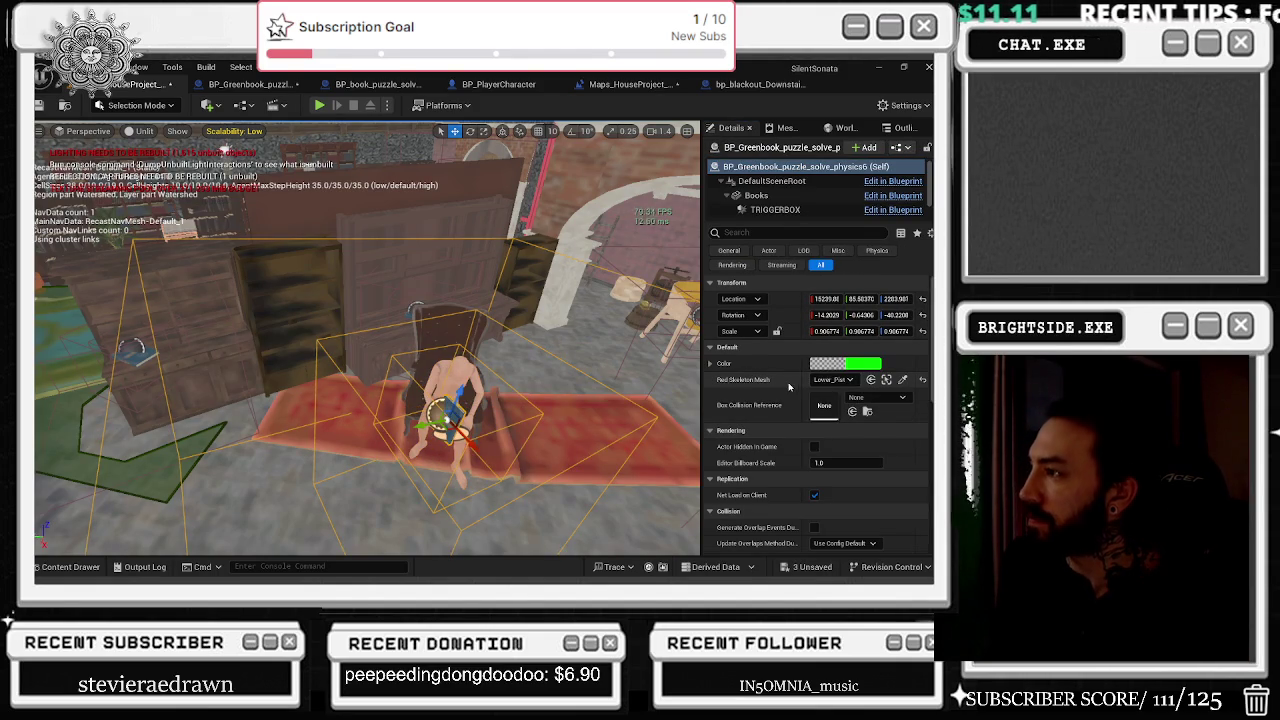
mouse_move(800, 384)
left_mouse_down()
mouse_move(785, 390)
mouse_move(808, 392)
left_mouse_up()
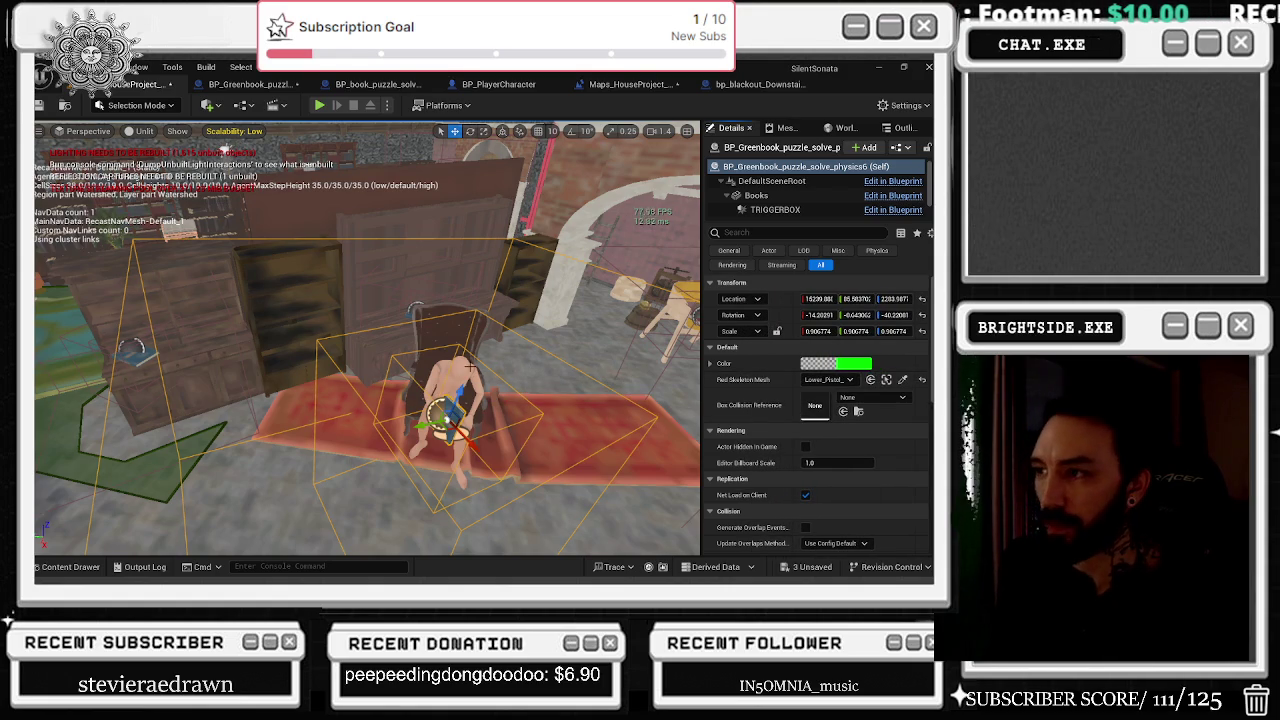
double_click(458, 400)
Switch the puzzle Blueprint to its event graph and shift the left node cluster slightly left.
left_click(383, 355)
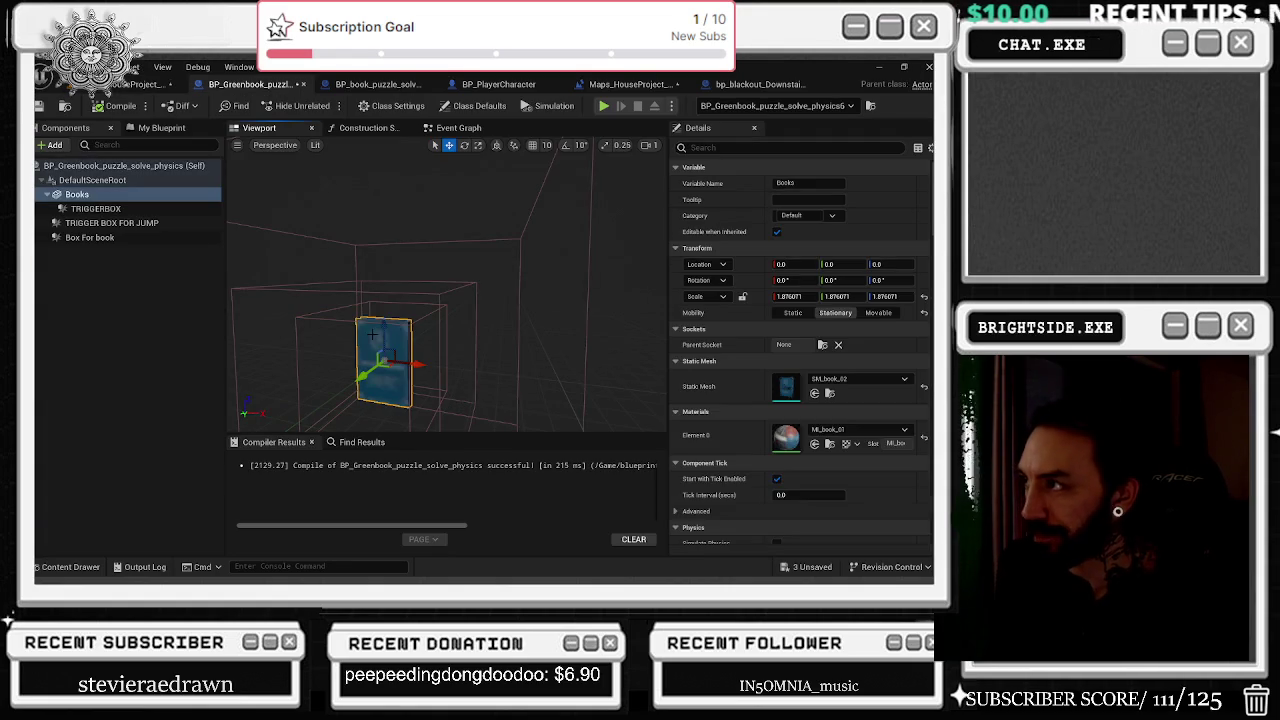
scroll(535, 337, "down", 3)
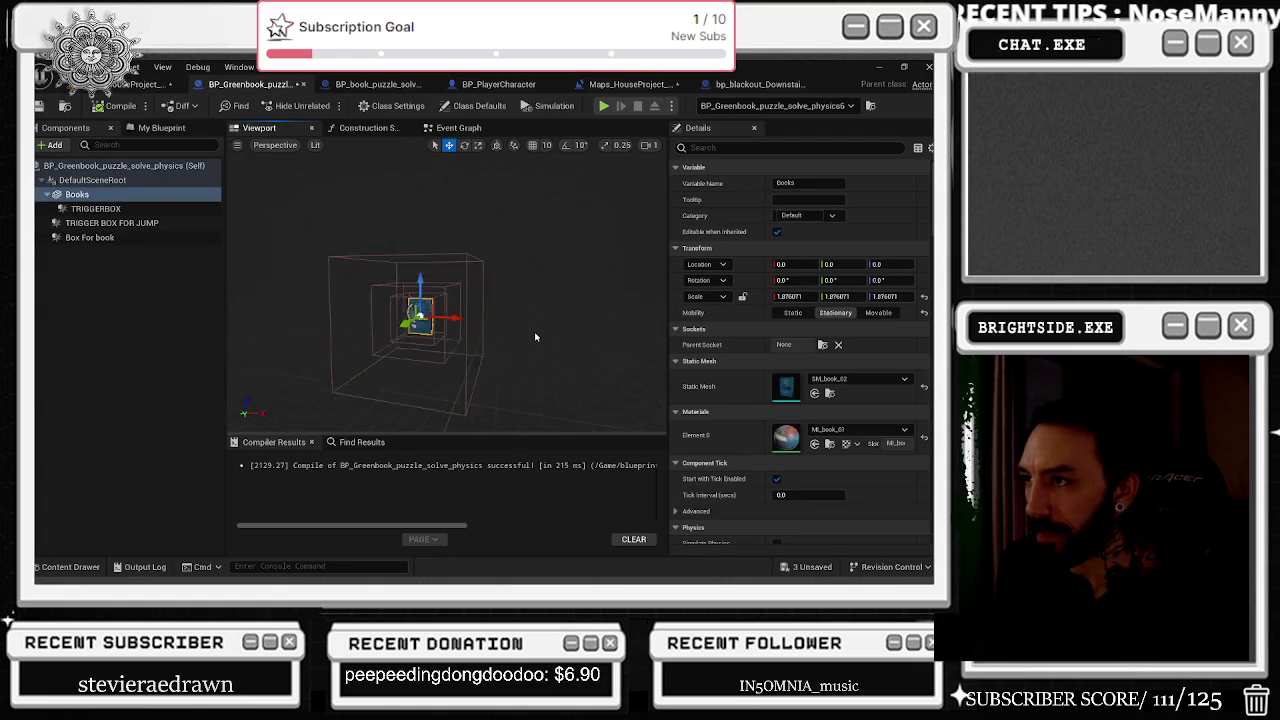
key("f")
left_click(385, 130)
left_click(458, 128)
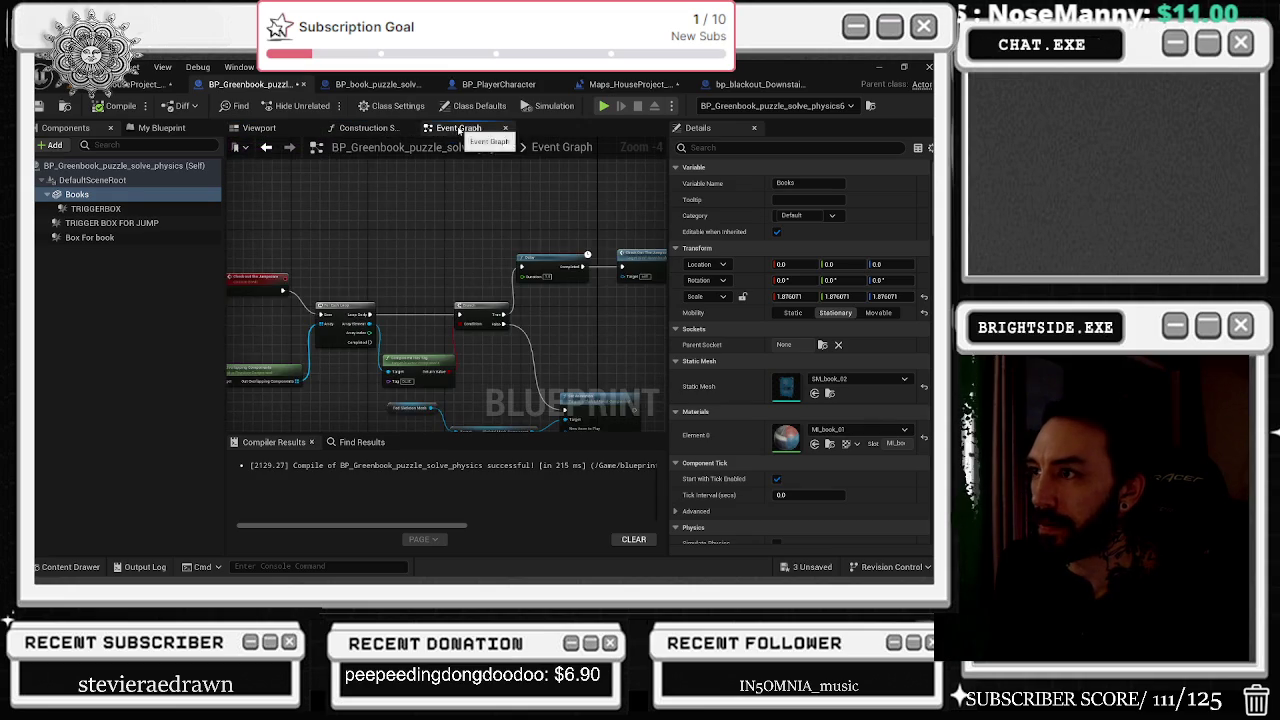
scroll(335, 244, "up", 1)
left_click_drag(240, 200, 520, 345)
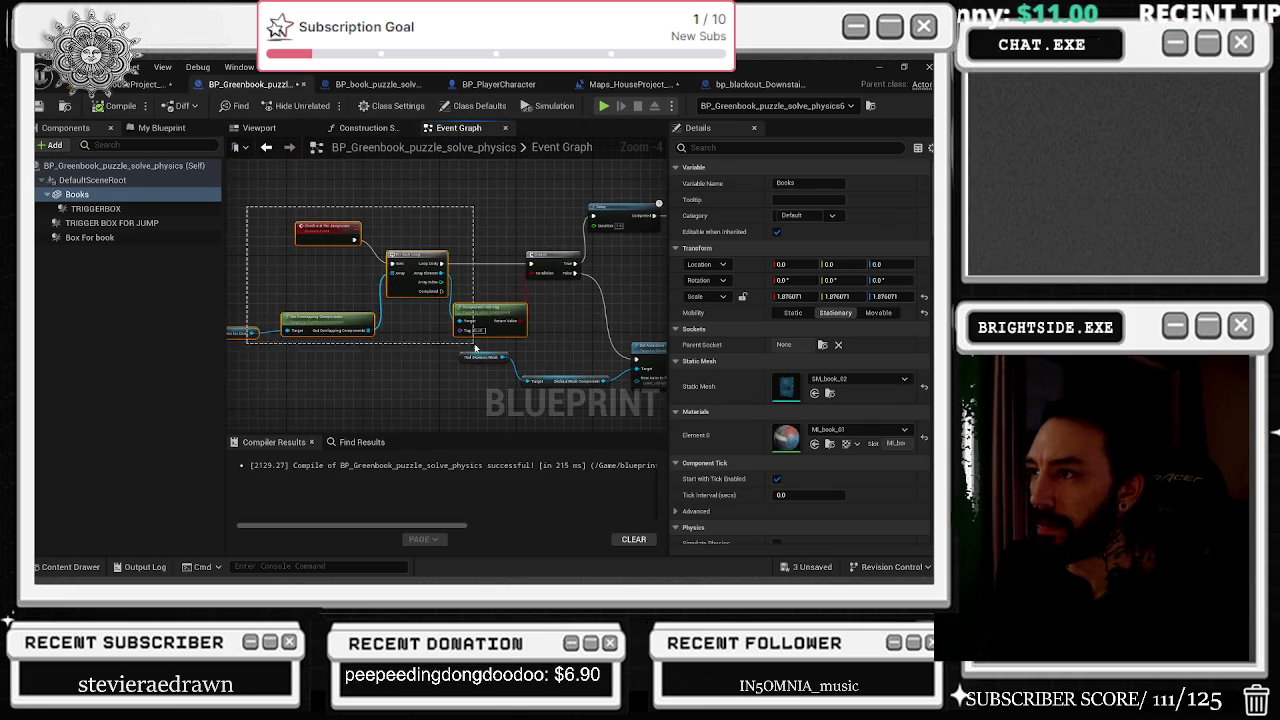
left_click_drag(357, 226, 333, 222)
scroll(333, 222, "up", 1)
left_click(375, 259)
scroll(542, 373, "up", 2)
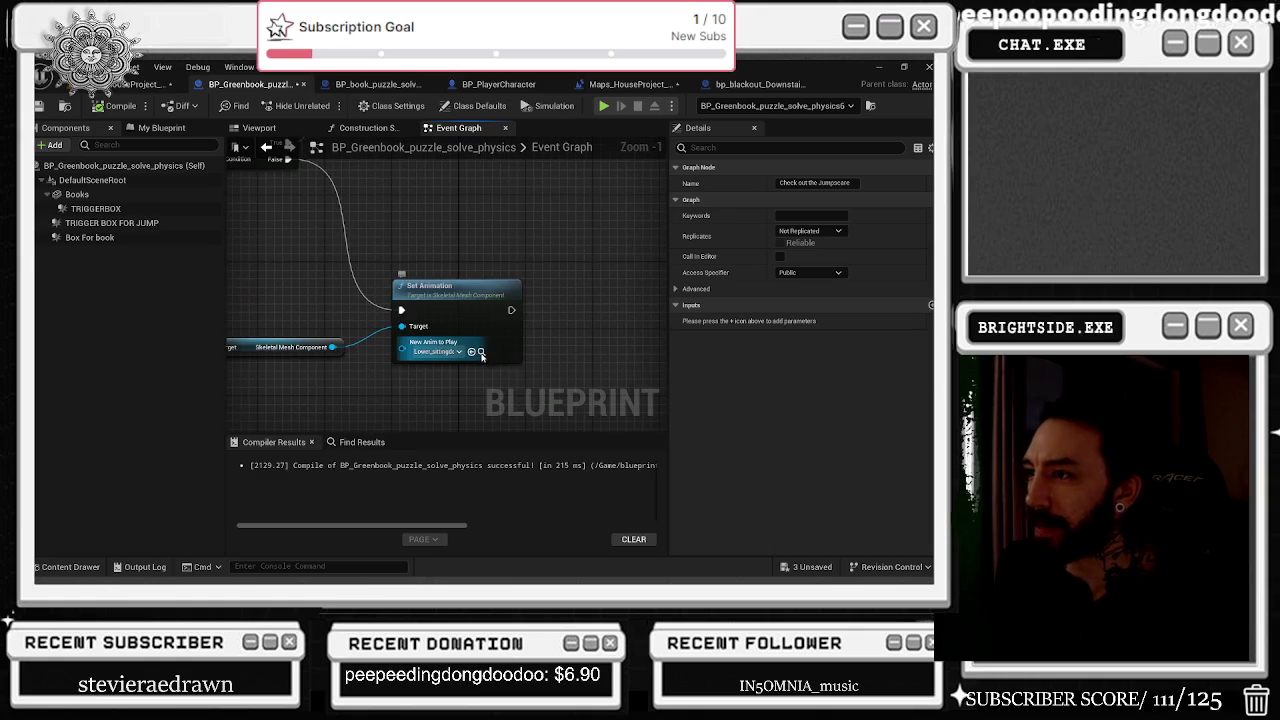
Check the Set Animation asset and the Lower_Pistol character's skeletal mesh animation settings.
left_click(470, 352)
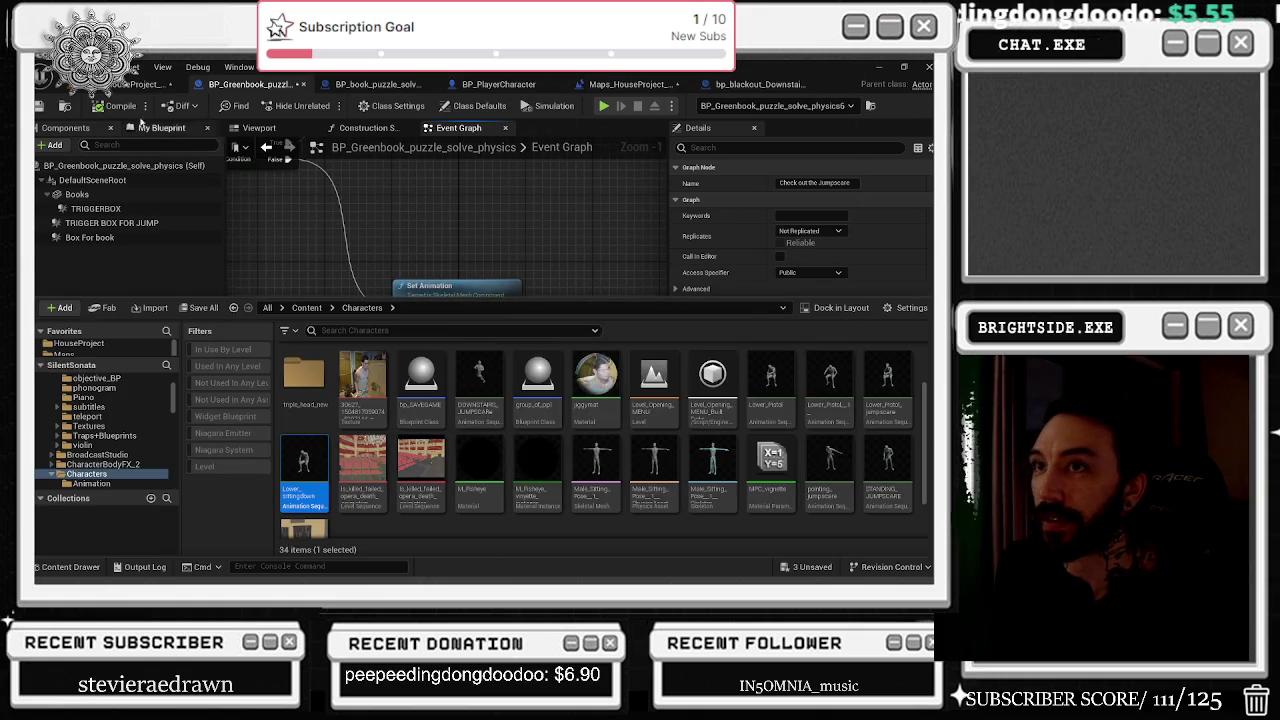
left_click(140, 84)
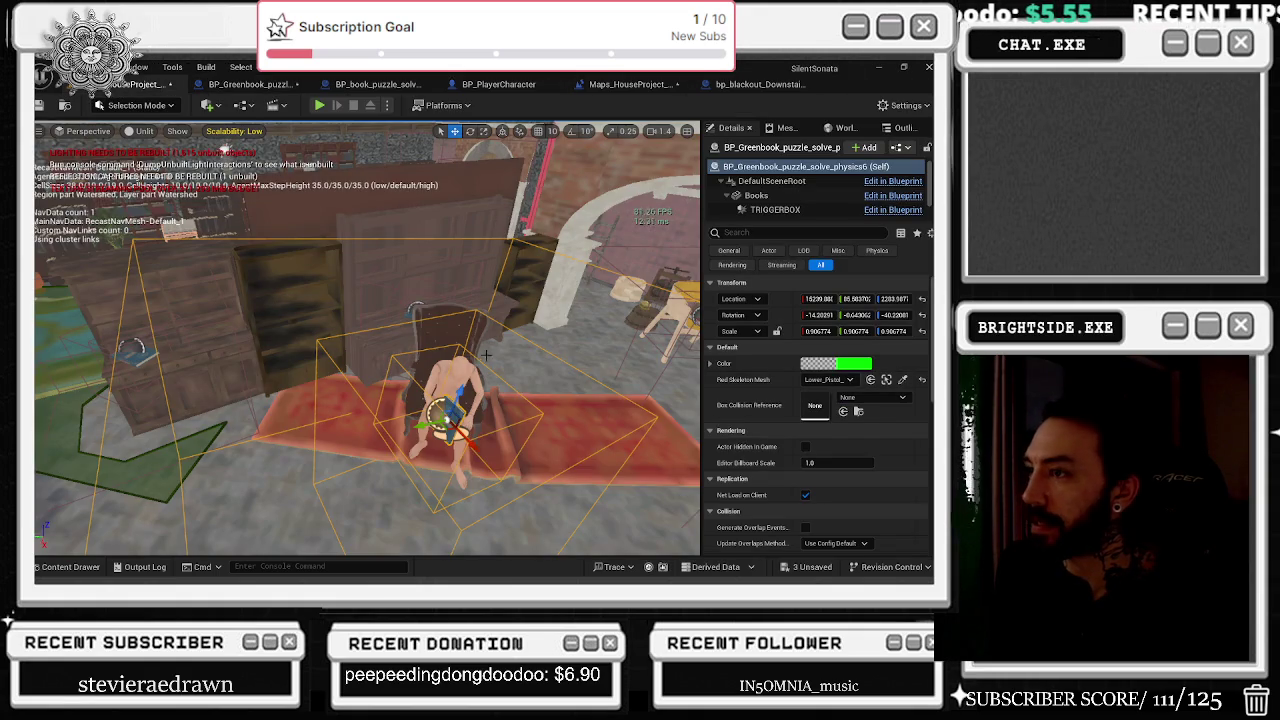
left_click(886, 379)
left_click(800, 181)
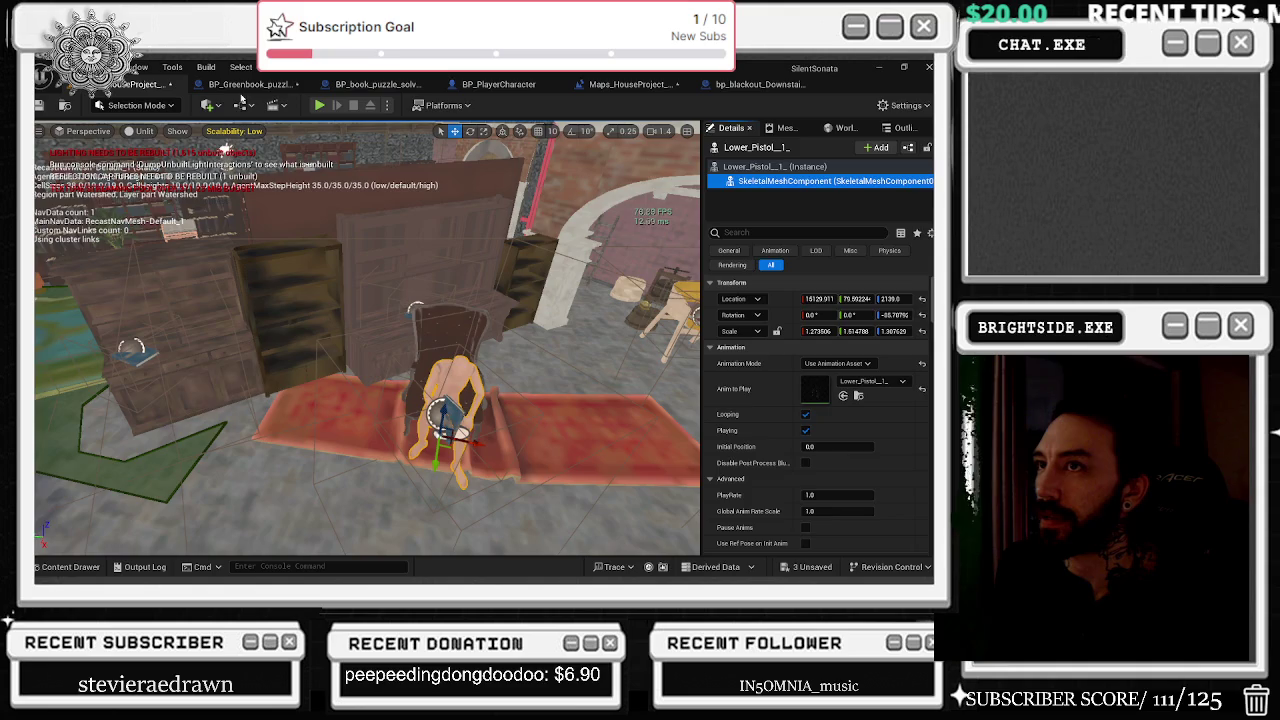
Back in the event graph, select and frame all nodes.
left_click(245, 84)
scroll(407, 256, "down", 8)
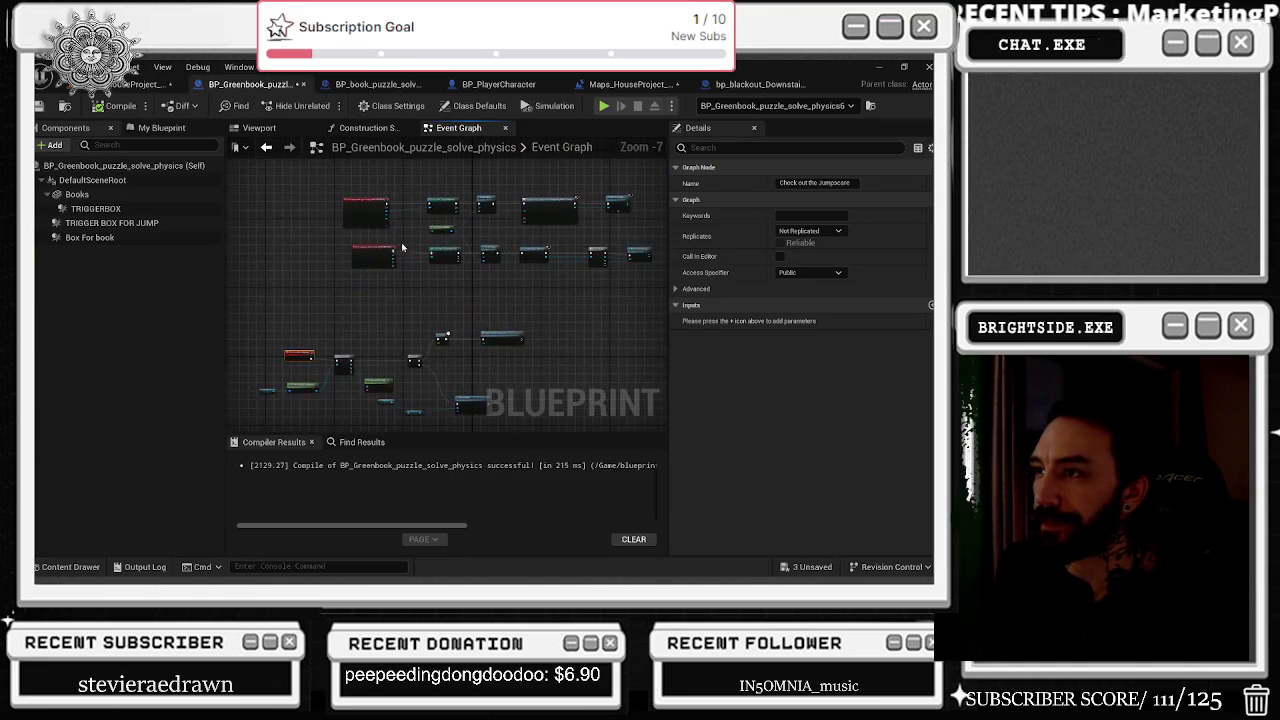
left_click_drag(407, 256, 335, 392)
scroll(337, 257, "up", 3)
mouse_move(370, 277)
left_mouse_down()
mouse_move(480, 365)
mouse_move(393, 339)
mouse_move(246, 222)
left_mouse_up()
key("ctrl+a")
key("f")
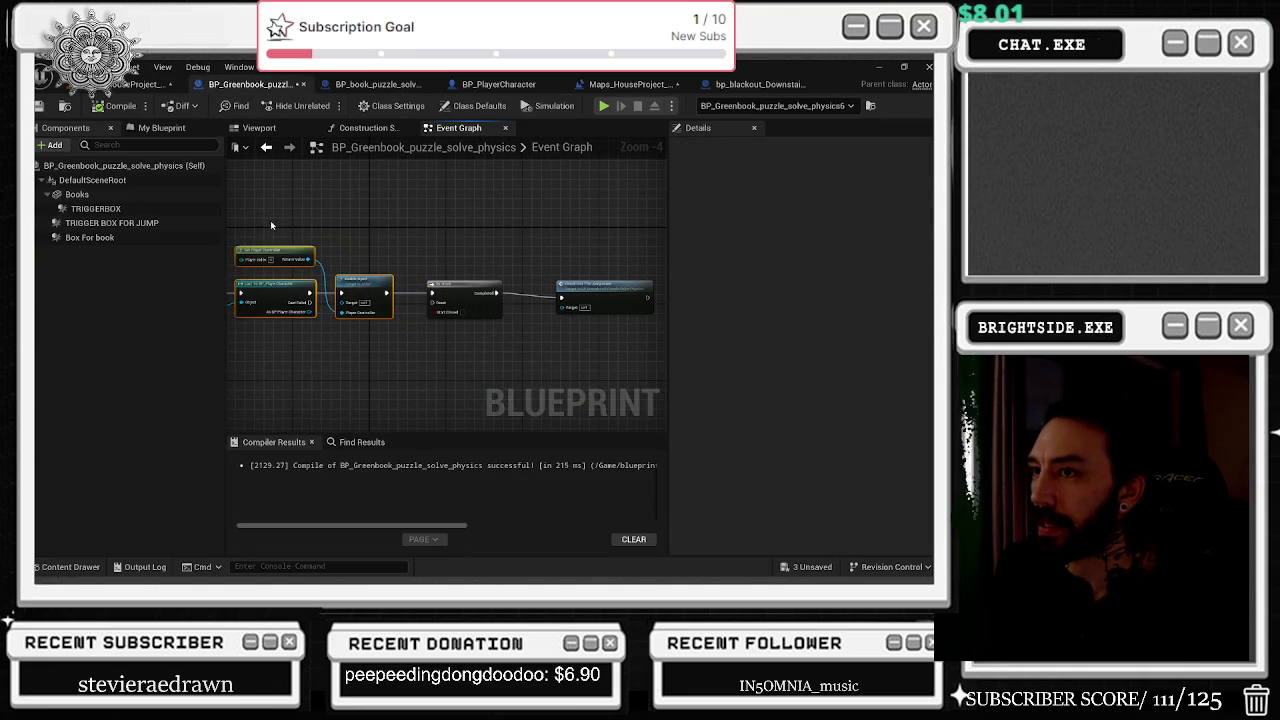
Jump to the Check out the Jumpscare event chain and move its event node down-left.
mouse_move(310, 272)
left_mouse_down()
mouse_move(586, 320)
mouse_move(354, 288)
left_mouse_up()
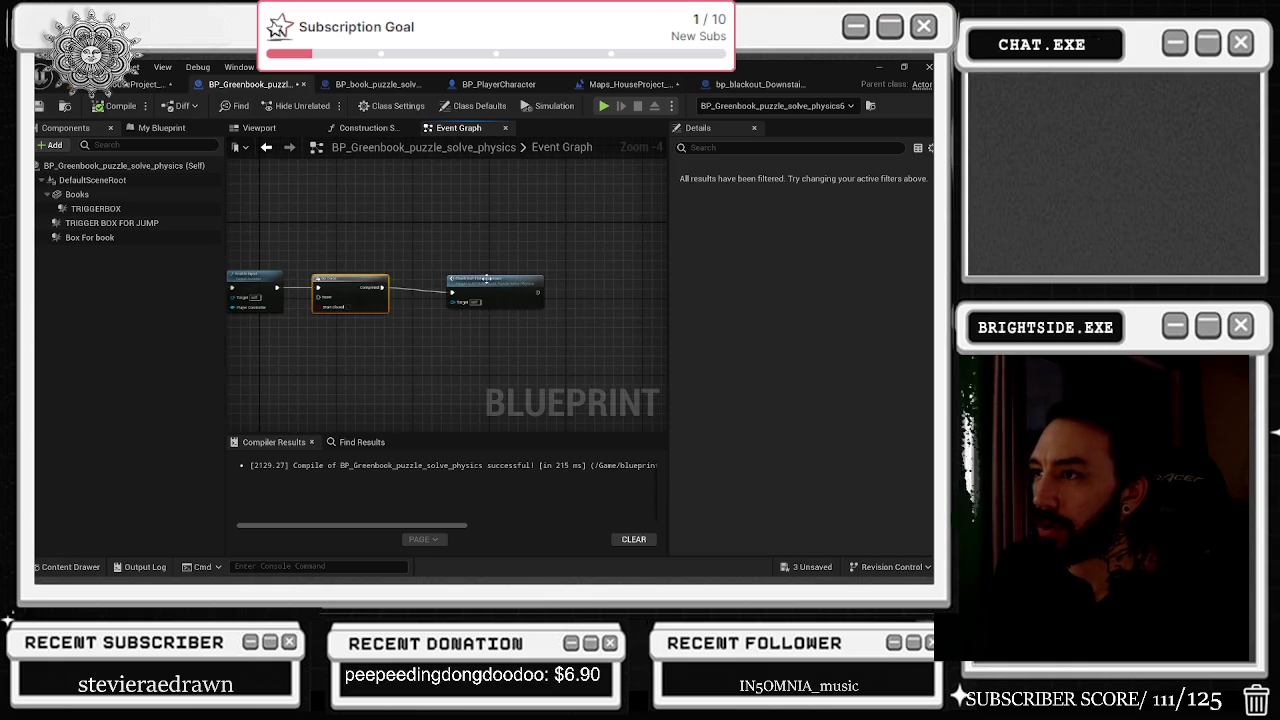
double_click(487, 279)
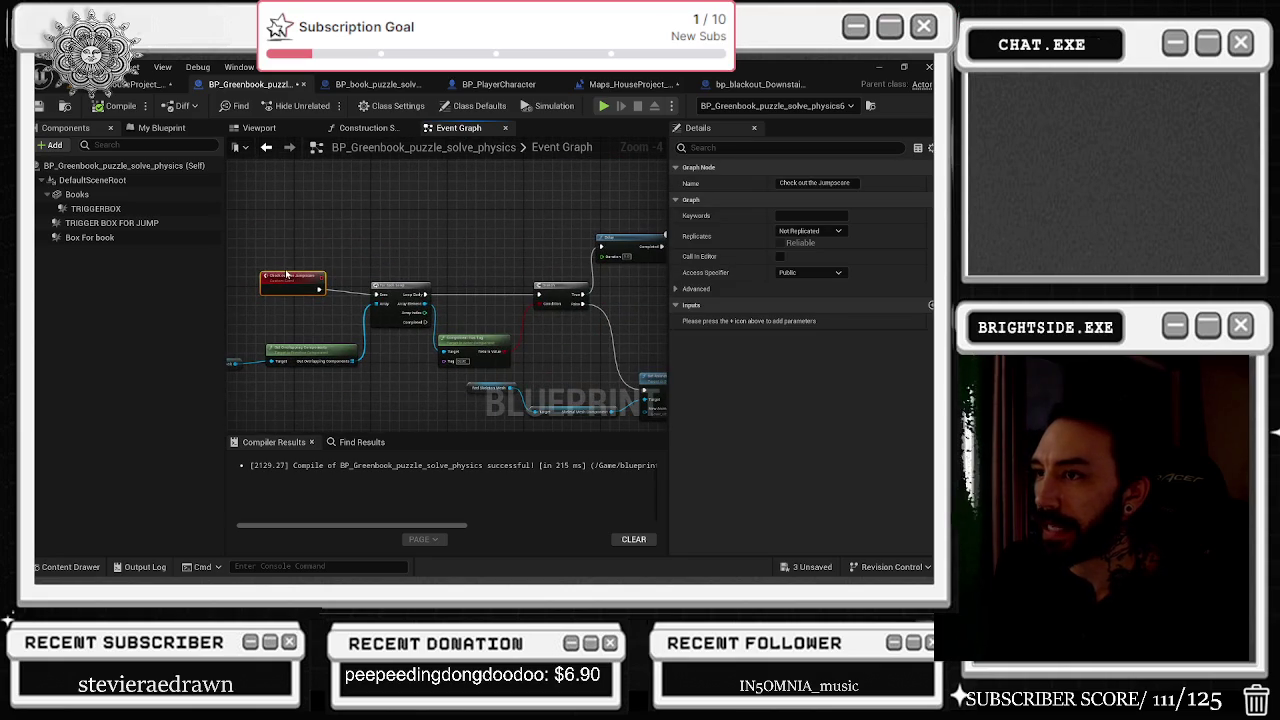
mouse_move(290, 277)
left_mouse_down()
mouse_move(281, 284)
mouse_move(455, 391)
left_mouse_up()
scroll(281, 284, "up", 2)
scroll(509, 346, "up", 2)
scroll(530, 335, "down", 2)
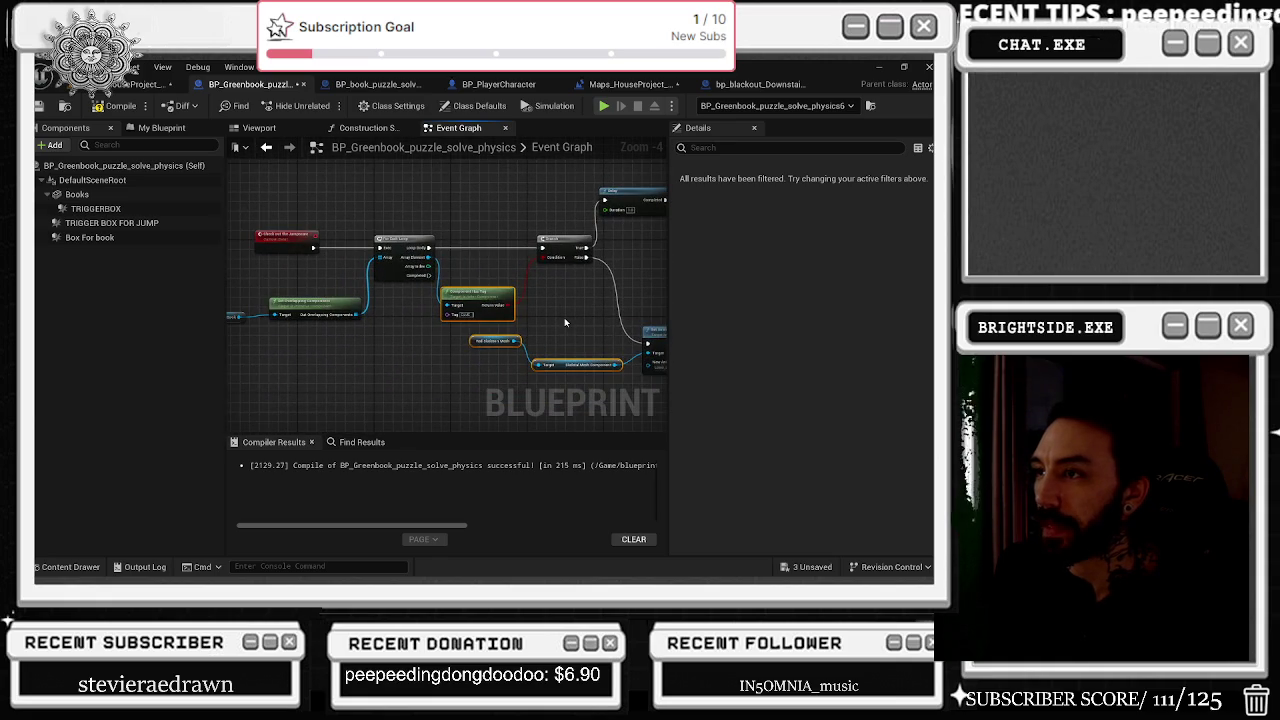
scroll(542, 307, "up", 1)
scroll(542, 307, "down", 1)
Insert two Is Valid nodes on the Red Skeleton Mesh wires.
left_click(548, 301)
mouse_move(543, 294)
left_mouse_down()
mouse_move(430, 372)
mouse_move(452, 346)
left_mouse_up()
type("is valid")
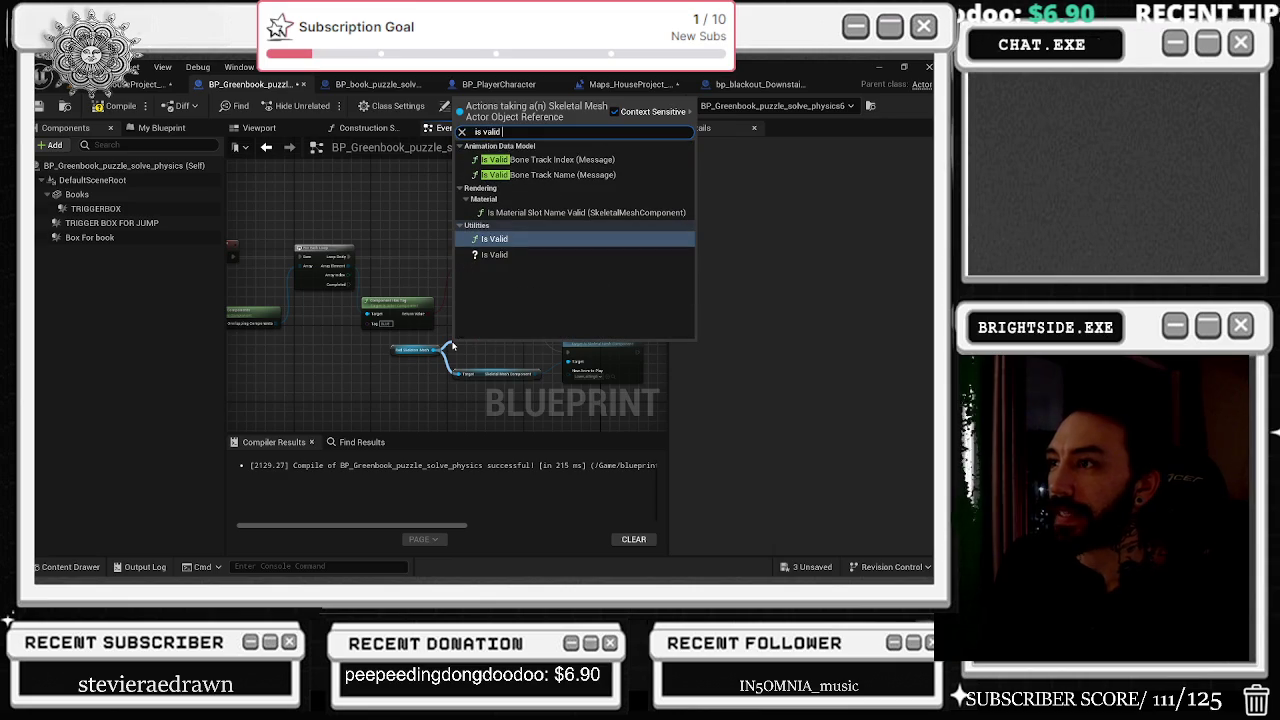
key("Return")
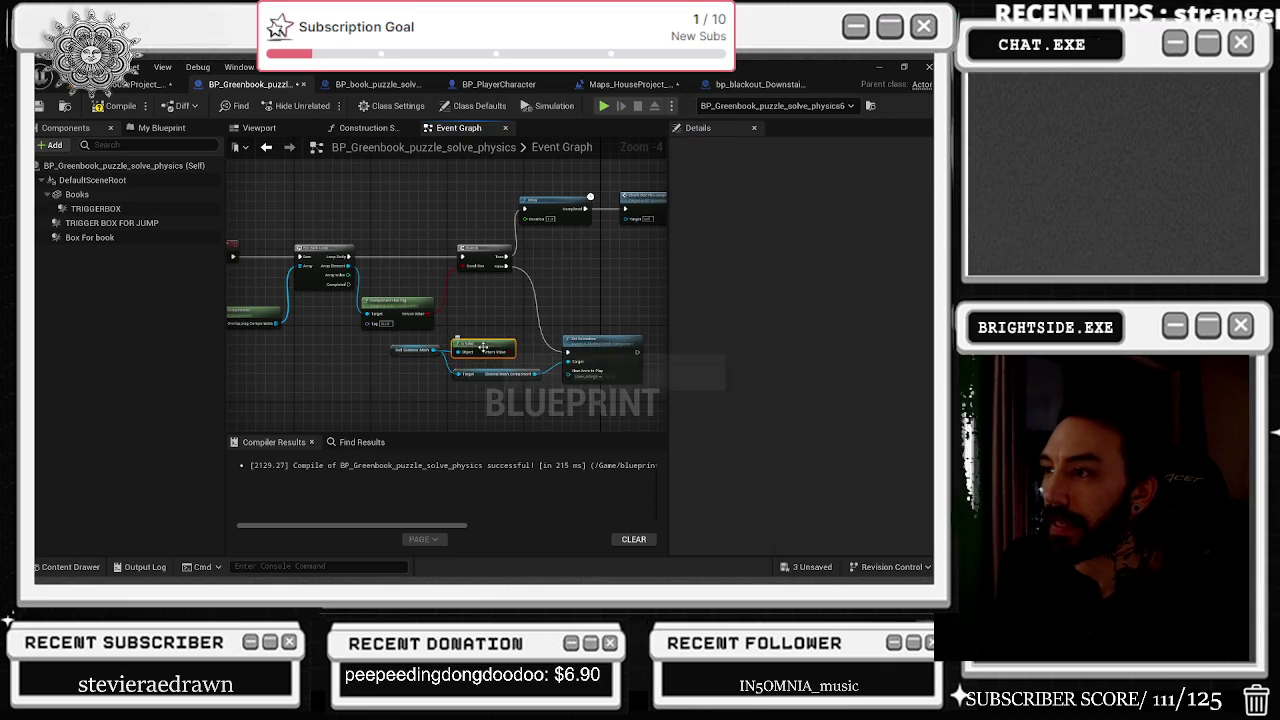
mouse_move(397, 343)
left_mouse_down()
mouse_move(545, 392)
mouse_move(385, 369)
mouse_move(398, 371)
mouse_move(412, 199)
left_mouse_up()
type("is vali")
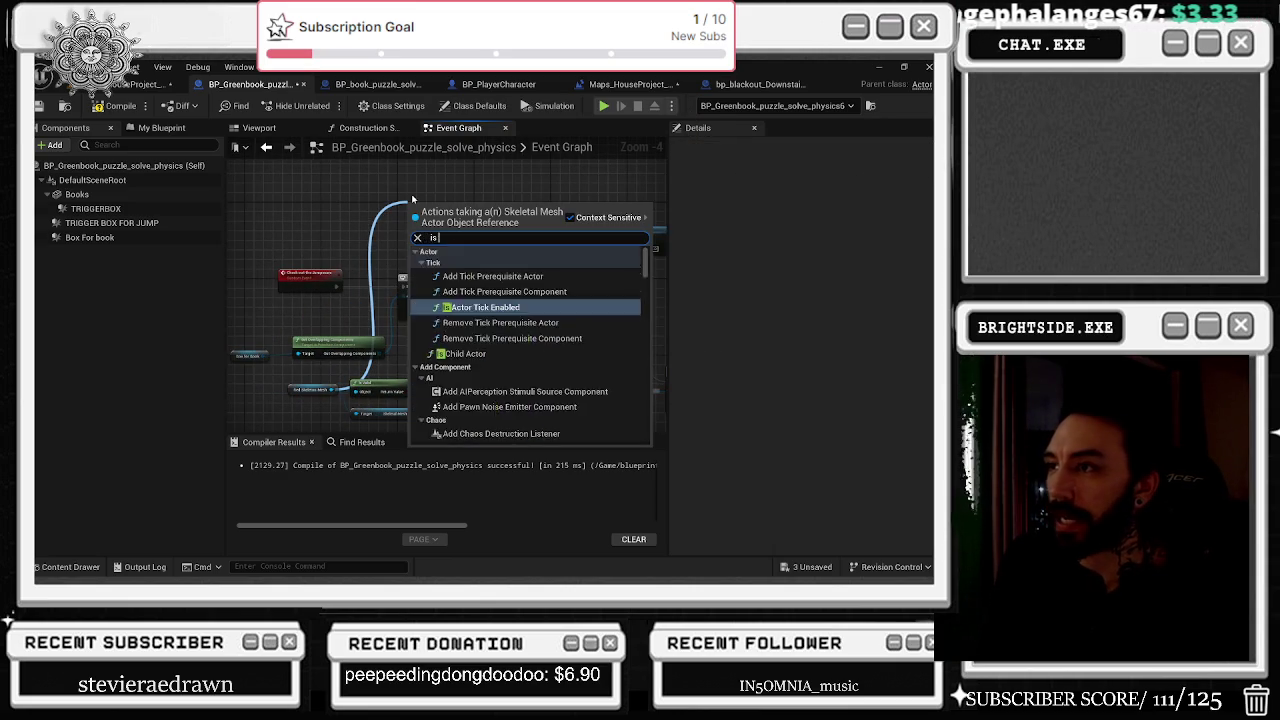
key("Return")
Wire the Branch to run after the Is Valid check.
left_click_drag(310, 274, 357, 207)
left_click(421, 212)
left_click_drag(501, 226, 423, 222)
mouse_move(371, 283)
left_mouse_down()
mouse_move(396, 212)
mouse_move(487, 262)
left_mouse_up()
mouse_move(306, 229)
left_mouse_down()
mouse_move(393, 272)
mouse_move(400, 320)
mouse_move(337, 359)
mouse_move(509, 355)
mouse_move(414, 333)
left_mouse_up()
Delete the For Each Loop, Actor Has Tag and Get Overlapping Components nodes.
left_click(509, 352)
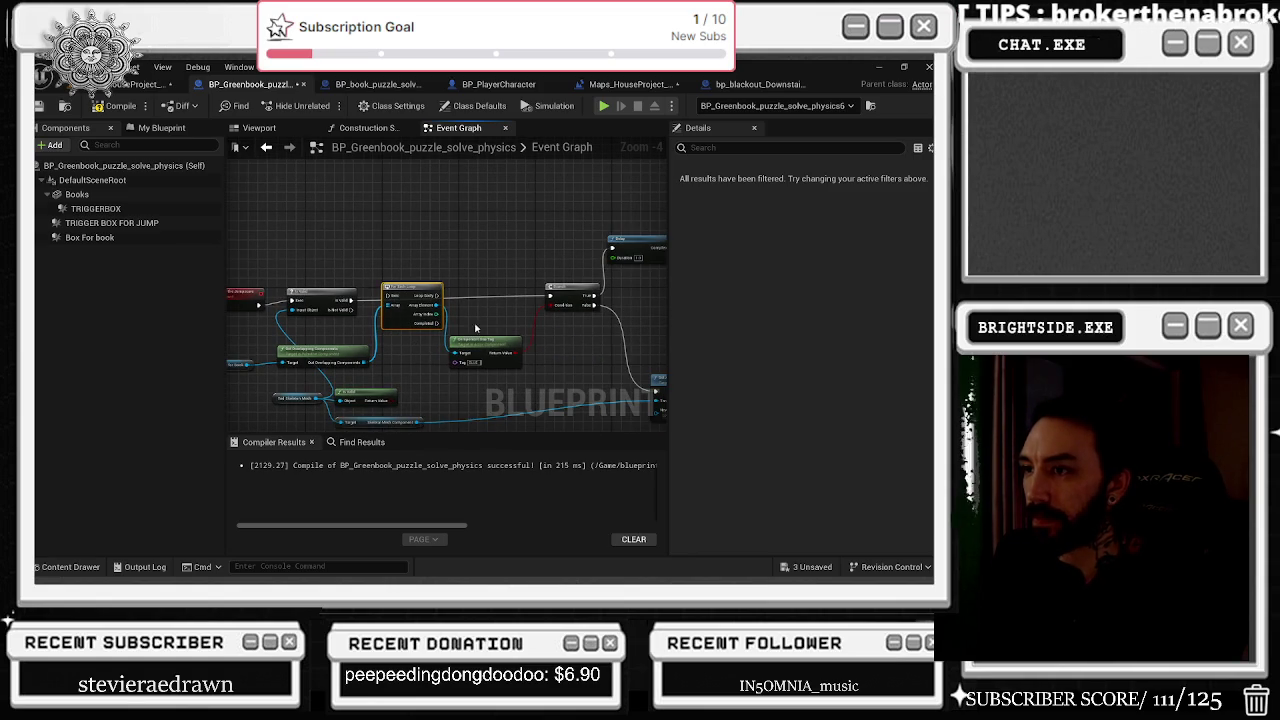
key("Delete")
left_click(482, 343)
key("Delete")
left_click_drag(580, 288, 531, 291)
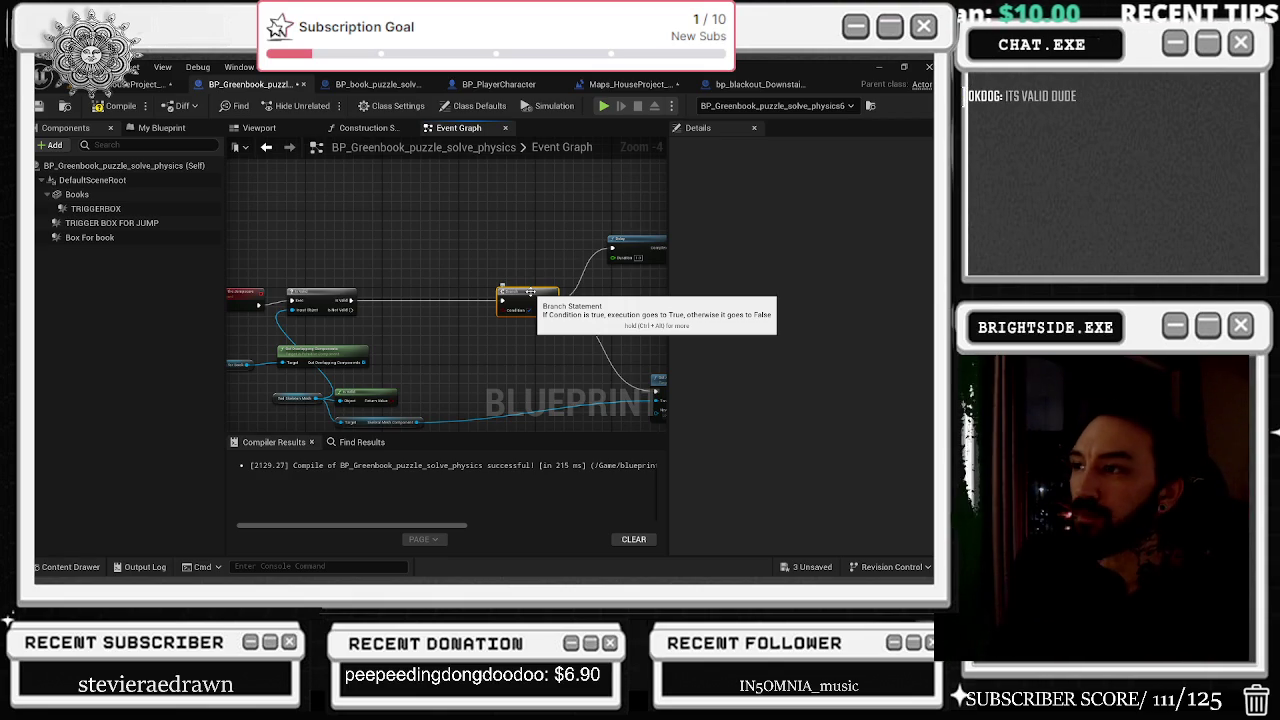
mouse_move(400, 257)
left_mouse_down()
mouse_move(439, 265)
mouse_move(408, 251)
left_mouse_up()
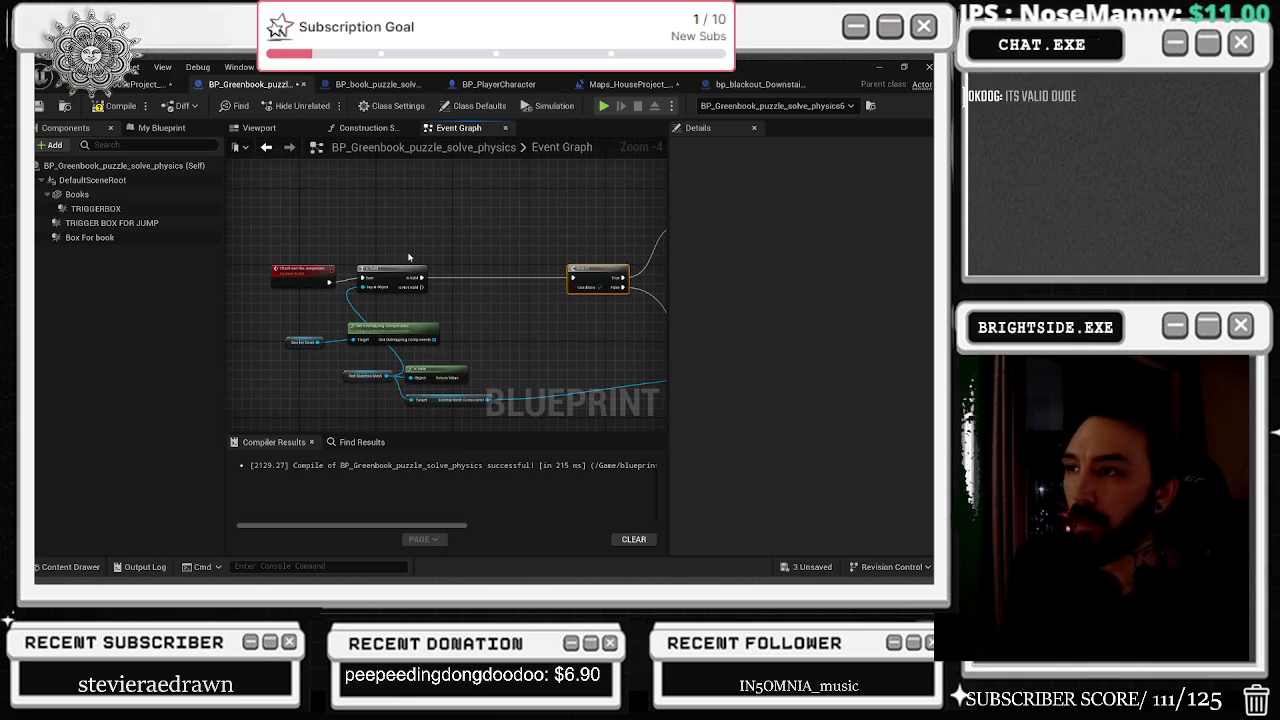
mouse_move(530, 262)
left_mouse_down()
mouse_move(428, 252)
mouse_move(476, 261)
mouse_move(460, 265)
left_mouse_up()
left_click_drag(250, 342, 328, 332)
scroll(328, 332, "up", 2)
left_click(369, 338)
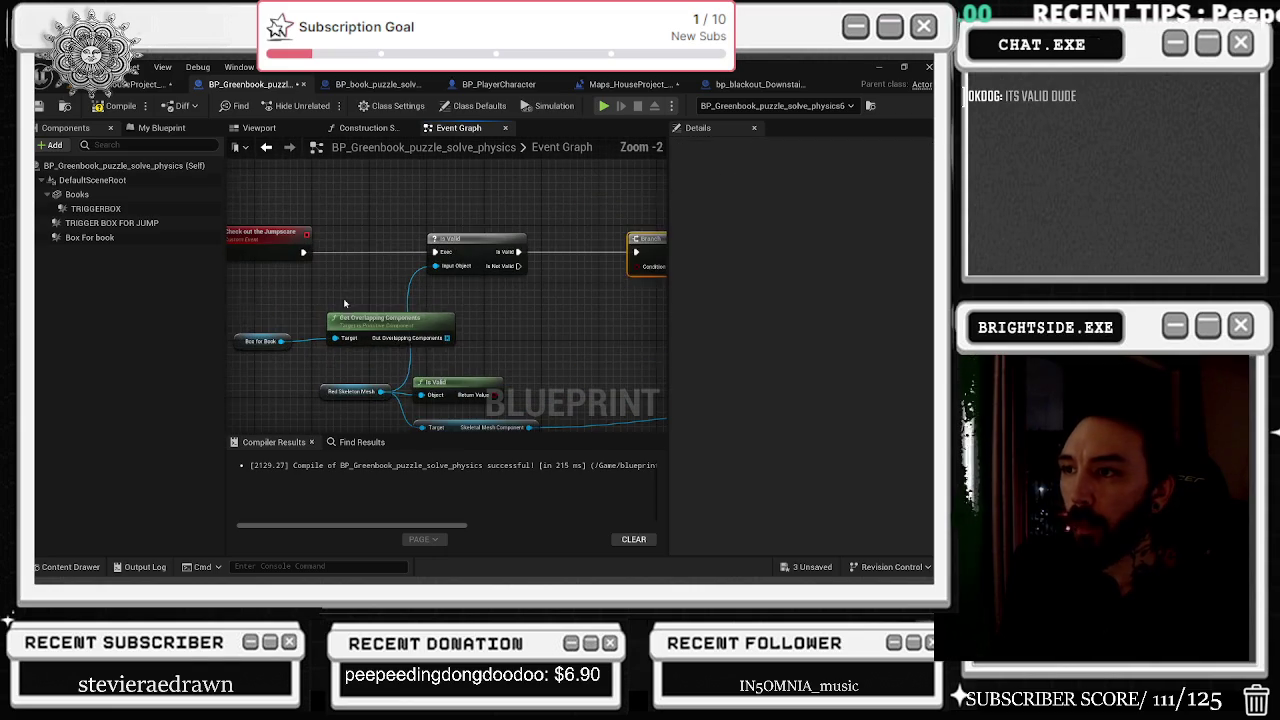
key("Delete")
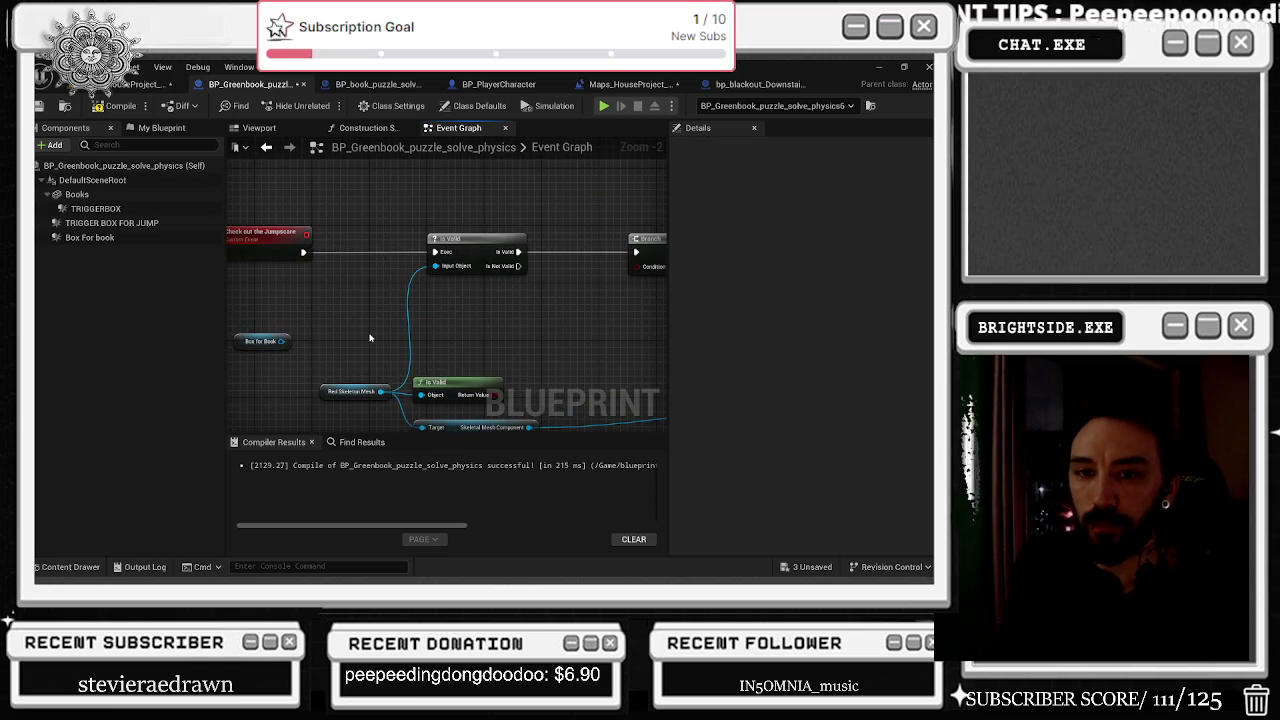
Nudge Red Skeleton Mesh left and delete the pure boolean Is Valid node beneath it.
left_click(340, 391)
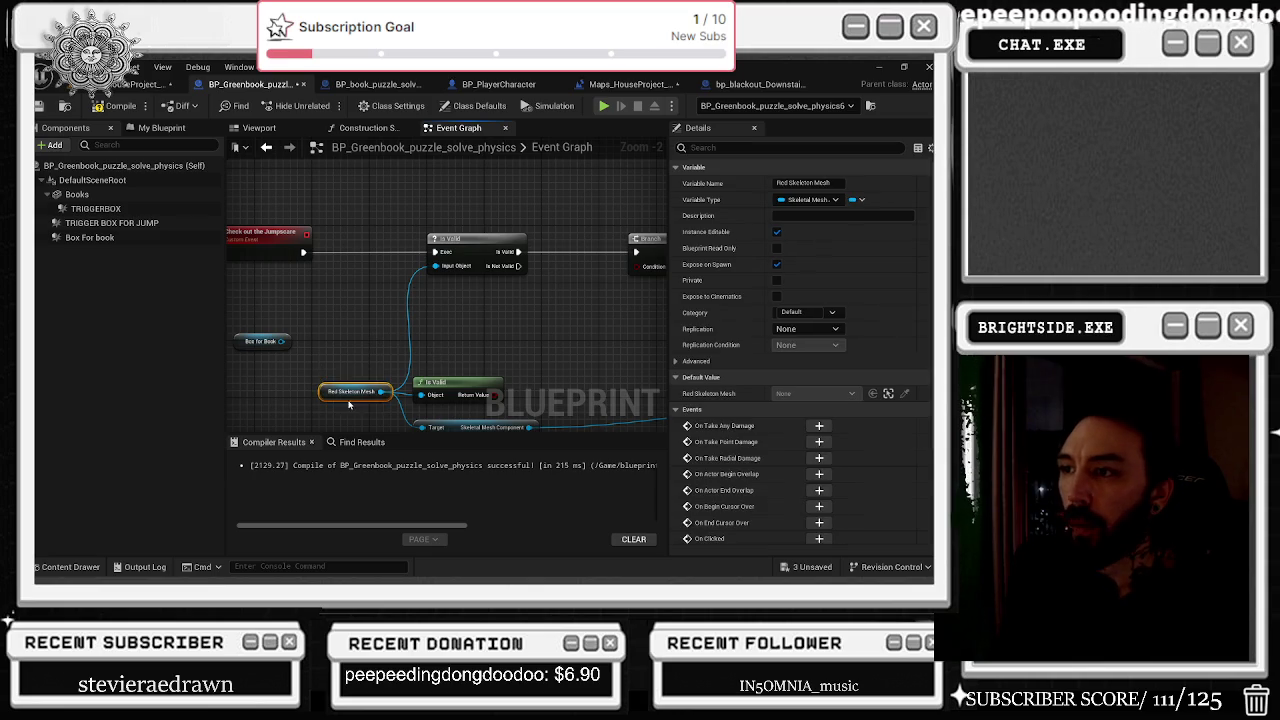
left_click_drag(326, 390, 296, 390)
left_click(353, 346)
scroll(353, 346, "up", 1)
scroll(443, 331, "down", 1)
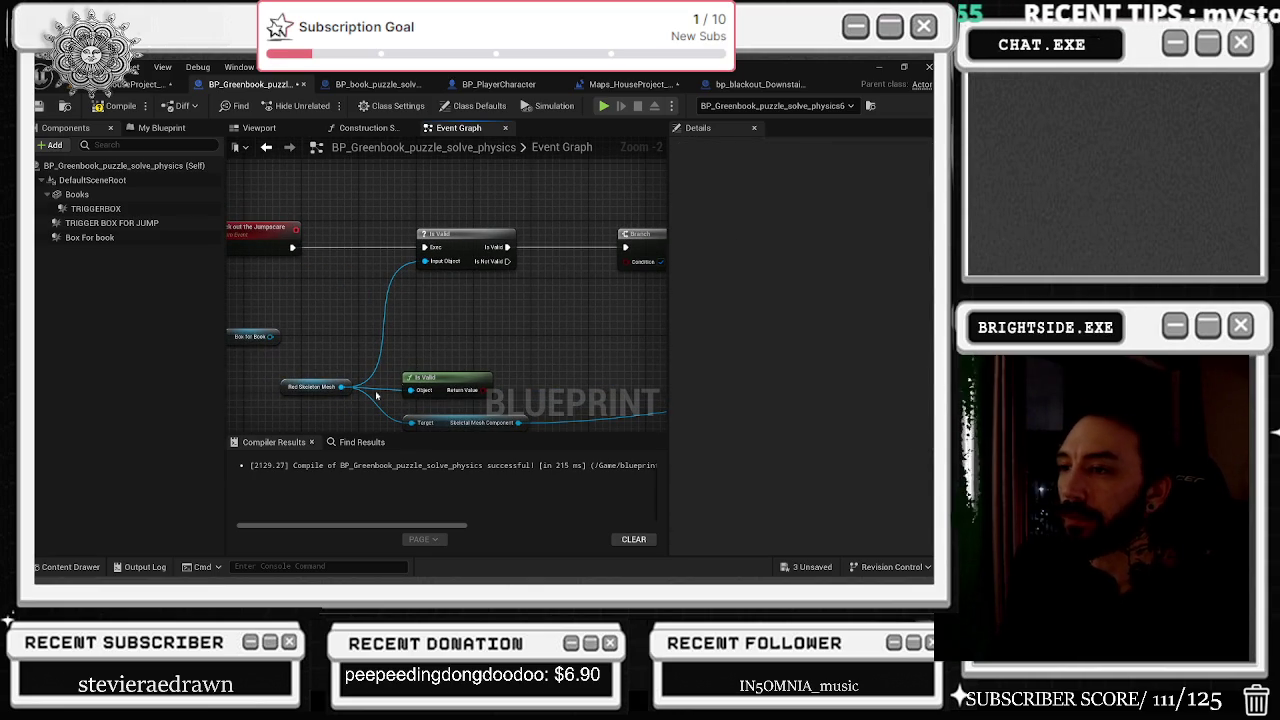
left_click(307, 390)
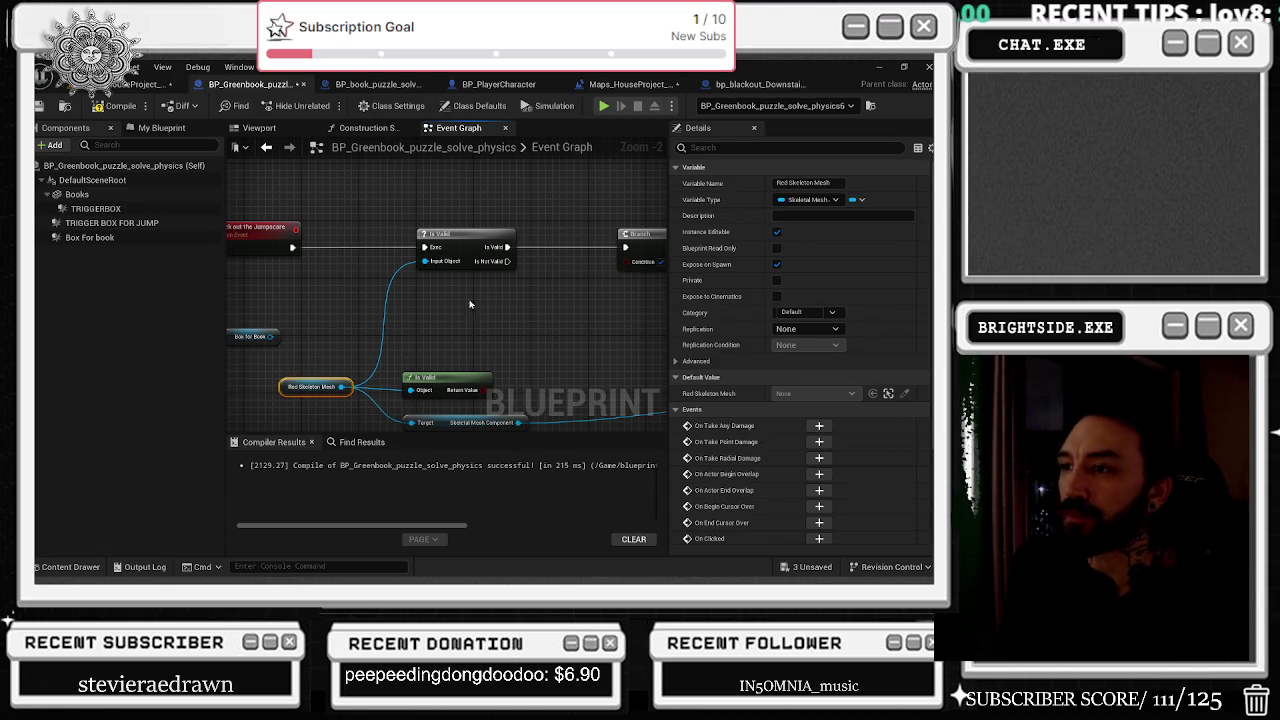
left_click(440, 337)
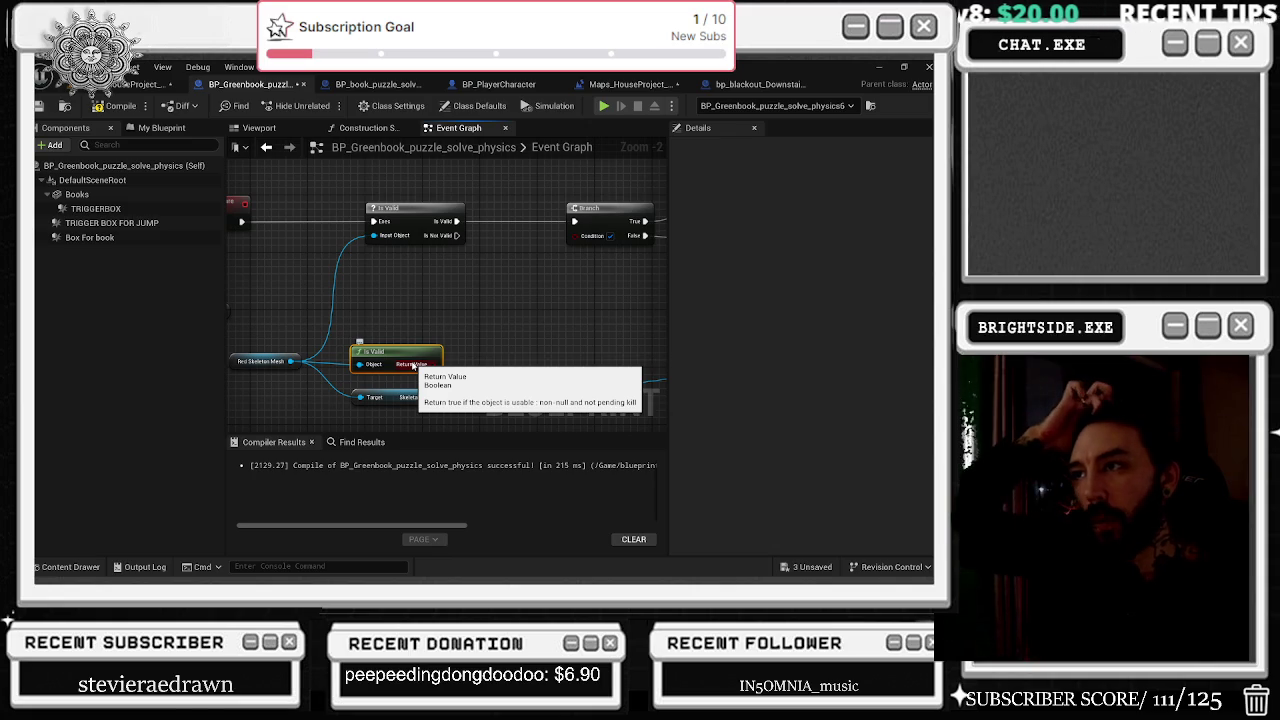
key("Delete")
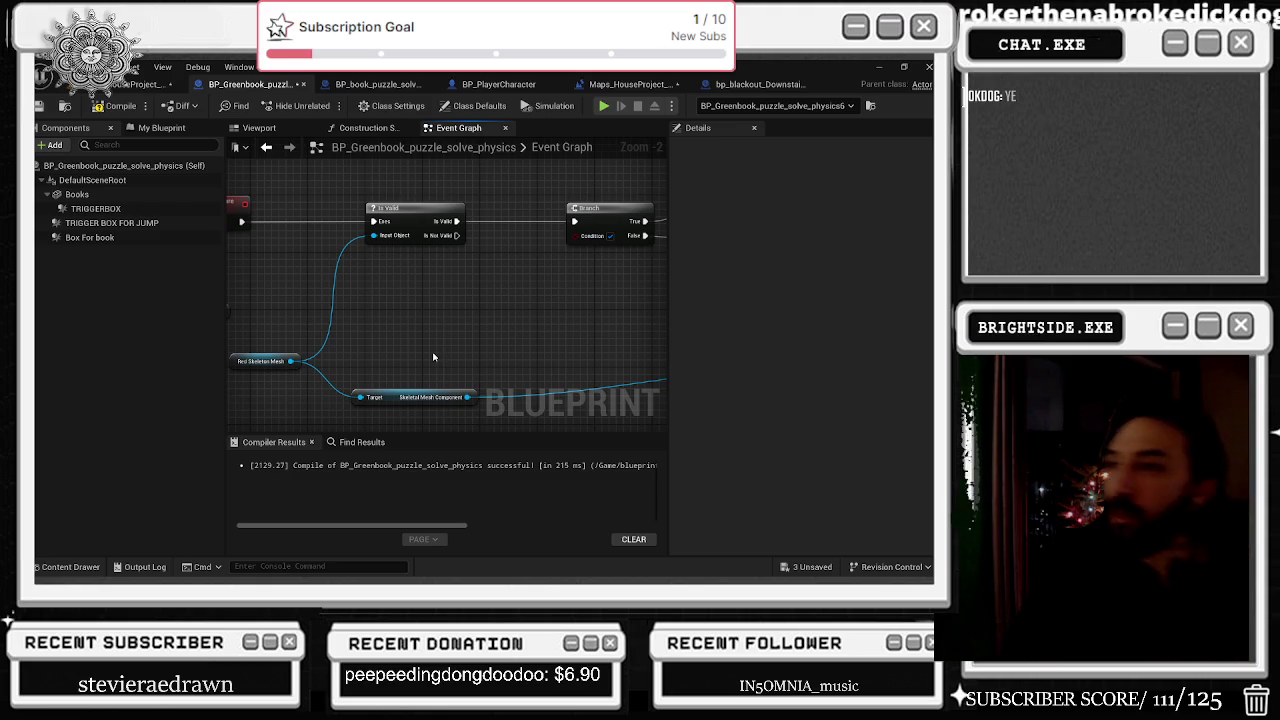
scroll(433, 357, "down", 2)
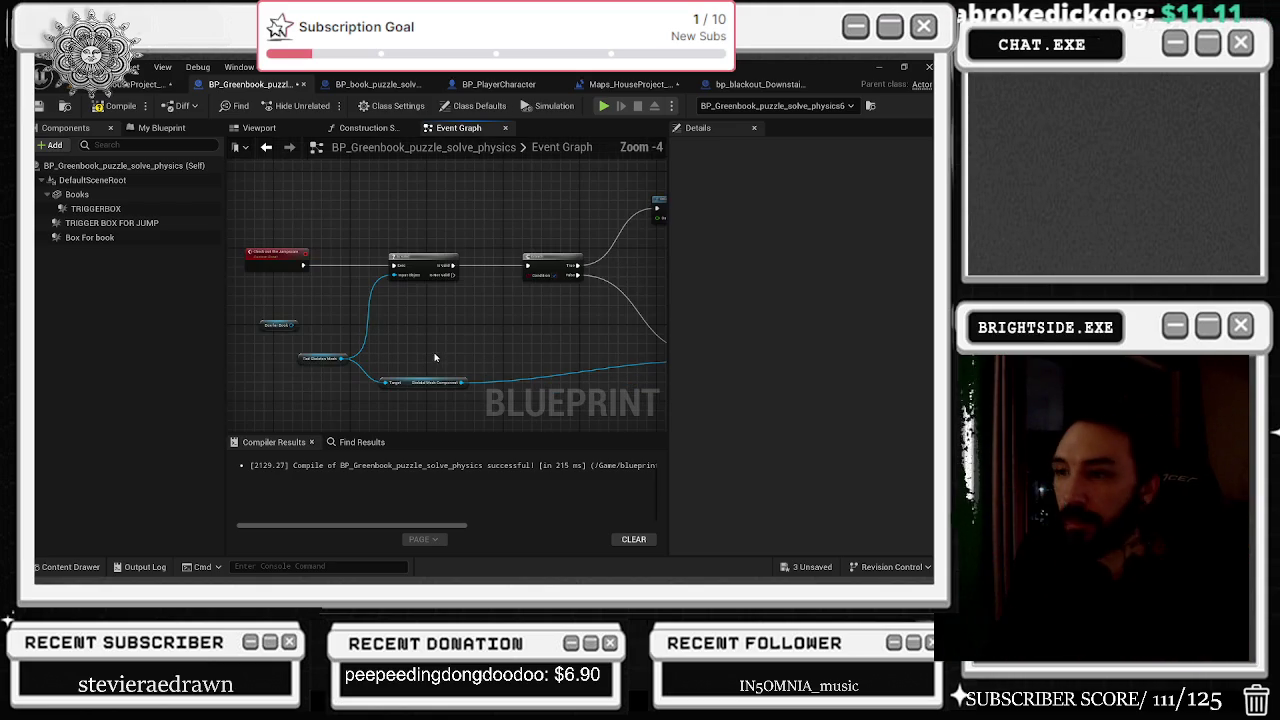
Link the Is Valid check's output directly into the Set Animation node.
mouse_move(333, 353)
left_mouse_down()
mouse_move(497, 334)
mouse_move(529, 346)
left_mouse_up()
left_click(510, 378)
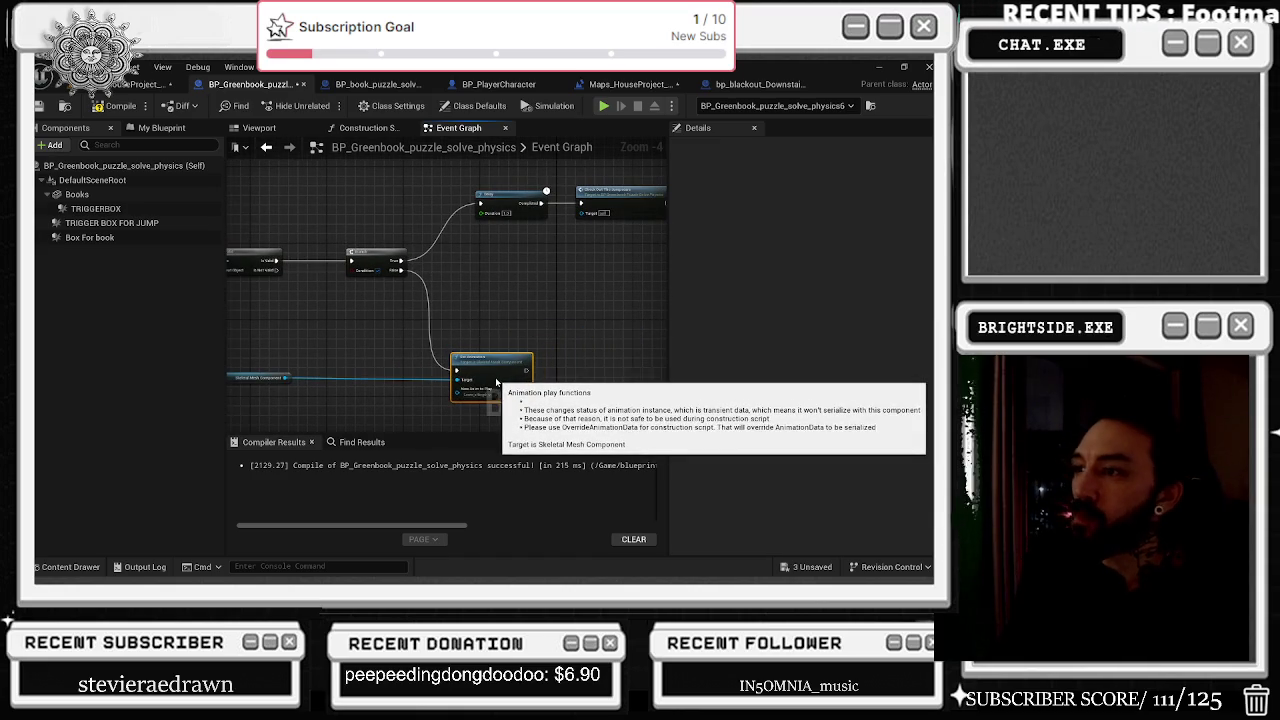
mouse_move(502, 194)
left_mouse_down()
mouse_move(408, 267)
mouse_move(341, 266)
left_mouse_up()
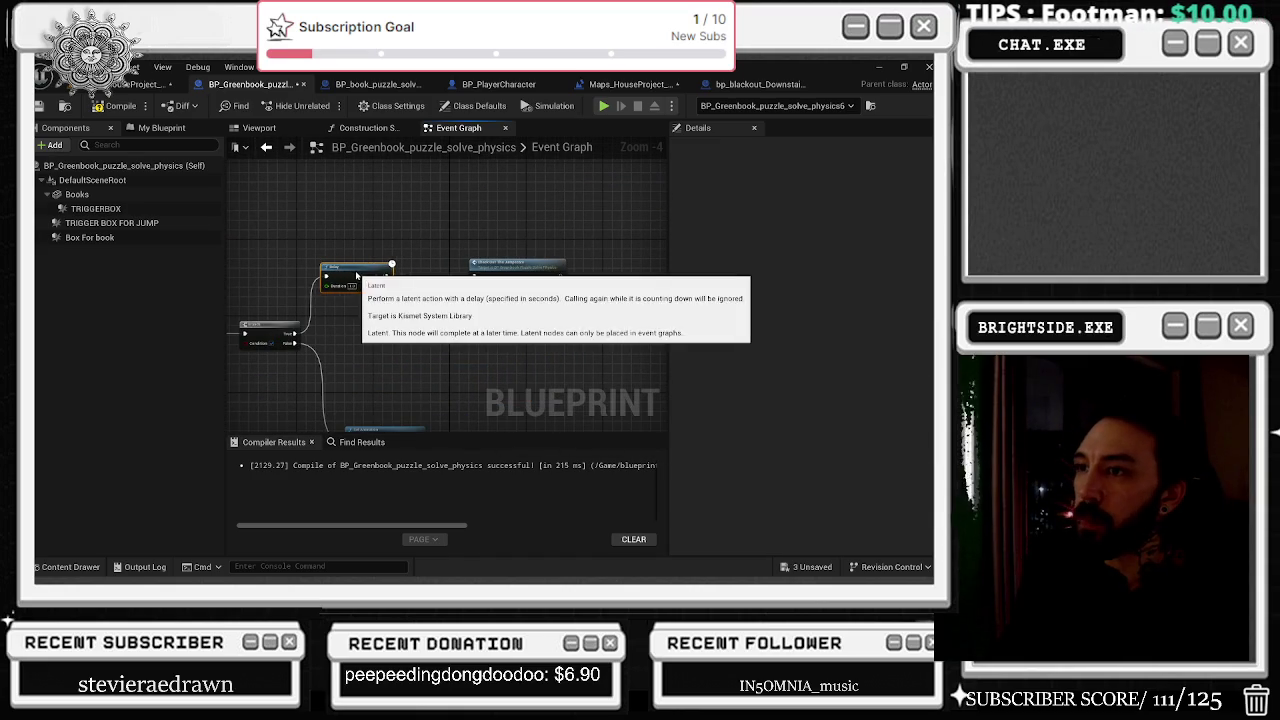
mouse_move(525, 270)
left_mouse_down()
mouse_move(511, 280)
mouse_move(565, 262)
left_mouse_up()
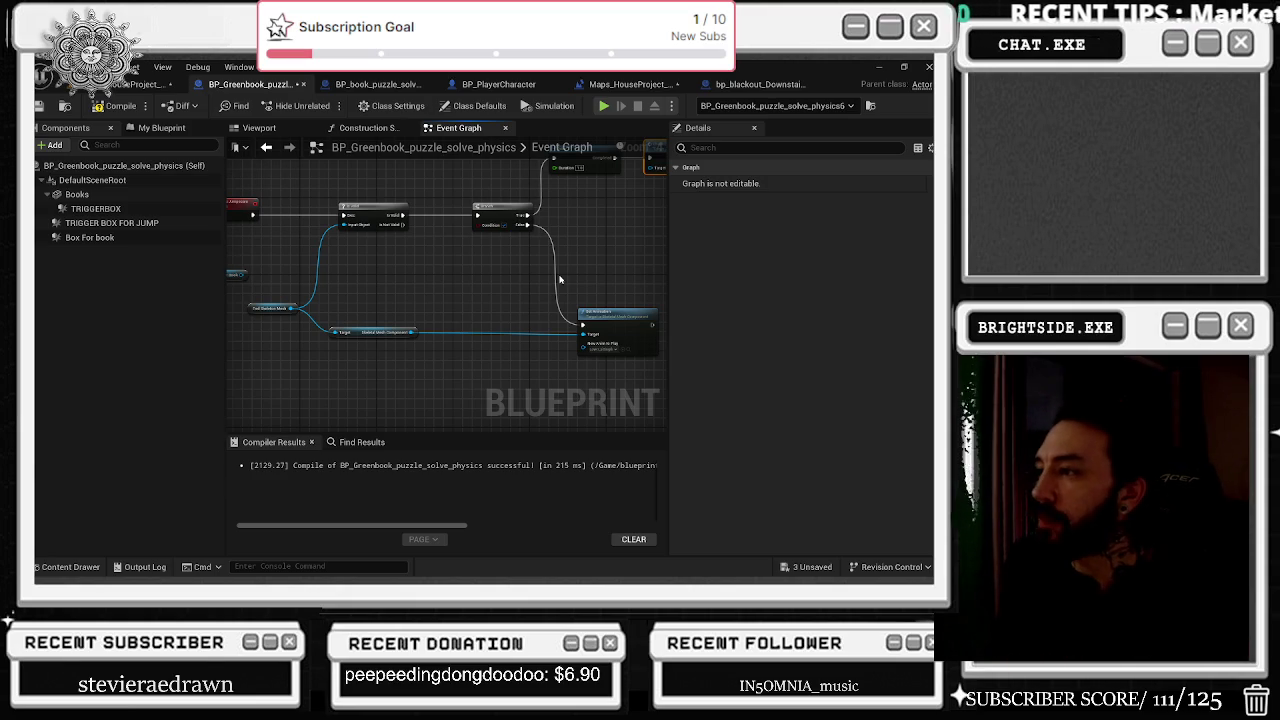
left_click_drag(542, 314, 510, 348)
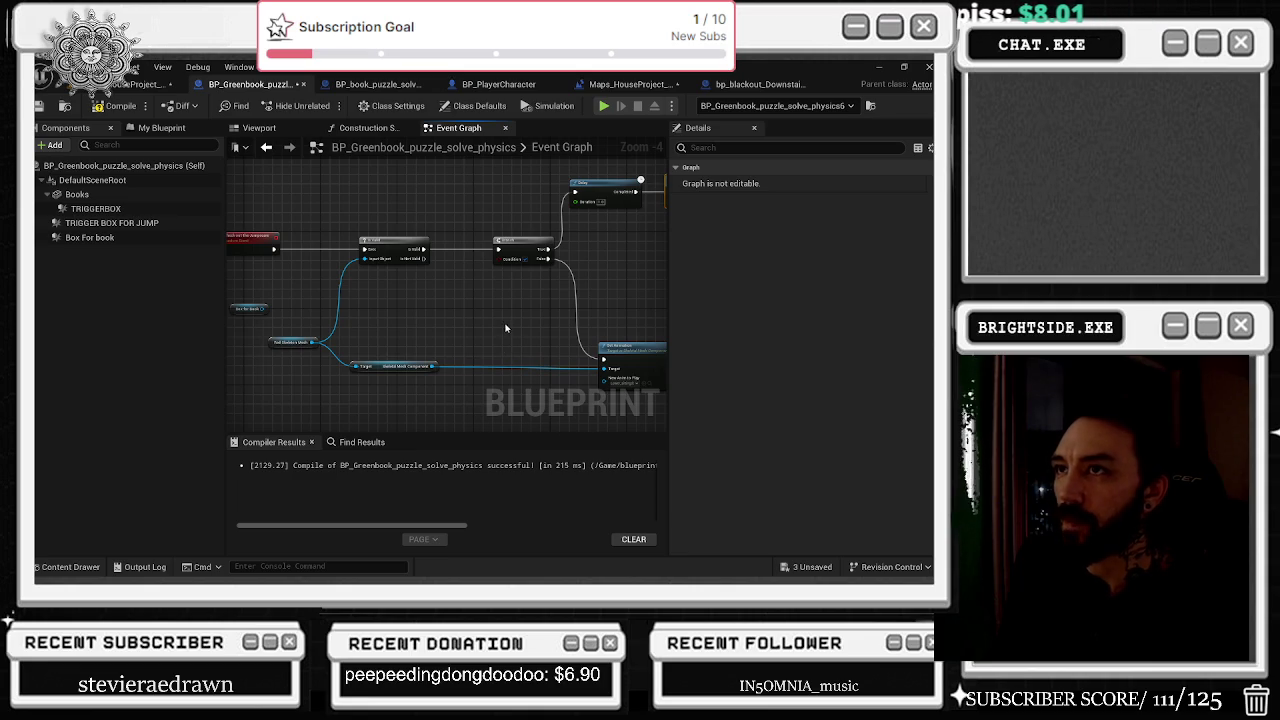
mouse_move(515, 321)
left_mouse_down()
mouse_move(413, 300)
mouse_move(466, 300)
mouse_move(443, 364)
left_mouse_up()
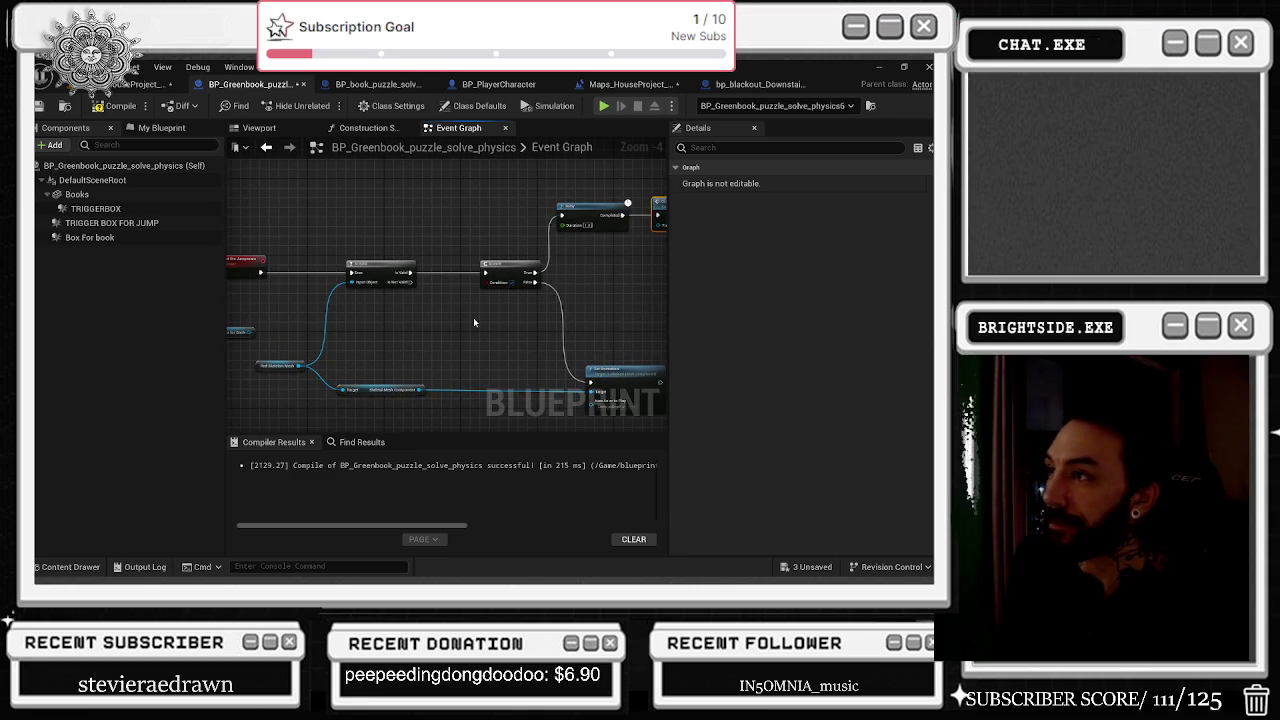
left_click_drag(412, 273, 598, 385)
mouse_move(579, 284)
left_mouse_down()
mouse_move(549, 272)
mouse_move(432, 320)
left_mouse_up()
Delete the old Branch, Delay and Check nodes.
mouse_move(372, 232)
left_mouse_down()
mouse_move(524, 315)
mouse_move(551, 288)
left_mouse_up()
key("Delete")
mouse_move(512, 395)
left_mouse_down()
mouse_move(500, 300)
mouse_move(466, 408)
mouse_move(455, 316)
left_mouse_up()
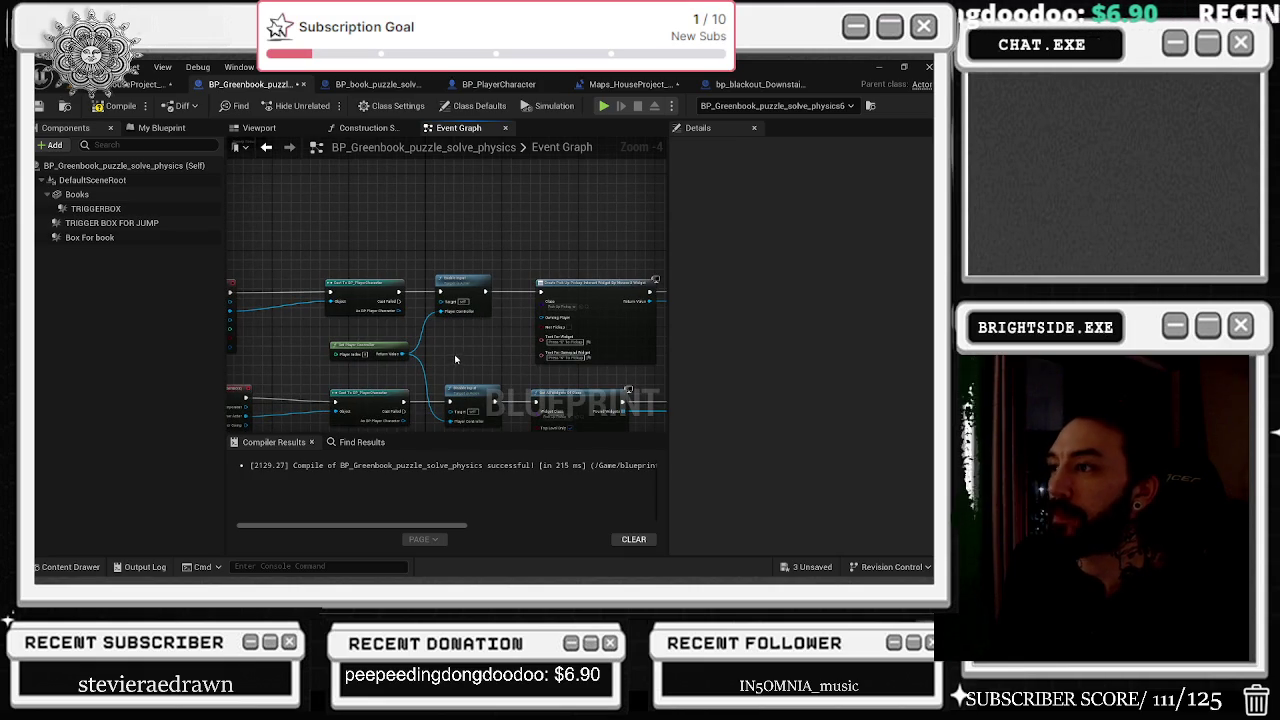
Promote Create Widget's Return Value to a new variable named interact widget.
scroll(478, 352, "down", 1)
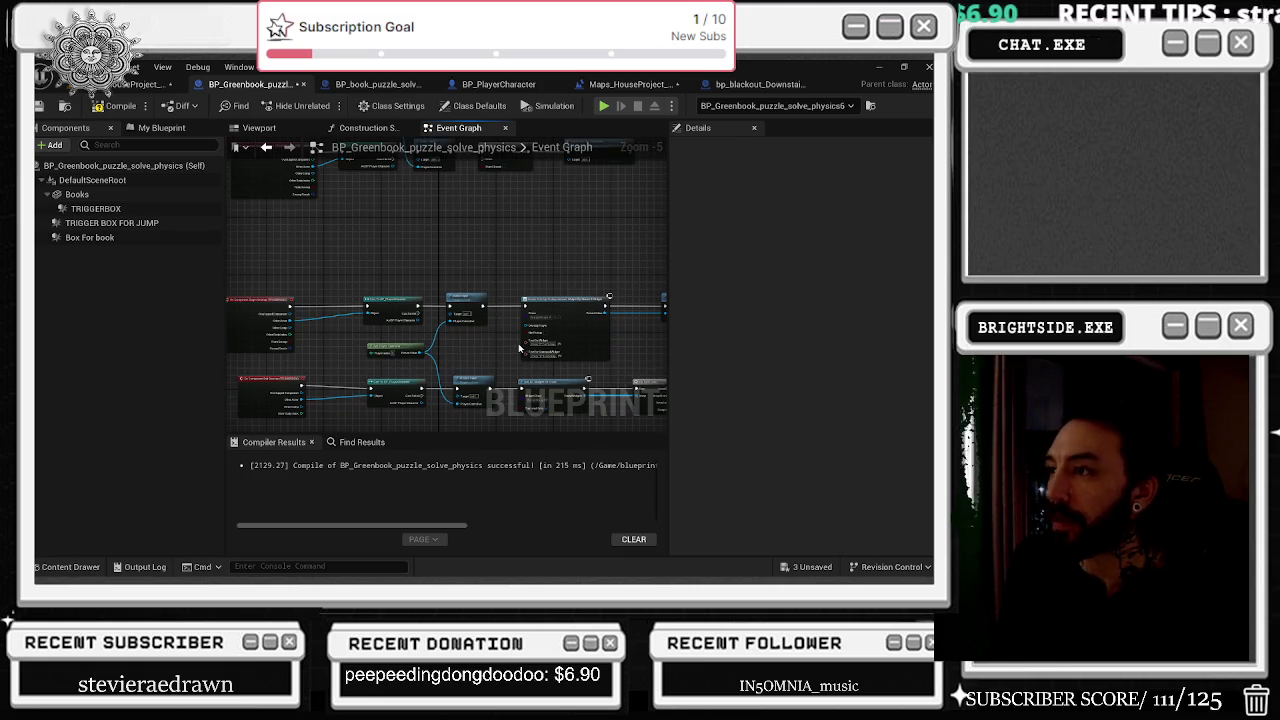
scroll(435, 297, "up", 2)
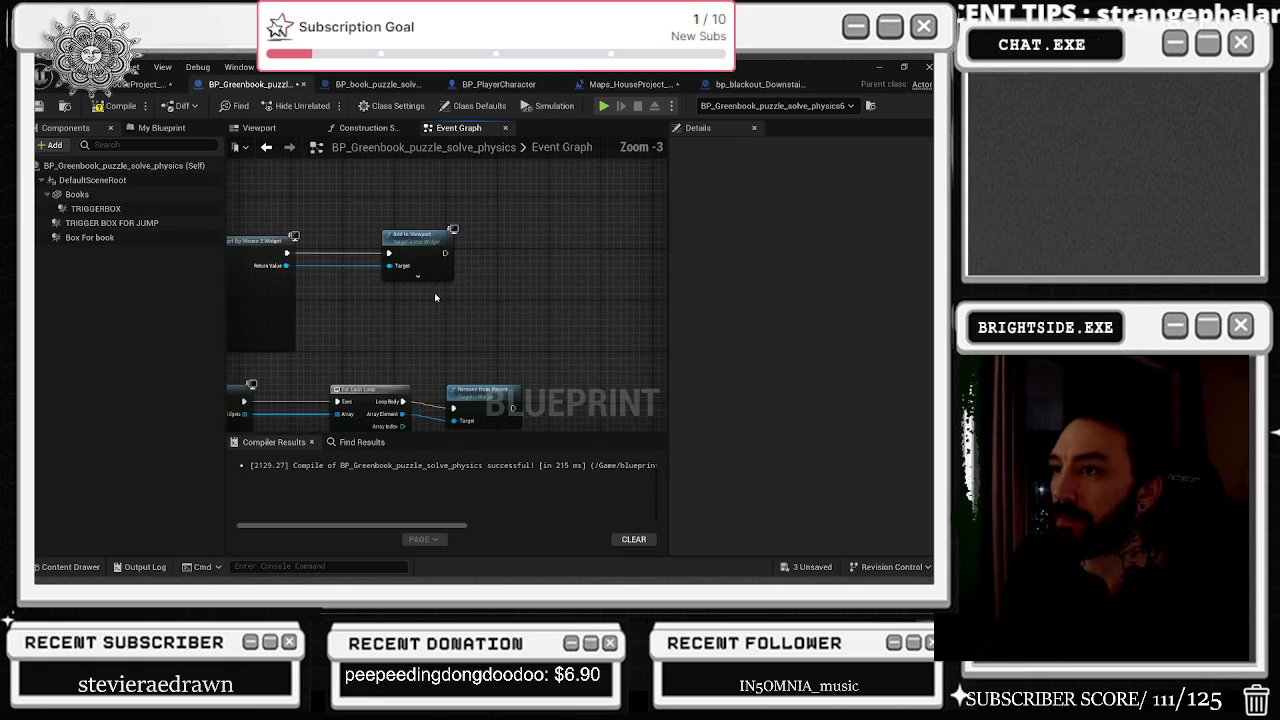
right_click(285, 266)
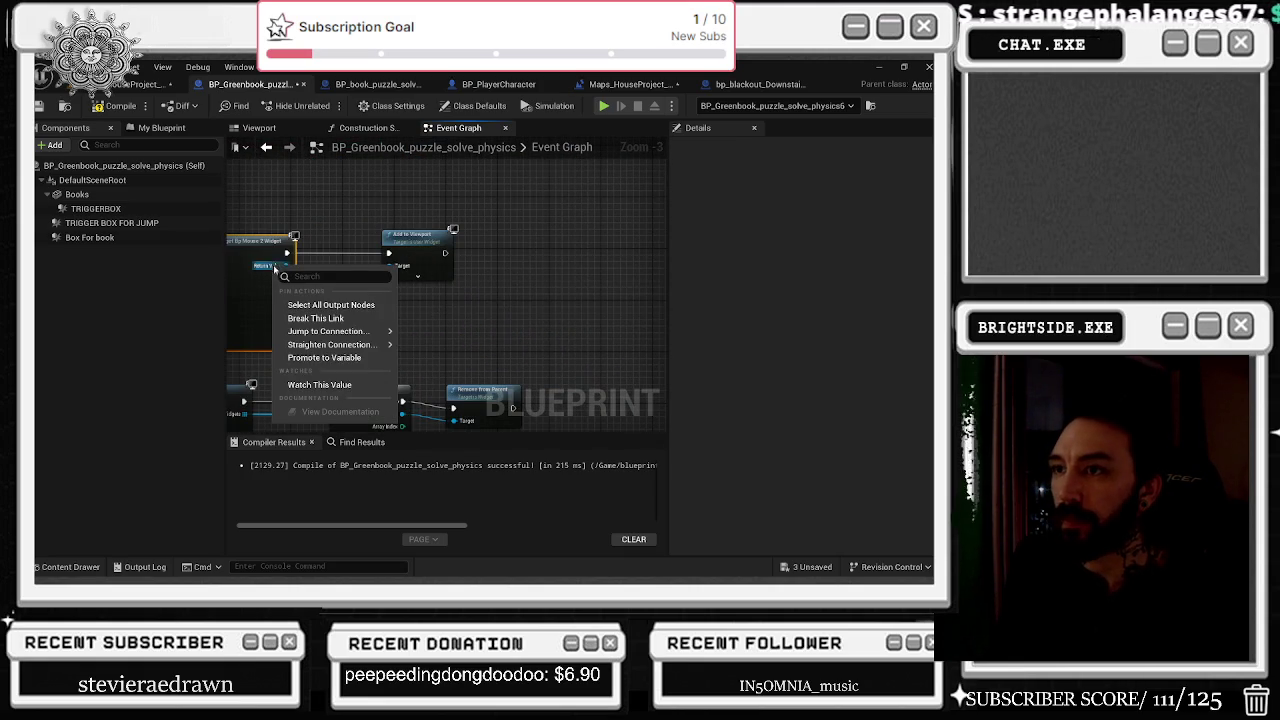
left_click(324, 357)
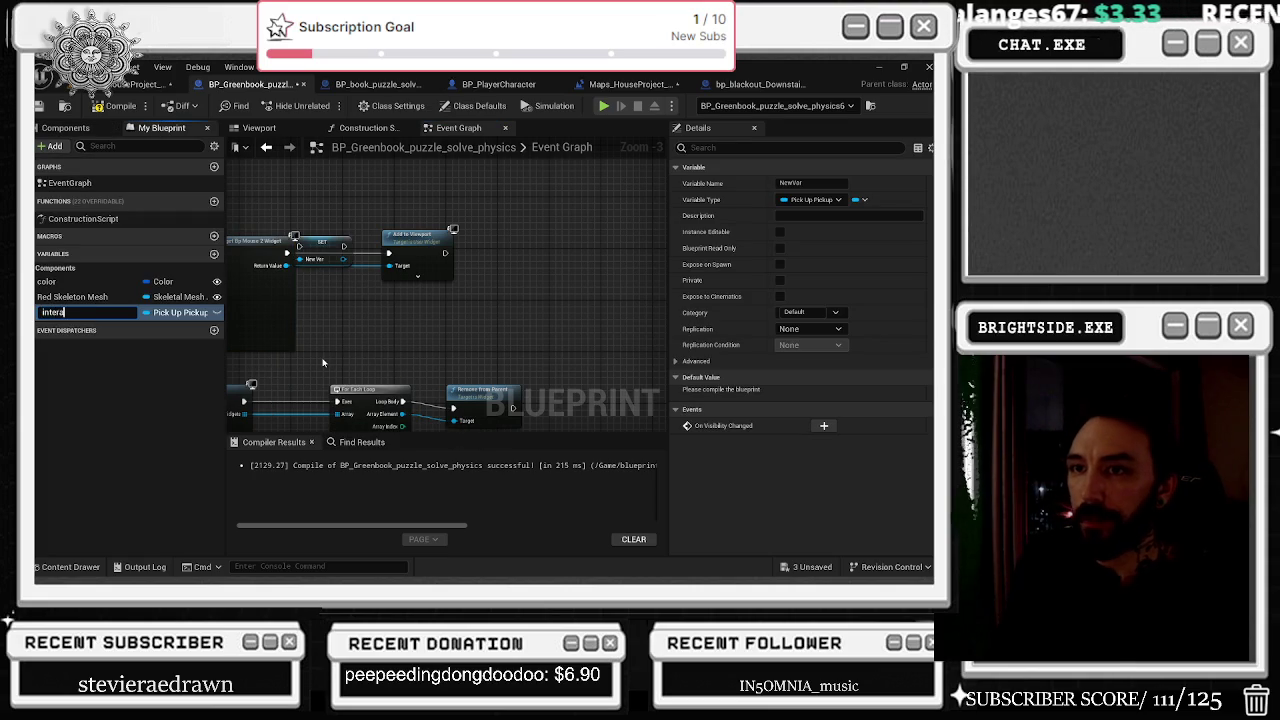
type("ct widge")
key("Return")
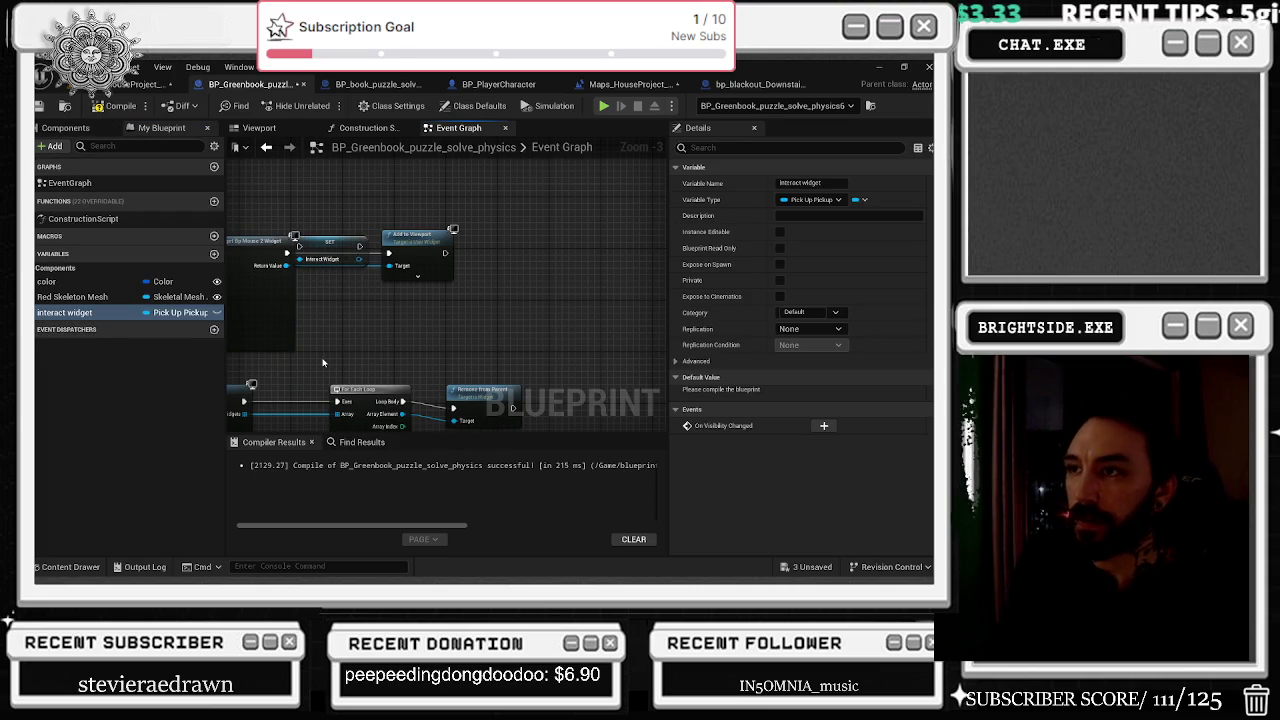
Rearrange the Create Widget, SET and Add to Viewport nodes, wiring SET's execution into Add to Viewport.
left_click_drag(418, 234, 450, 234)
left_click_drag(335, 242, 421, 266)
left_click_drag(290, 253, 297, 259)
mouse_move(386, 260)
left_mouse_down()
mouse_move(470, 274)
mouse_move(421, 259)
mouse_move(440, 243)
mouse_move(545, 262)
left_mouse_up()
left_click_drag(461, 249, 519, 148)
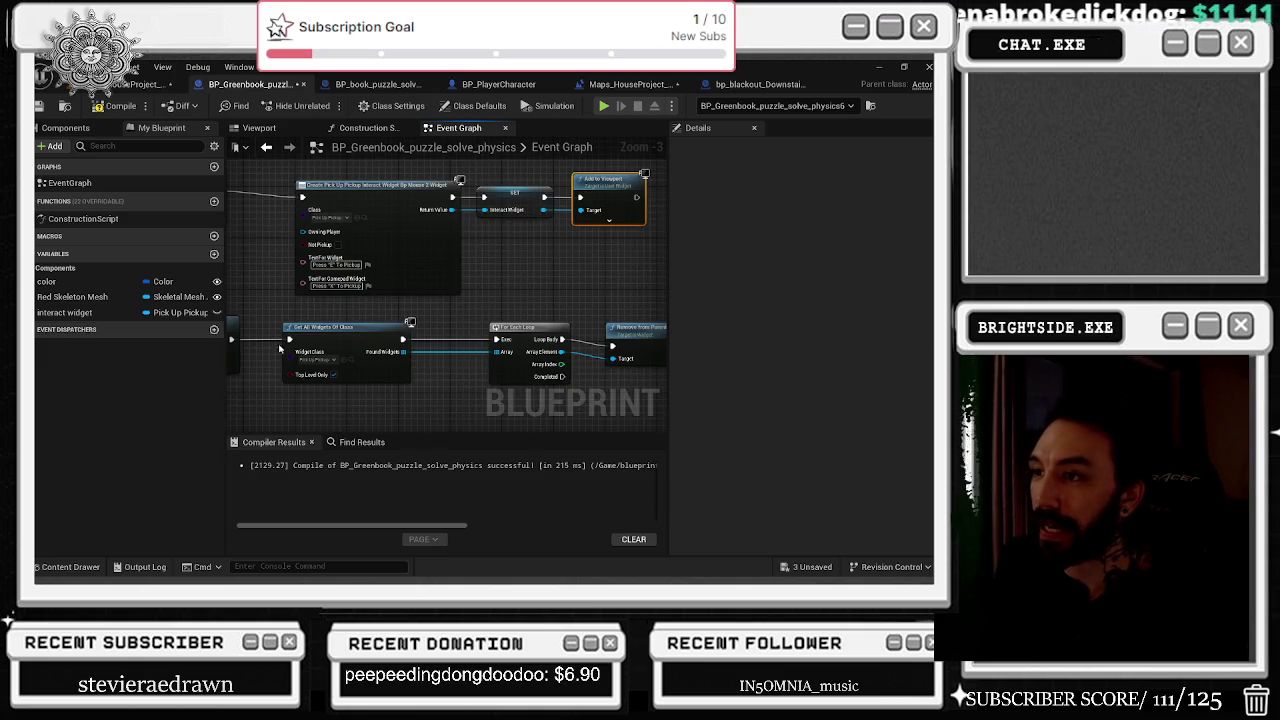
Wire an interact widget getter into Remove from Parent and route execution into it.
mouse_move(64, 312)
left_mouse_down()
mouse_move(150, 330)
mouse_move(305, 403)
mouse_move(470, 380)
mouse_move(560, 350)
left_mouse_up()
left_click_drag(250, 350, 435, 329)
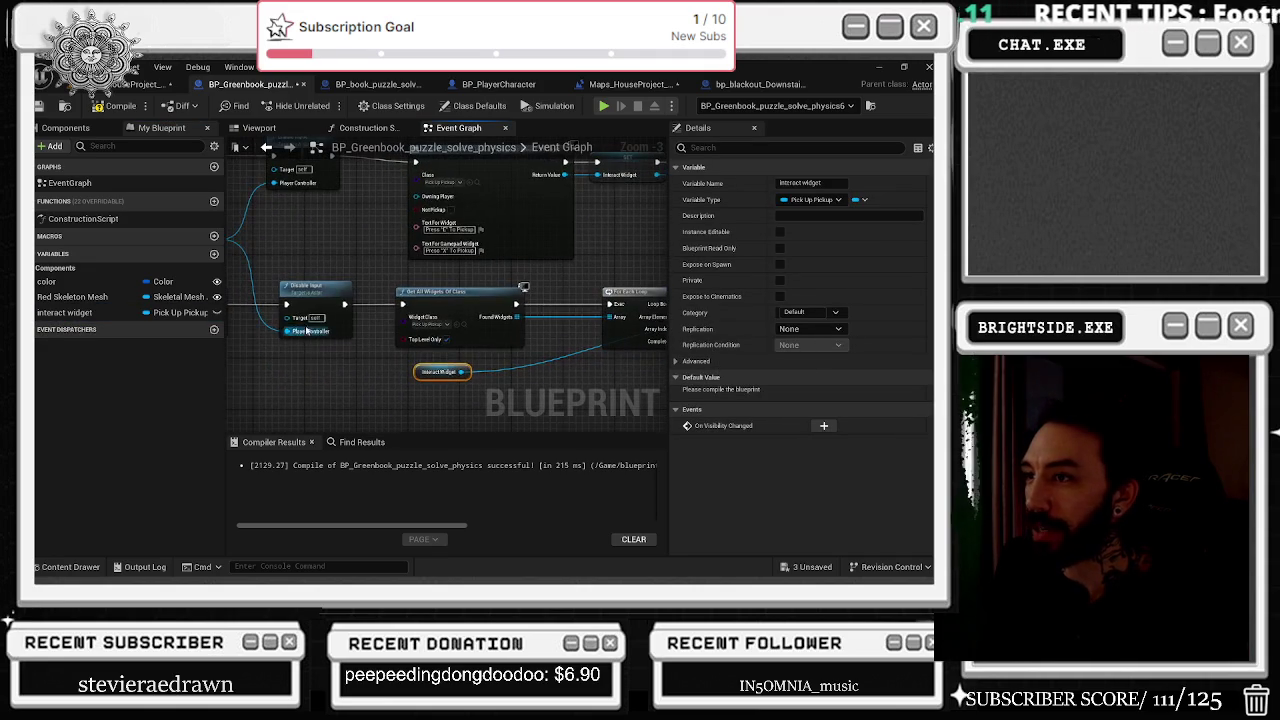
mouse_move(345, 304)
left_mouse_down()
mouse_move(610, 306)
mouse_move(576, 312)
left_mouse_up()
Delete the Get All Widgets Of Class and For Each Loop nodes.
left_click_drag(240, 276, 534, 352)
key("Delete")
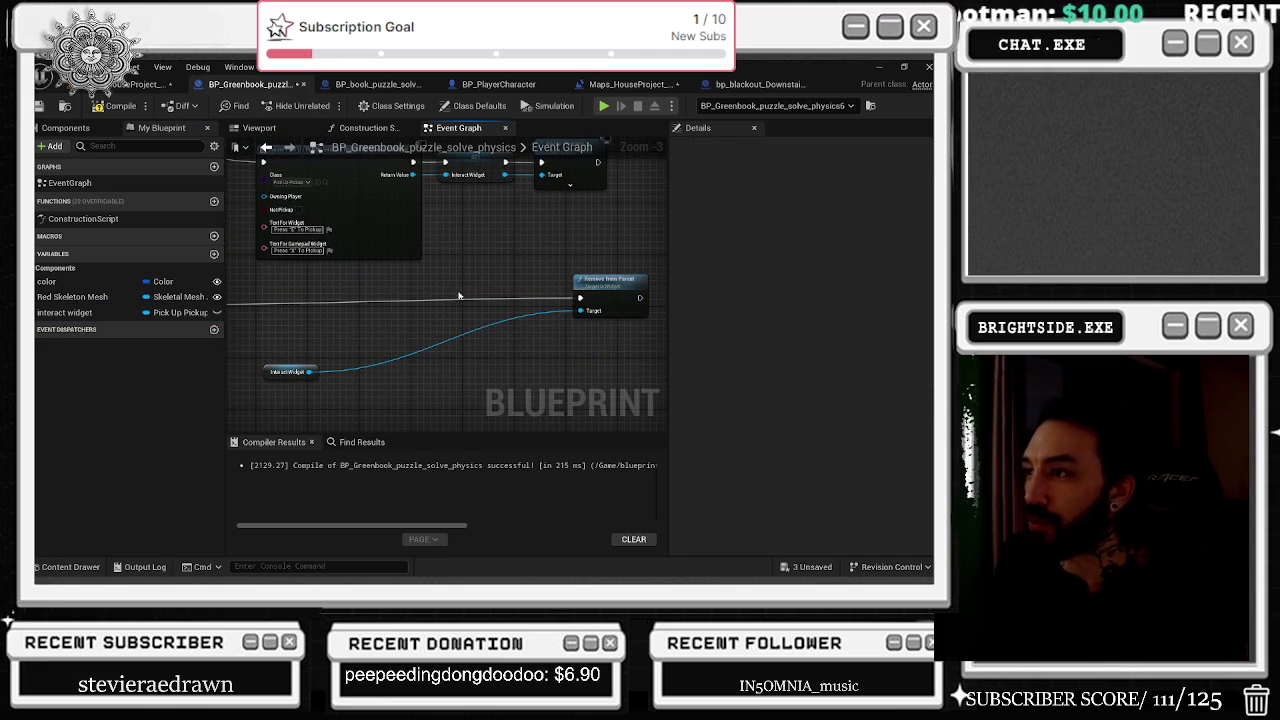
mouse_move(597, 296)
left_mouse_down()
mouse_move(368, 300)
mouse_move(608, 314)
left_mouse_up()
Review the Disable Input and Remove from Parent nodes in the end-overlap chain.
left_click_drag(345, 352, 497, 358)
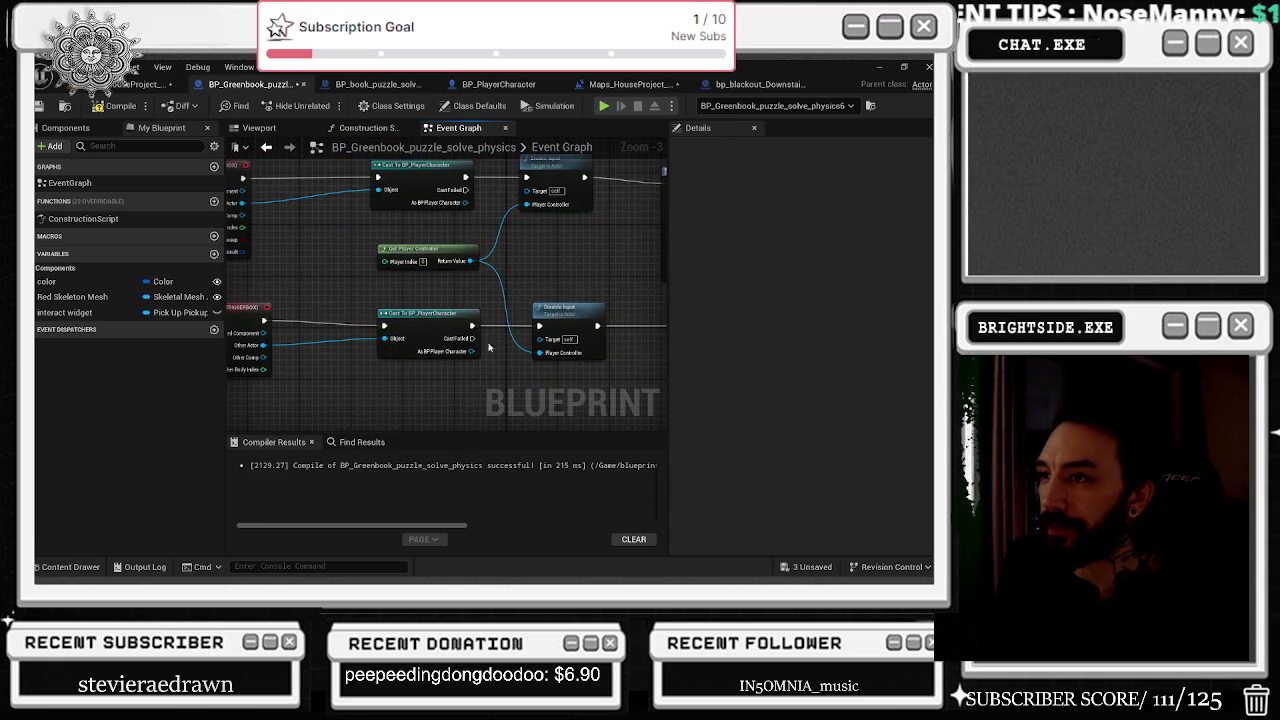
left_click_drag(404, 324, 355, 376)
left_click(529, 354)
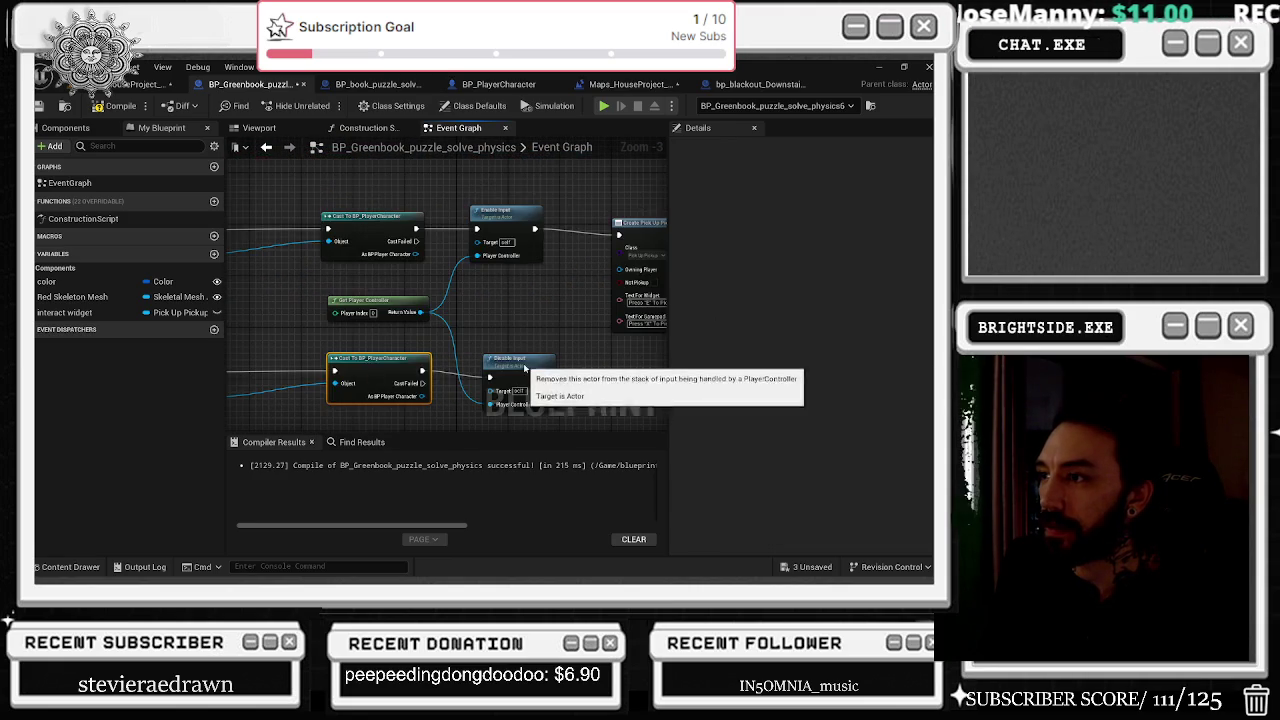
left_click_drag(529, 354, 393, 352)
left_click(600, 356)
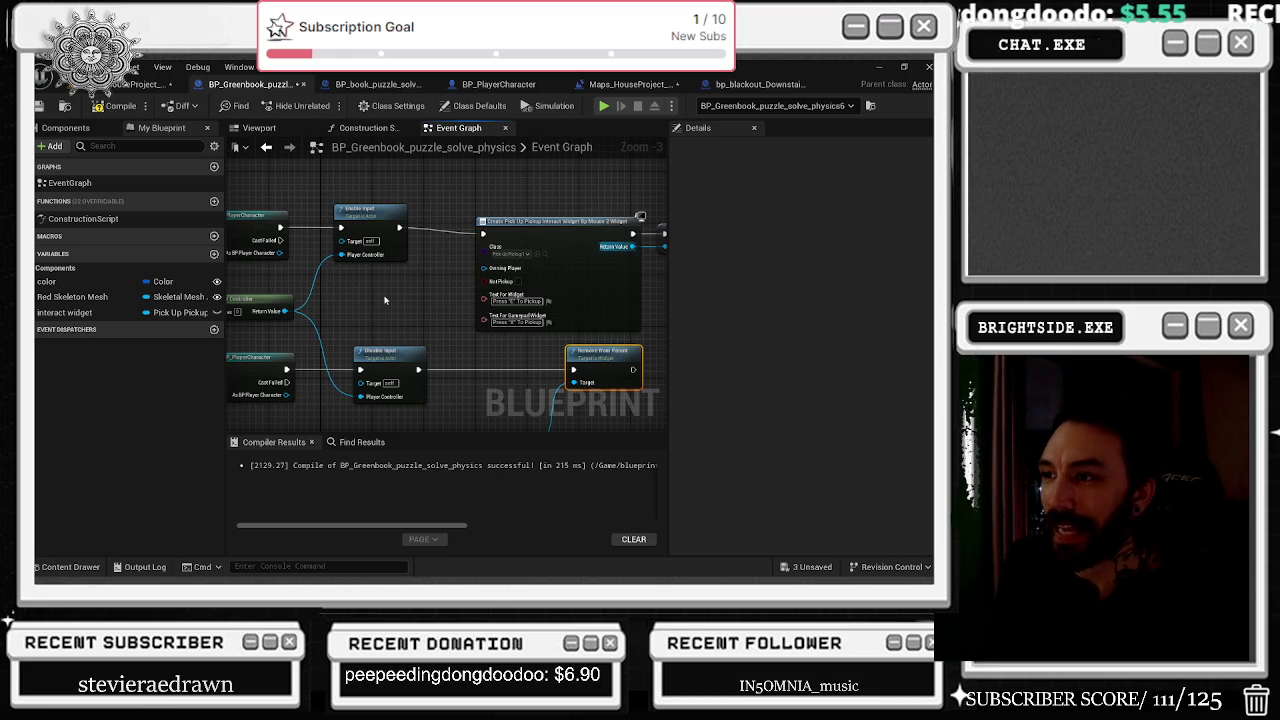
scroll(384, 300, "down", 1)
left_click_drag(384, 300, 352, 346)
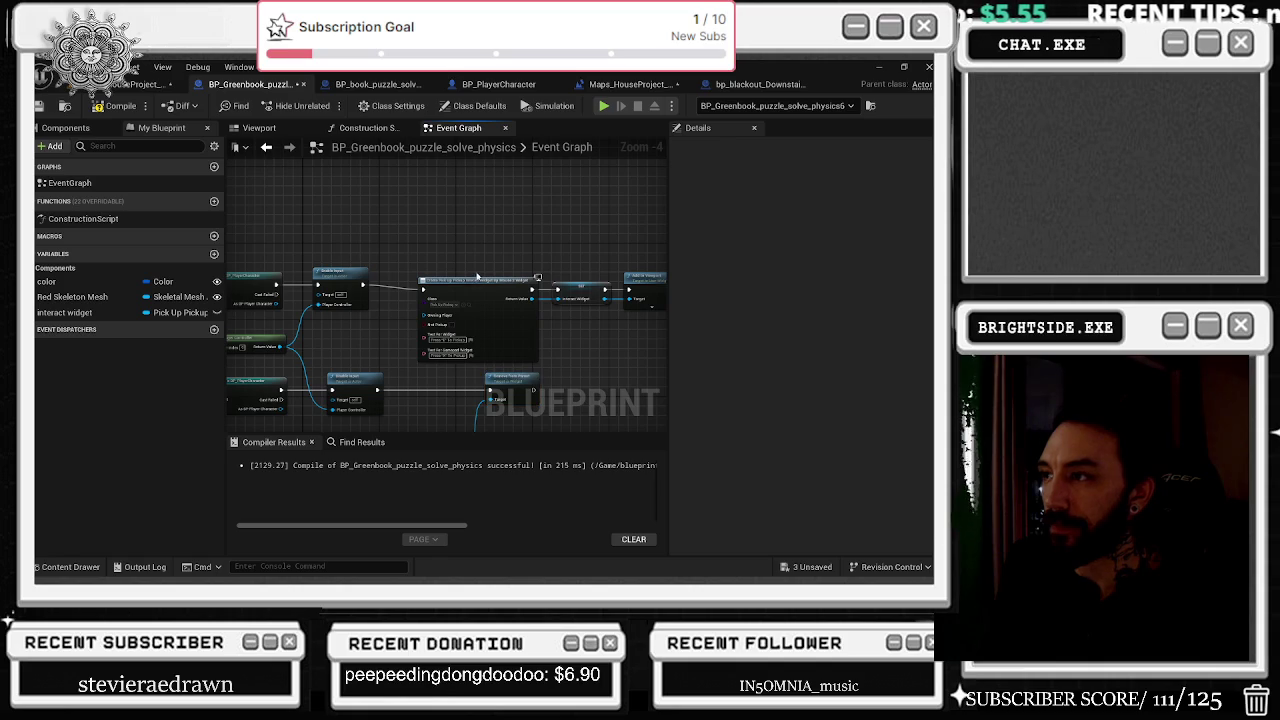
Add a SET interact widget node fed by the Create Widget output.
left_click_drag(537, 277, 460, 252)
mouse_move(364, 208)
left_mouse_down()
mouse_move(537, 259)
mouse_move(501, 260)
left_mouse_up()
left_click(487, 240)
left_click_drag(596, 260, 669, 258)
mouse_move(150, 312)
left_mouse_down()
mouse_move(326, 264)
mouse_move(308, 262)
mouse_move(293, 268)
mouse_move(342, 266)
mouse_move(312, 282)
mouse_move(332, 263)
left_mouse_up()
left_click(370, 382)
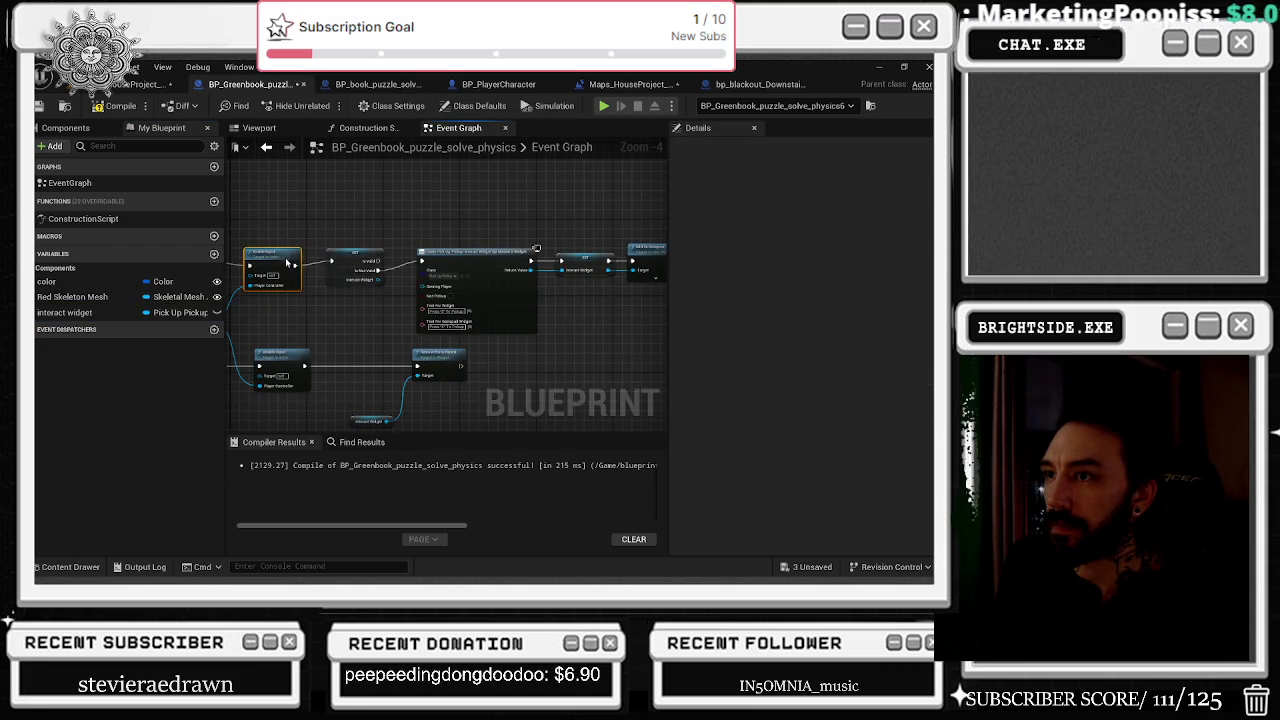
left_click(353, 256)
left_click(453, 261)
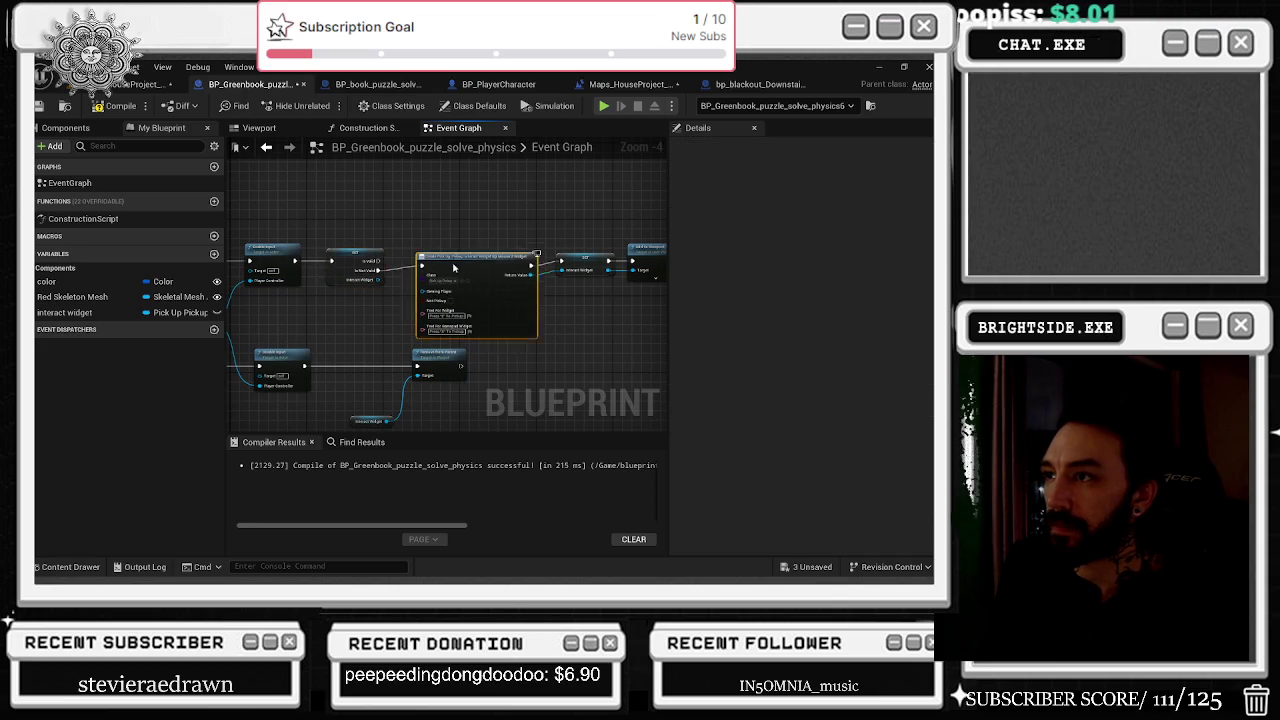
Reposition Remove from Parent with its getter, plus the Cast, Disable Input and Create Widget nodes.
mouse_move(565, 250)
left_mouse_down()
mouse_move(440, 251)
mouse_move(565, 292)
mouse_move(543, 268)
left_mouse_up()
left_click_drag(380, 415, 520, 355)
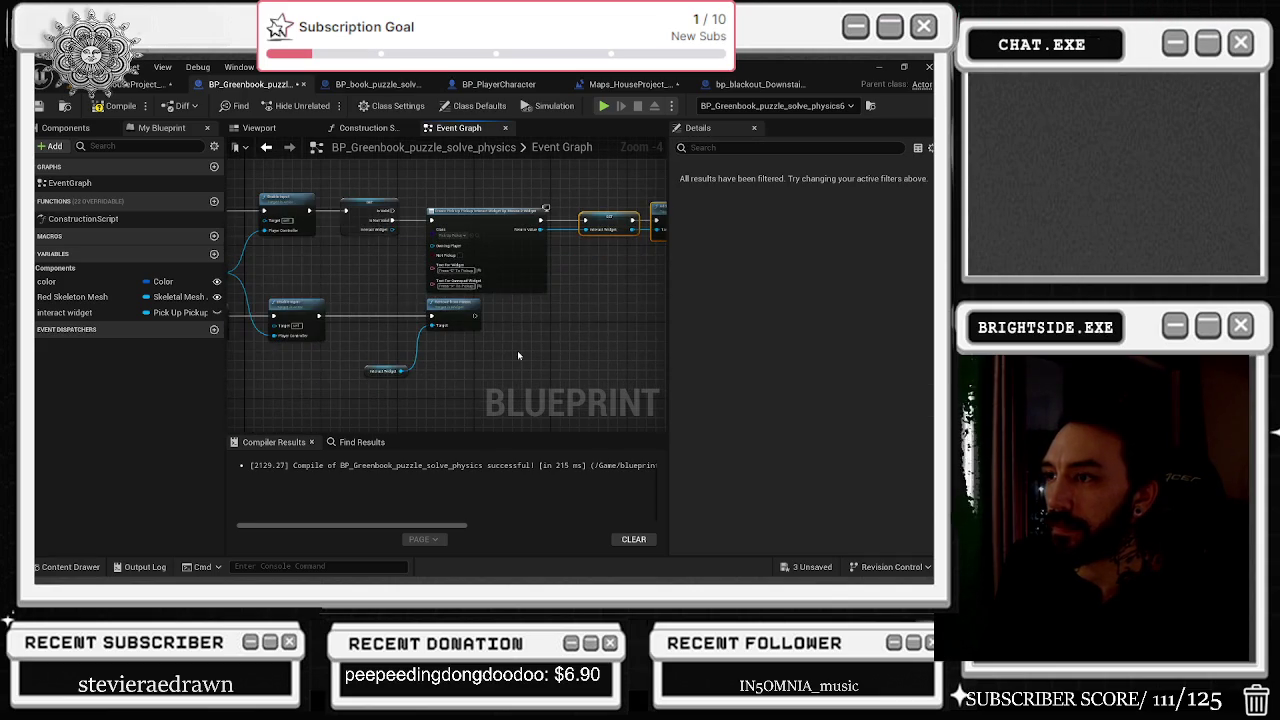
left_click_drag(395, 300, 470, 394)
left_click_drag(456, 316, 622, 316)
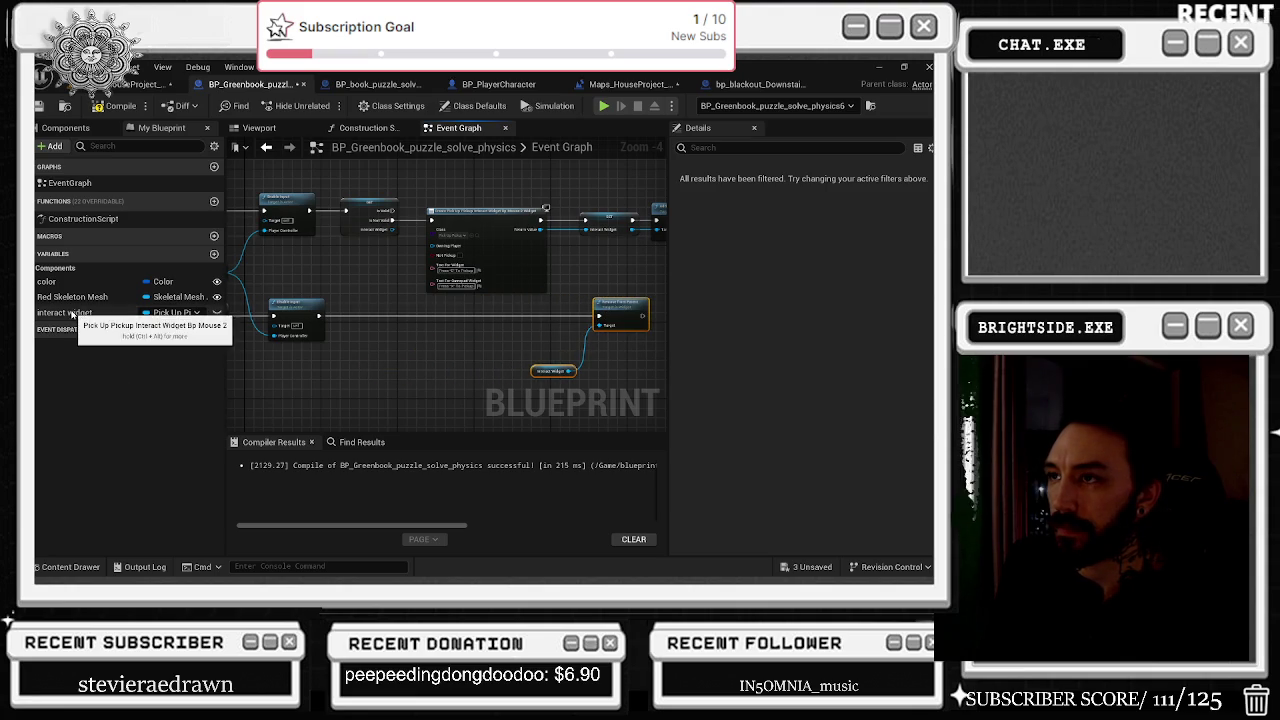
left_click_drag(503, 326, 558, 326)
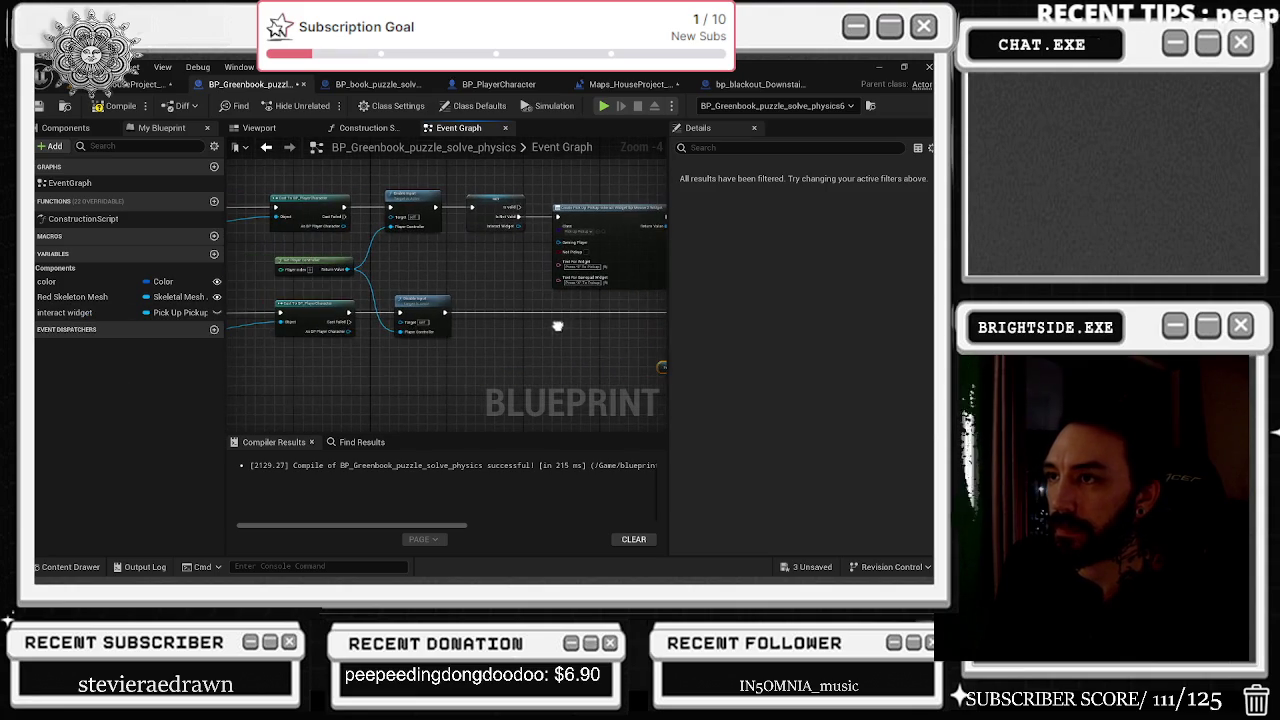
mouse_move(341, 335)
left_mouse_down()
mouse_move(497, 325)
mouse_move(420, 312)
left_mouse_up()
left_click(300, 318)
left_click_drag(574, 303, 368, 308)
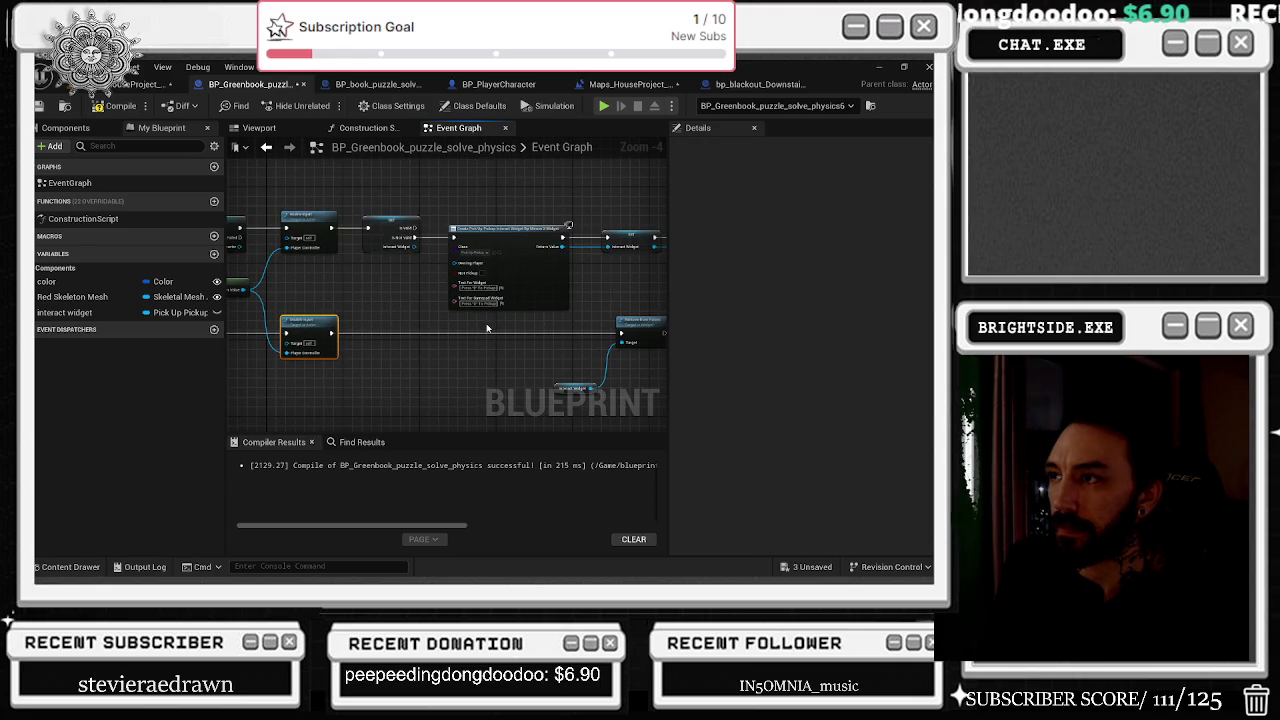
left_click_drag(487, 328, 352, 358)
Shift a group of nodes up around the Enable and Disable Input nodes.
scroll(441, 346, "down", 6)
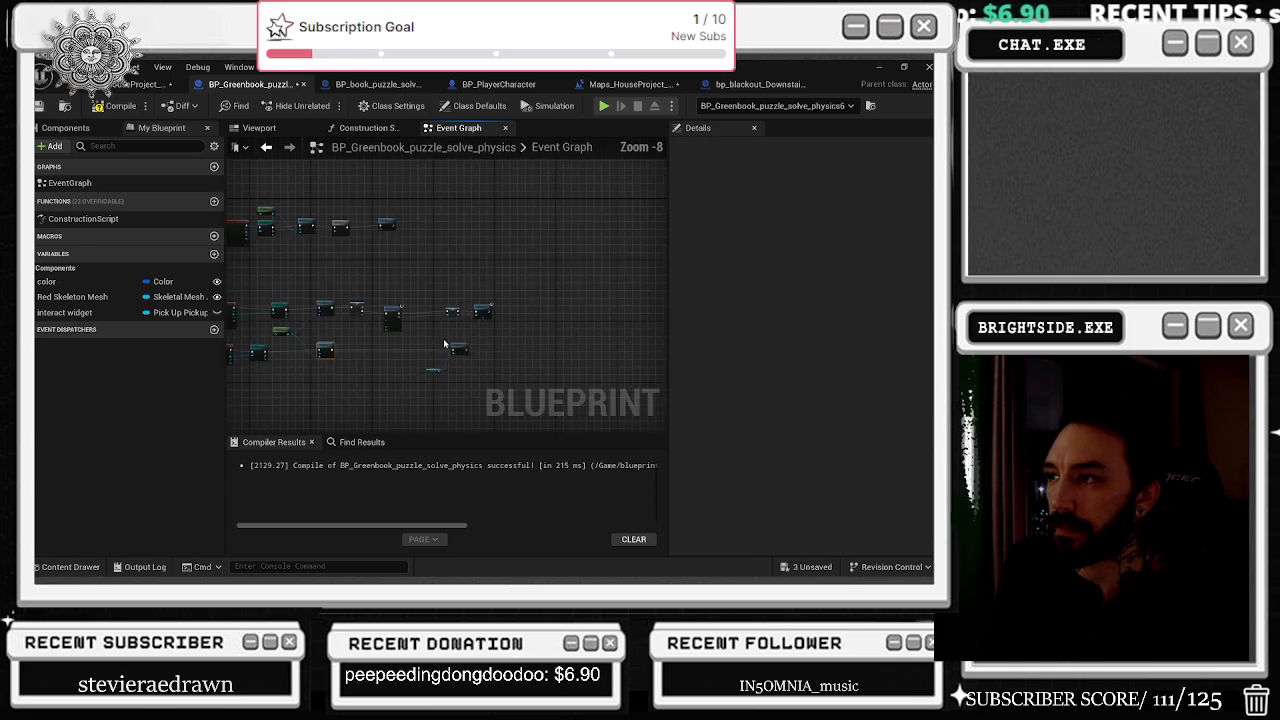
scroll(415, 317, "up", 4)
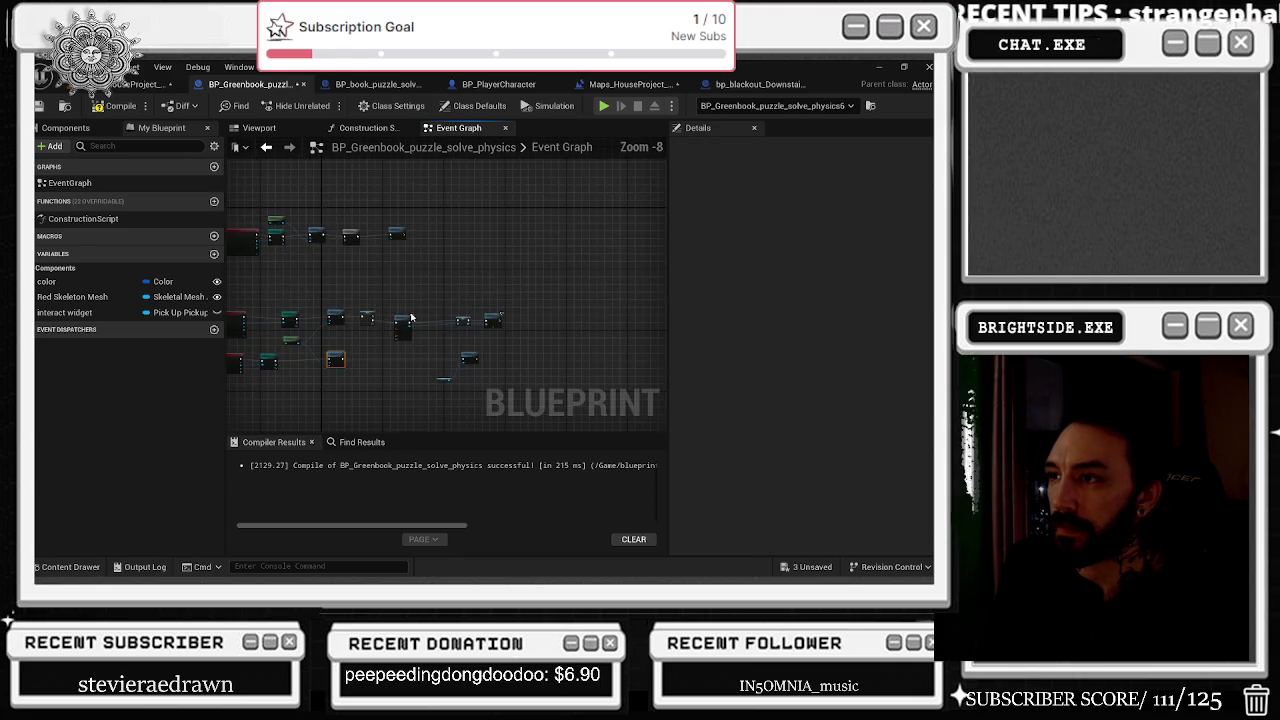
scroll(481, 312, "down", 2)
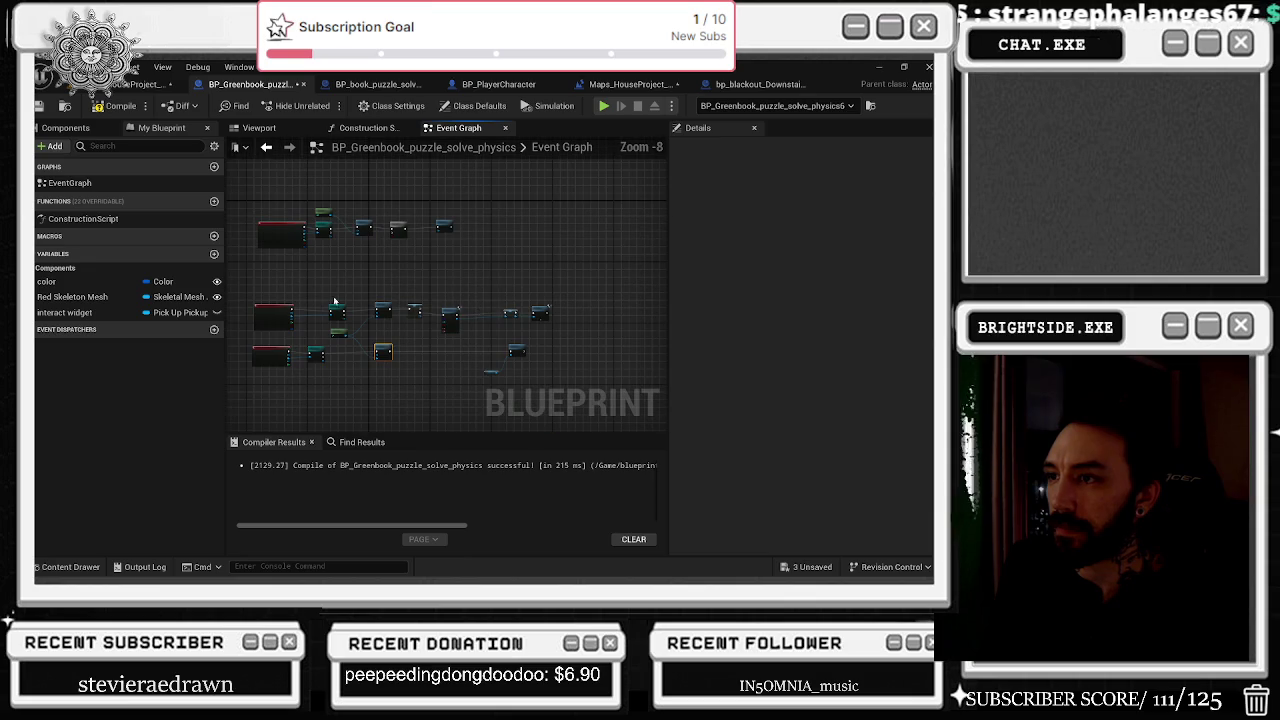
mouse_move(258, 293)
left_mouse_down()
mouse_move(555, 374)
mouse_move(523, 323)
left_mouse_up()
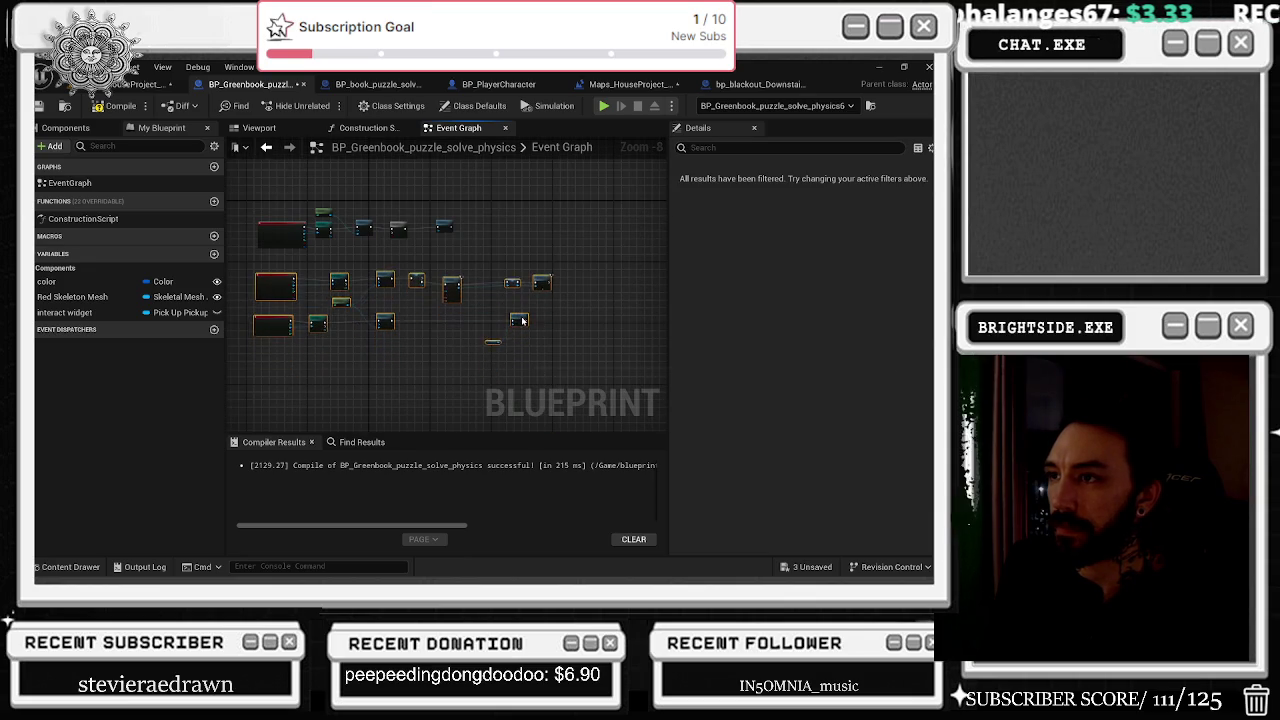
scroll(411, 293, "up", 2)
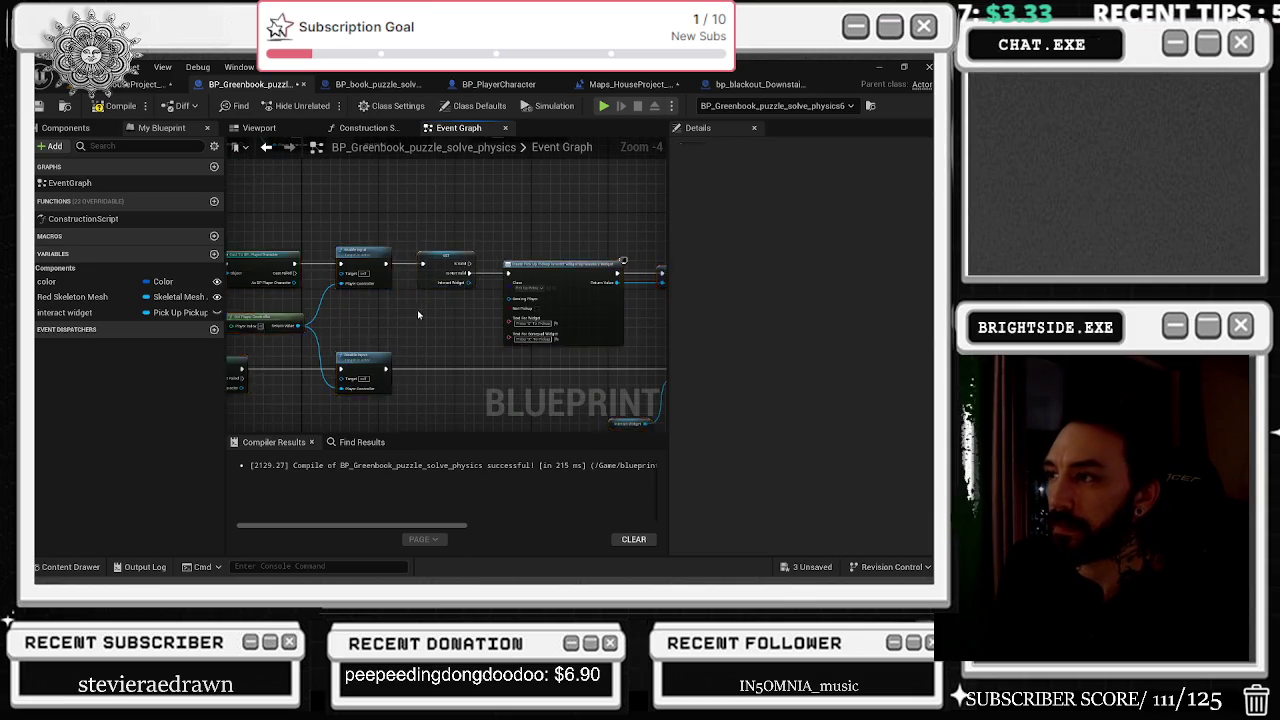
scroll(413, 309, "up", 2)
mouse_move(343, 293)
left_mouse_down()
mouse_move(521, 261)
mouse_move(489, 204)
left_mouse_up()
scroll(409, 311, "down", 4)
scroll(383, 322, "up", 5)
scroll(386, 321, "down", 1)
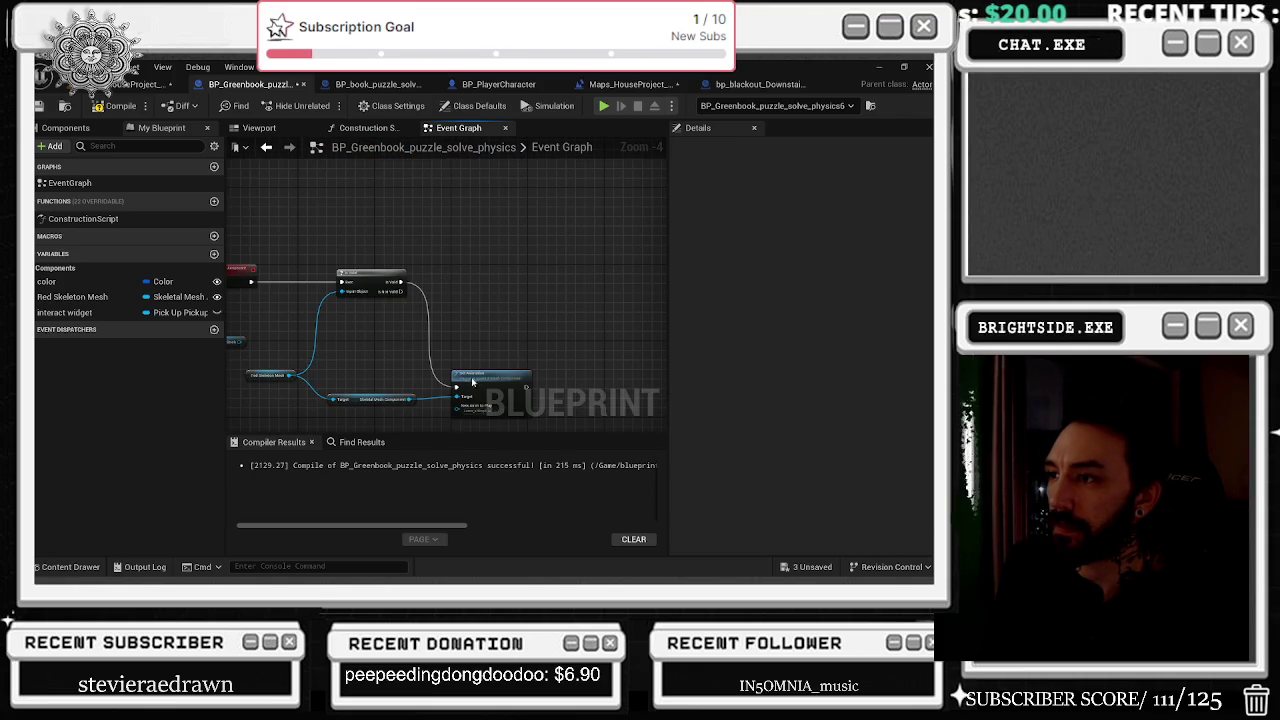
Move Set Simulate Physics and the Skeletal Mesh Component getter up beside Is Valid.
left_click_drag(473, 381, 467, 273)
left_click_drag(369, 404, 366, 328)
scroll(428, 331, "down", 2)
left_click(345, 348)
scroll(405, 337, "down", 3)
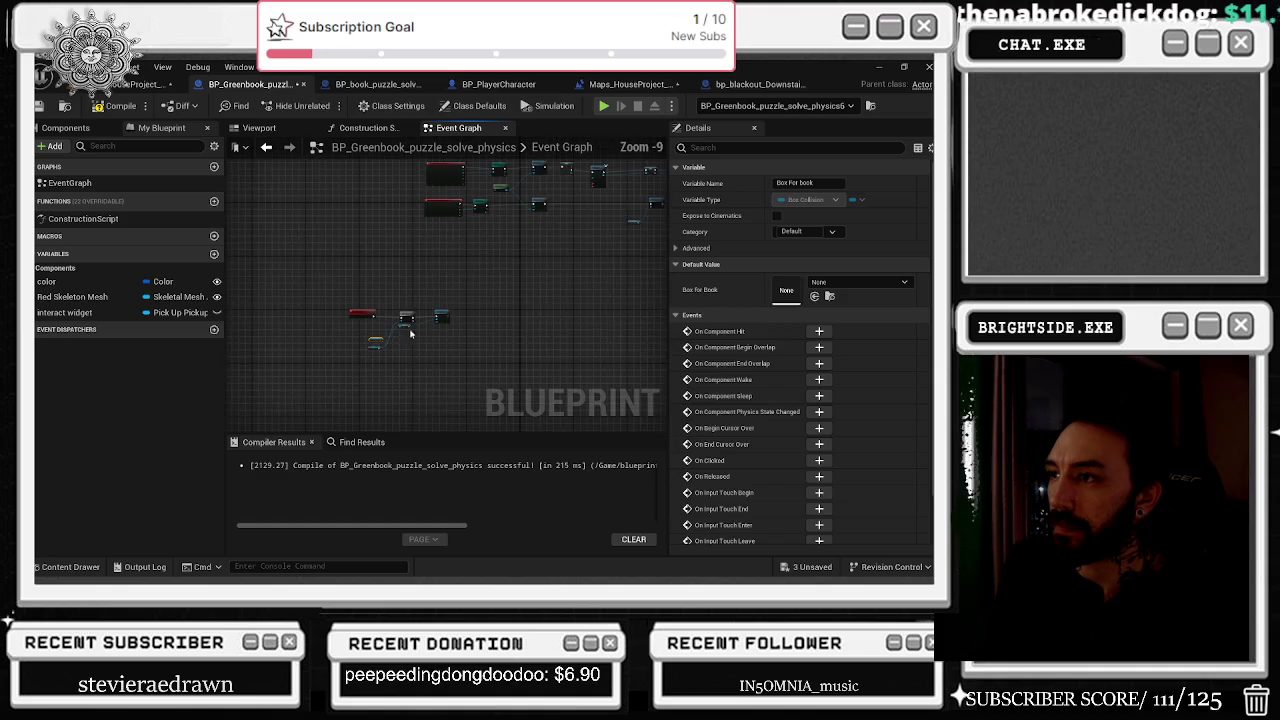
left_click(434, 349)
scroll(478, 273, "up", 4)
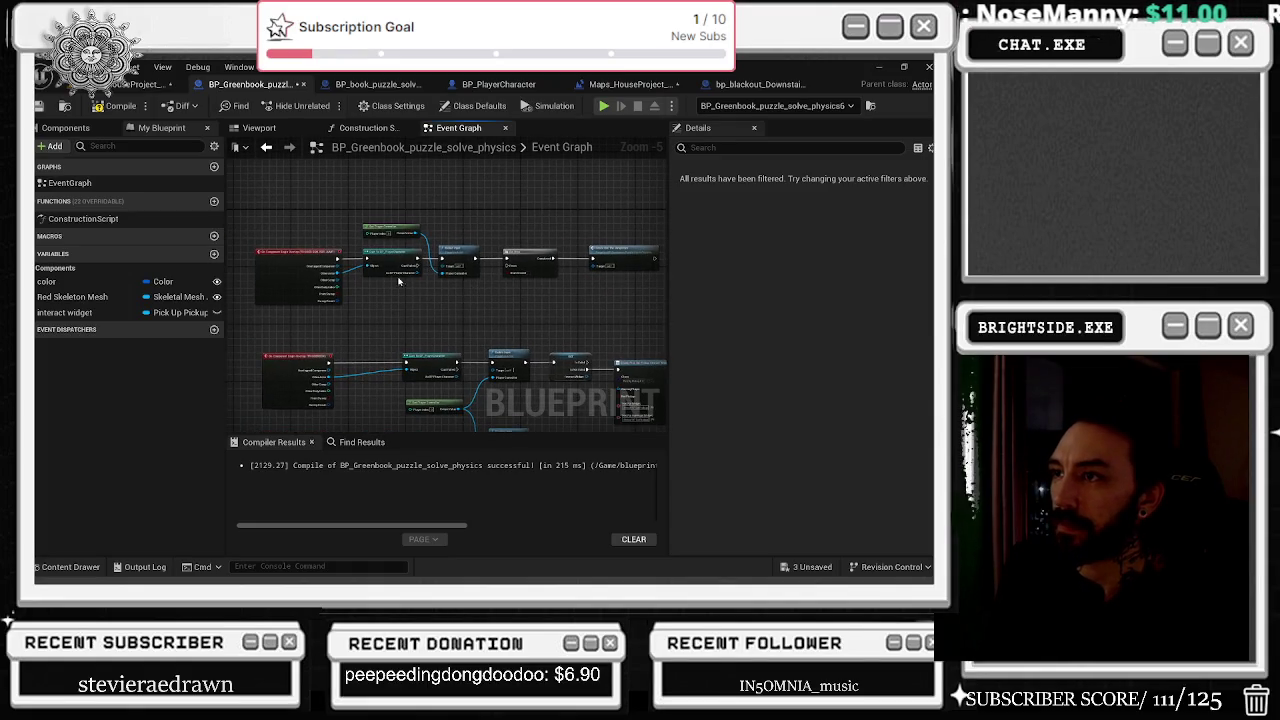
scroll(375, 271, "up", 1)
left_click(475, 245)
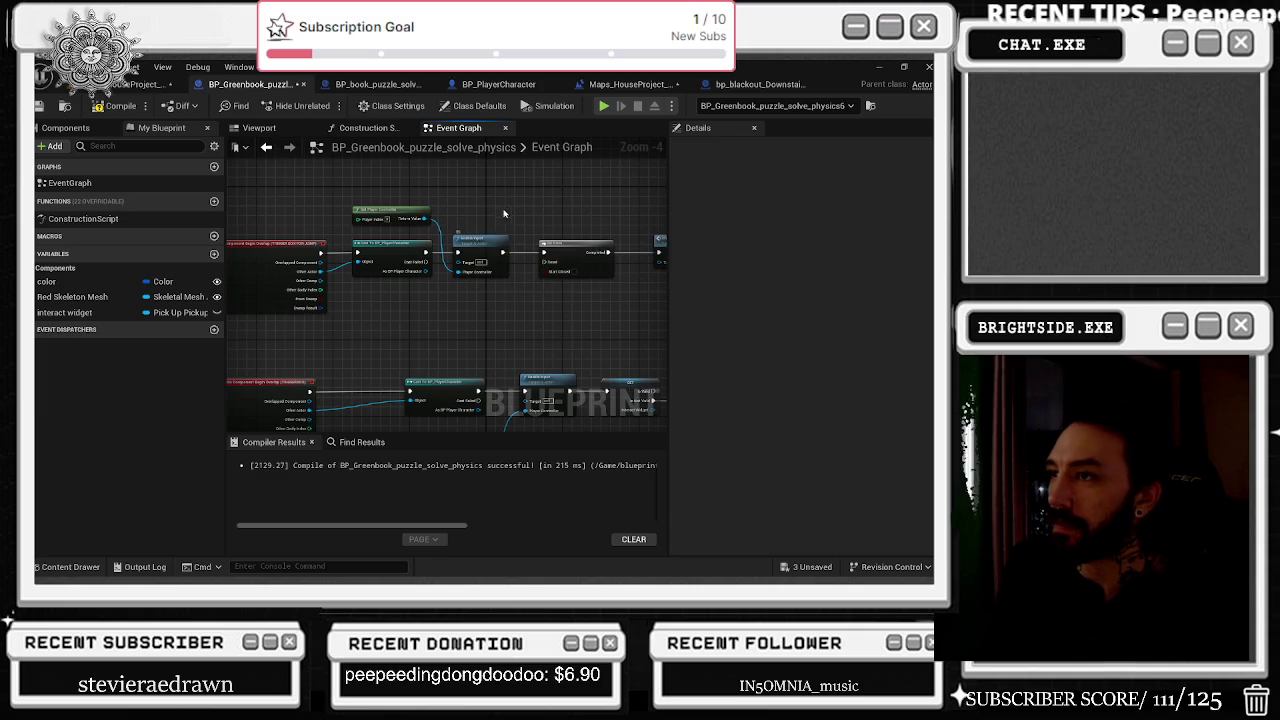
Add a TRIGGER BOX FOR JUMP reference from the Components list and pull a wire from it.
left_click_drag(533, 235, 383, 275)
left_click(66, 127)
left_click(110, 222)
mouse_move(110, 222)
left_mouse_down()
mouse_move(370, 244)
mouse_move(458, 262)
mouse_move(446, 291)
mouse_move(468, 303)
mouse_move(460, 287)
left_mouse_up()
left_click(505, 300)
left_click(450, 270)
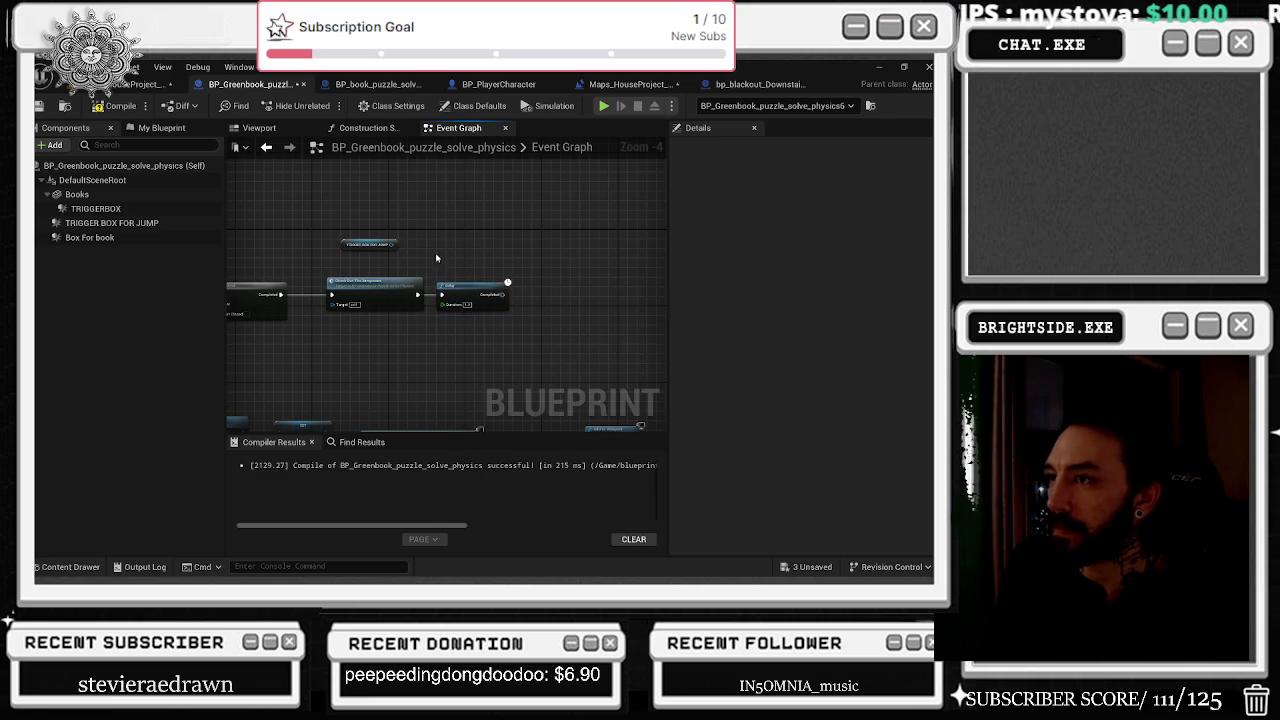
Add a Destroy Component node after Delay targeting TRIGGER BOX FOR JUMP.
left_click_drag(391, 244, 455, 251)
type("destroy")
left_click(512, 314)
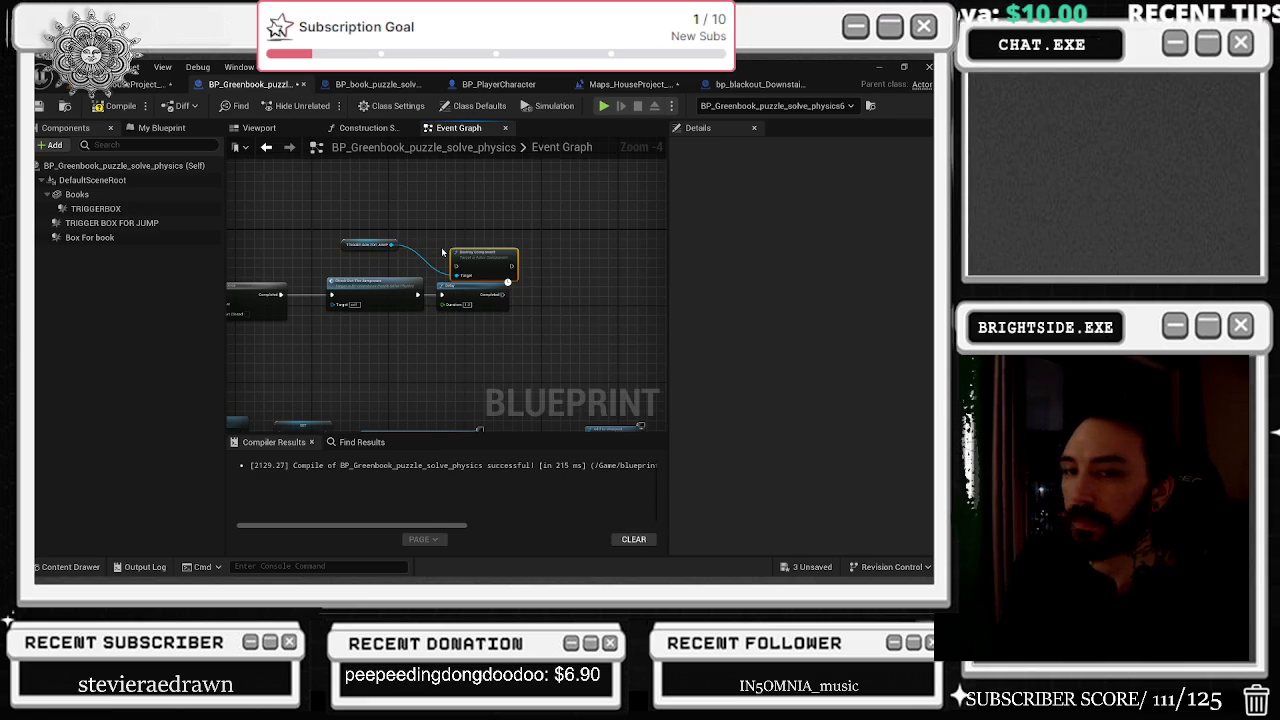
scroll(481, 262, "up", 5)
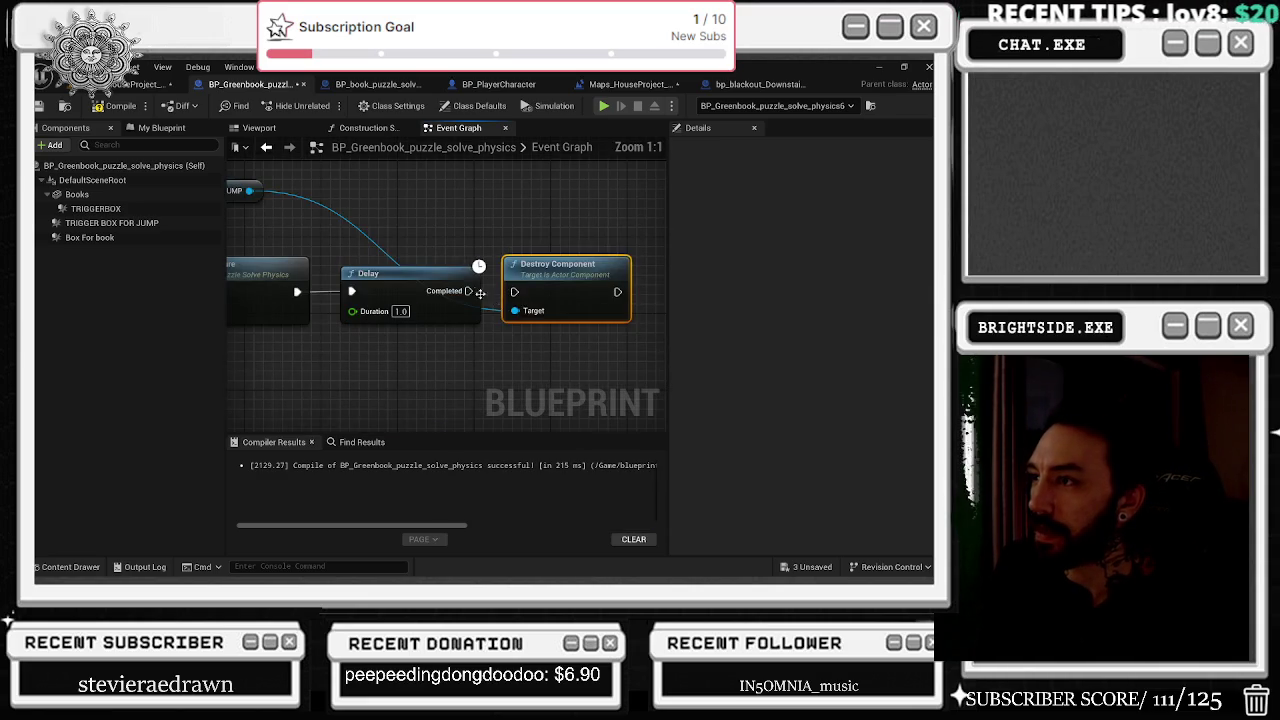
mouse_move(229, 206)
left_mouse_down()
mouse_move(291, 251)
mouse_move(528, 266)
left_mouse_up()
scroll(440, 290, "down", 5)
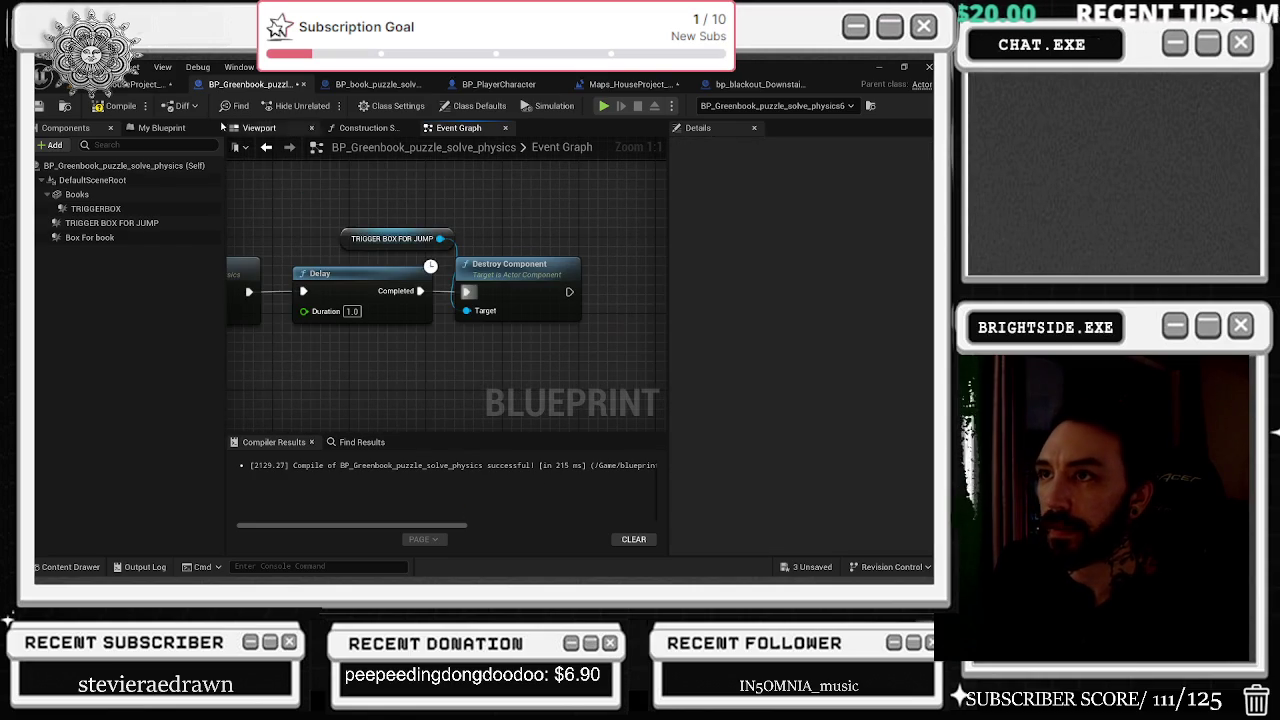
Compile and save the Greenbook blueprint, then switch to BP_book_puzzle_solve_physics.
left_click(120, 106)
left_click(39, 106)
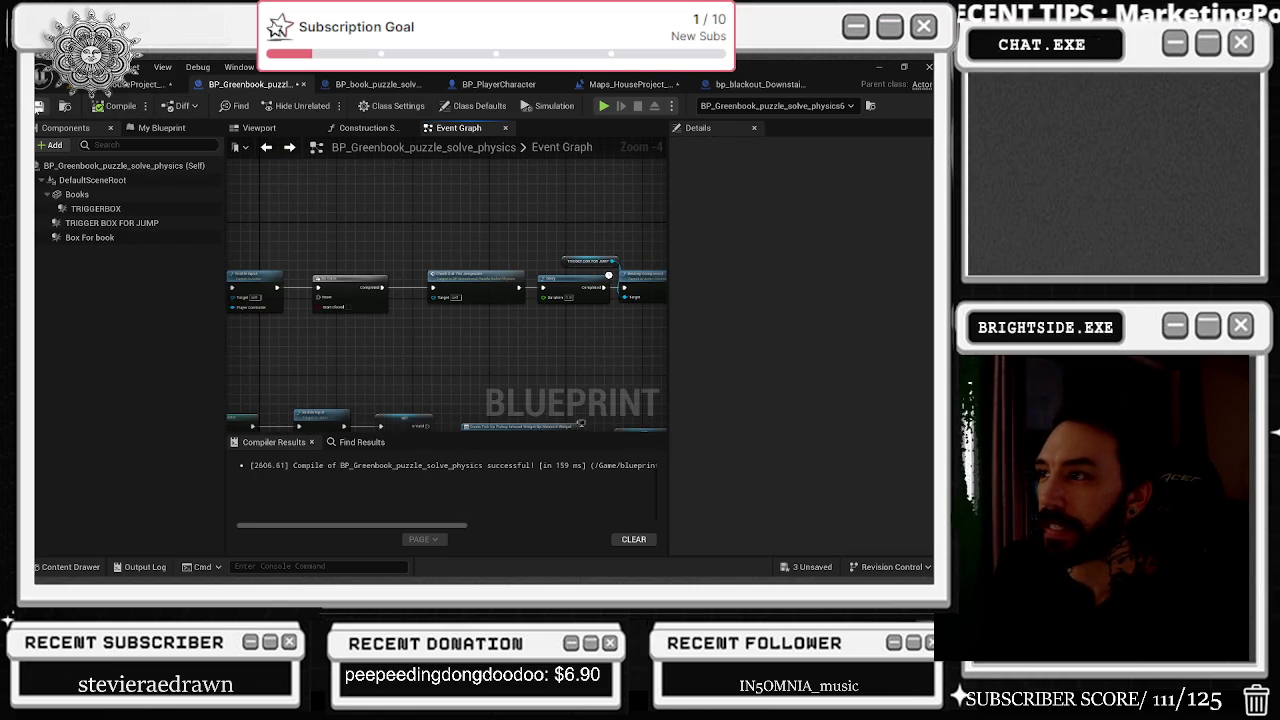
scroll(497, 253, "down", 7)
left_click_drag(497, 253, 442, 283)
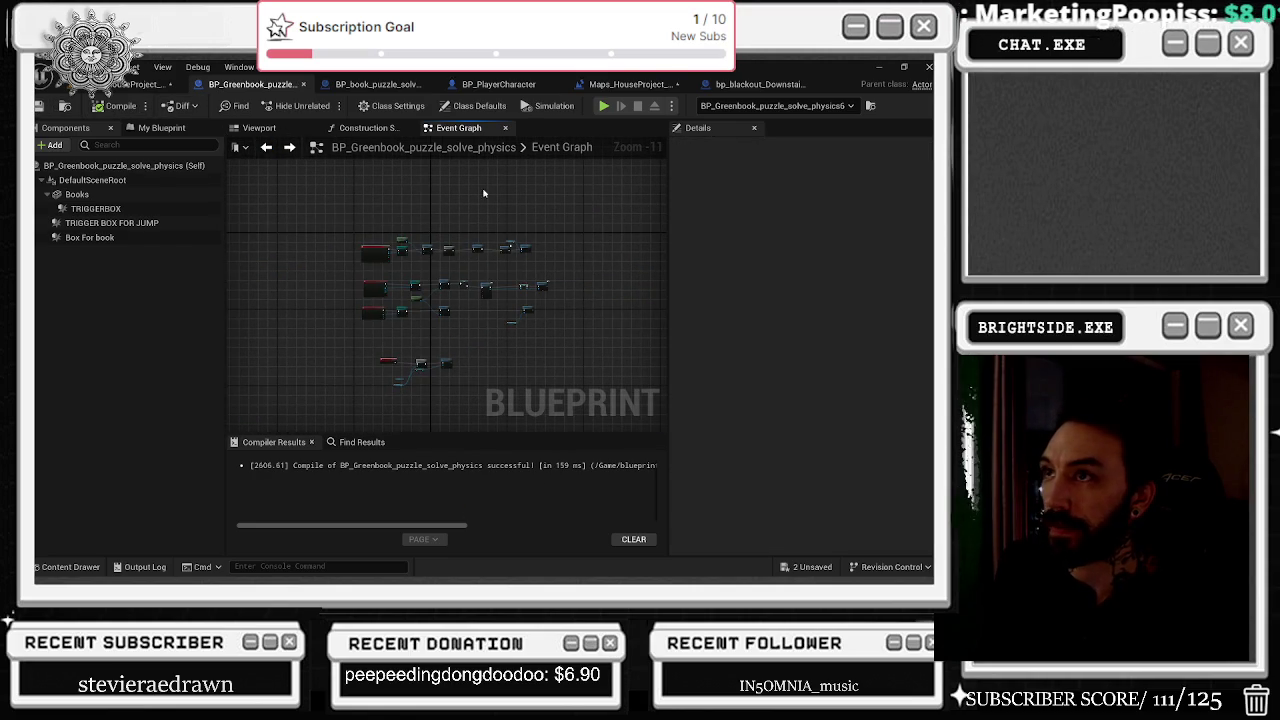
scroll(438, 280, "up", 7)
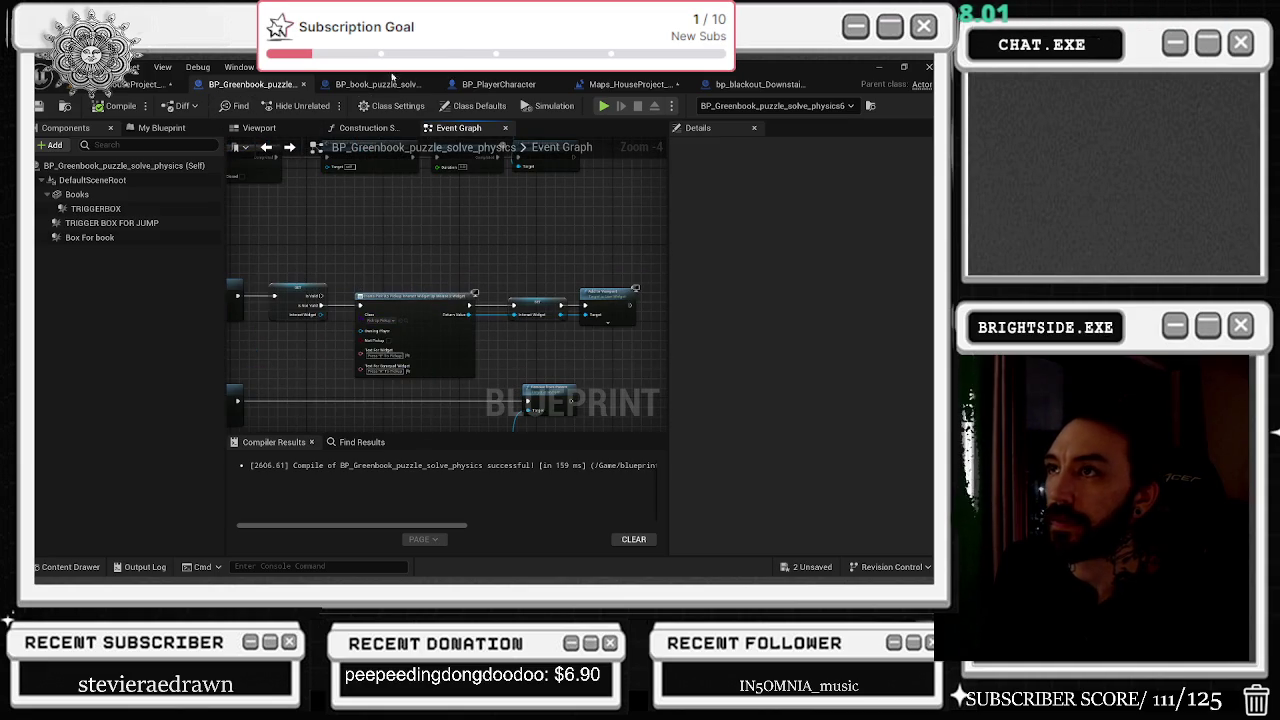
left_click(376, 84)
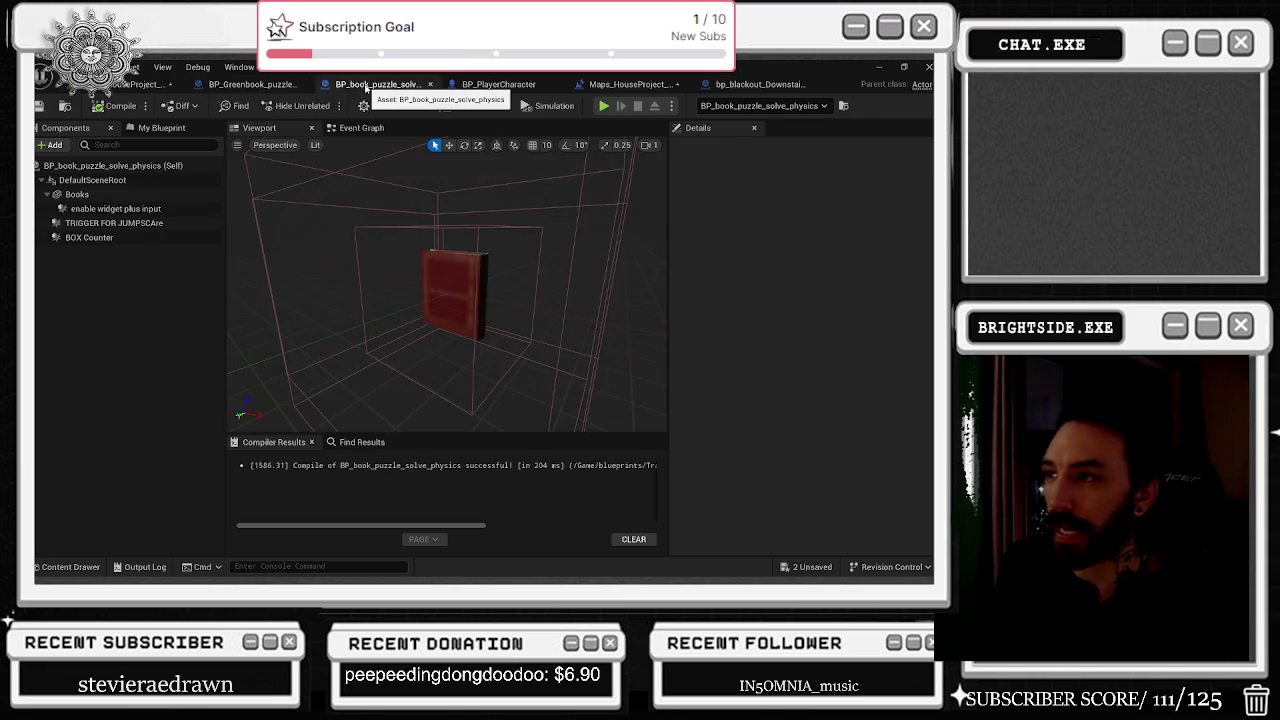
Browse the book blueprint's Event Graph and Viewport, then select the Greenbook actor in HouseProject.
left_click(362, 128)
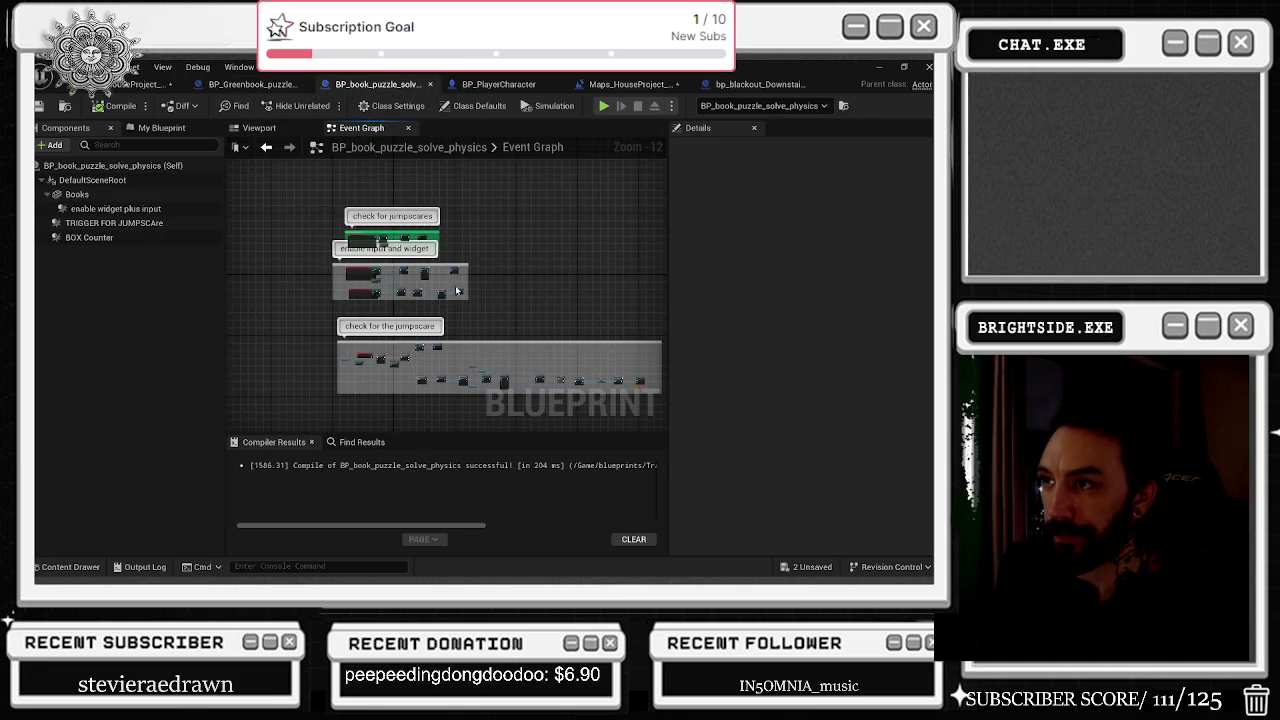
scroll(457, 291, "up", 10)
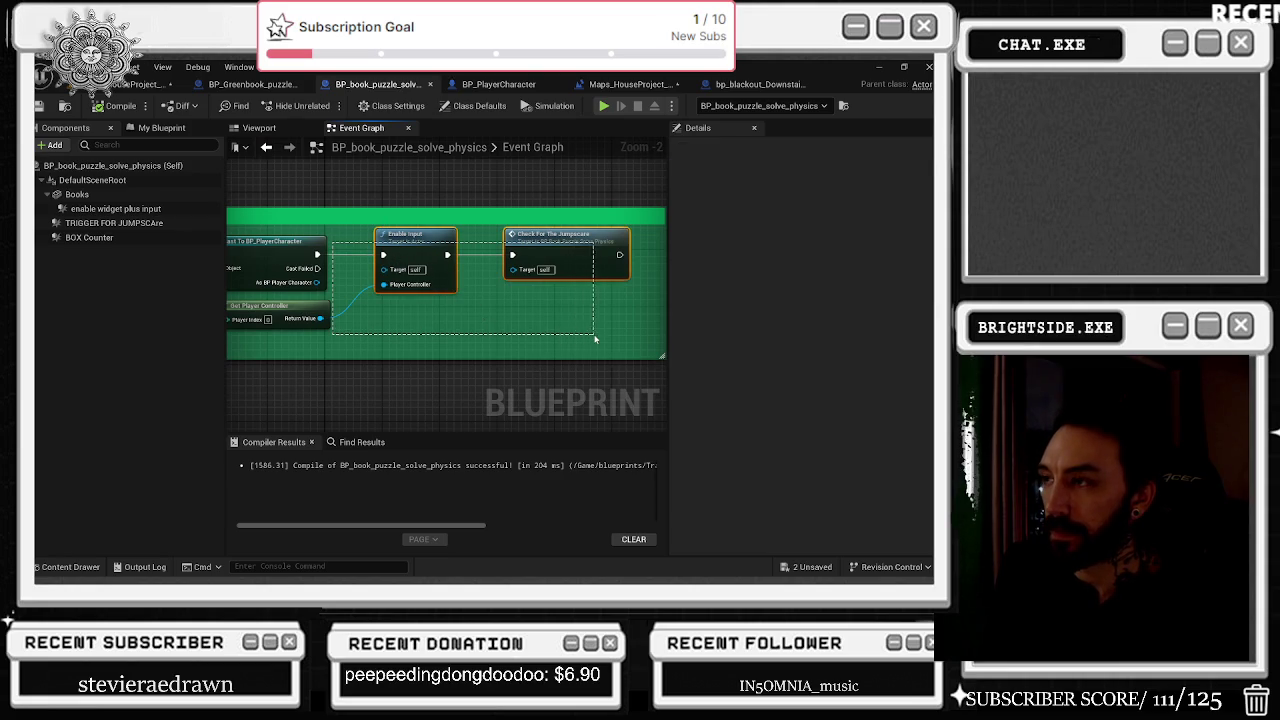
scroll(465, 251, "down", 3)
left_click_drag(465, 251, 515, 338)
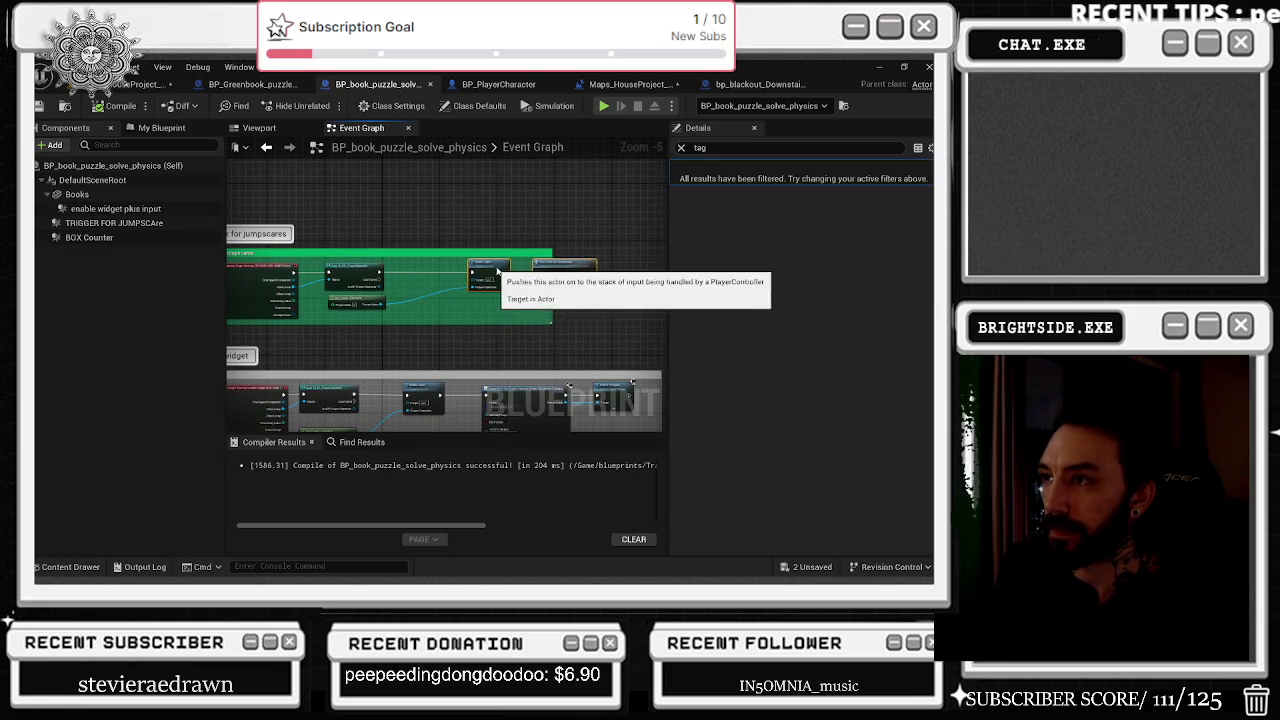
left_click(262, 128)
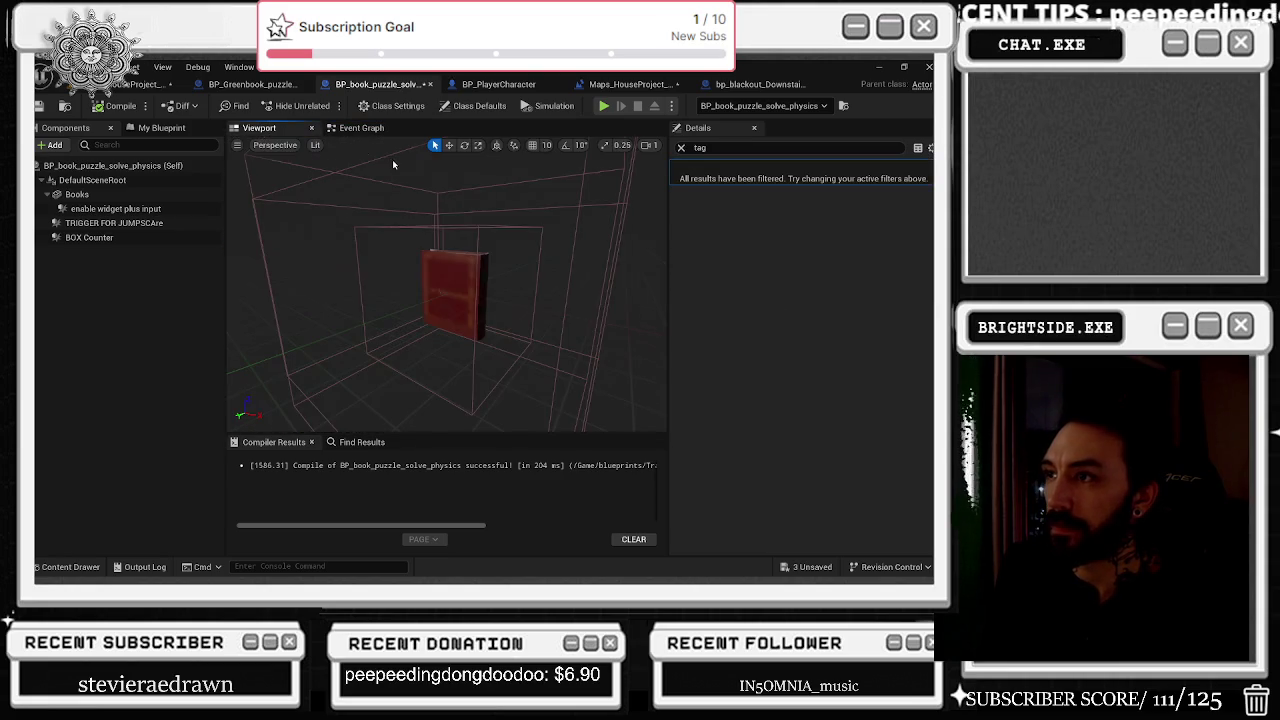
left_click(135, 84)
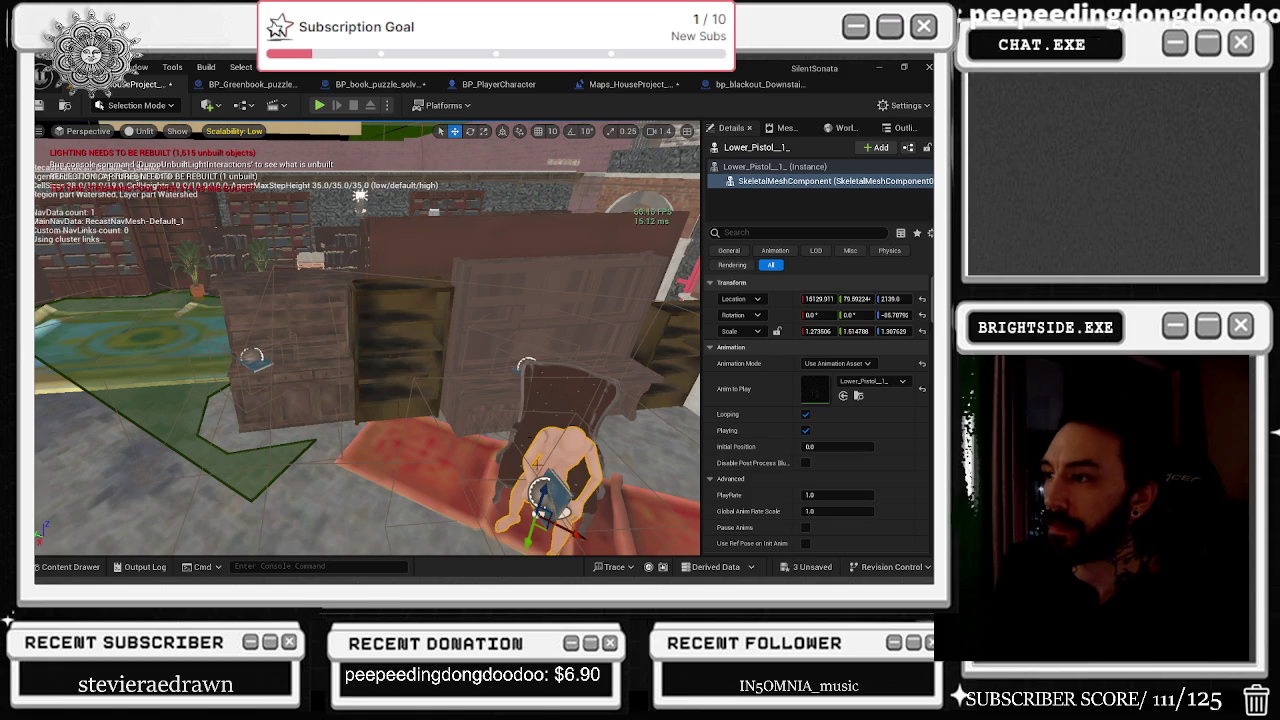
left_click(512, 385)
Inspect the TRIGGER BOX FOR JUMP and TRIGGERBOX components, undoing a test nudge of the jump box.
scroll(800, 200, "down", 1)
left_click(802, 198)
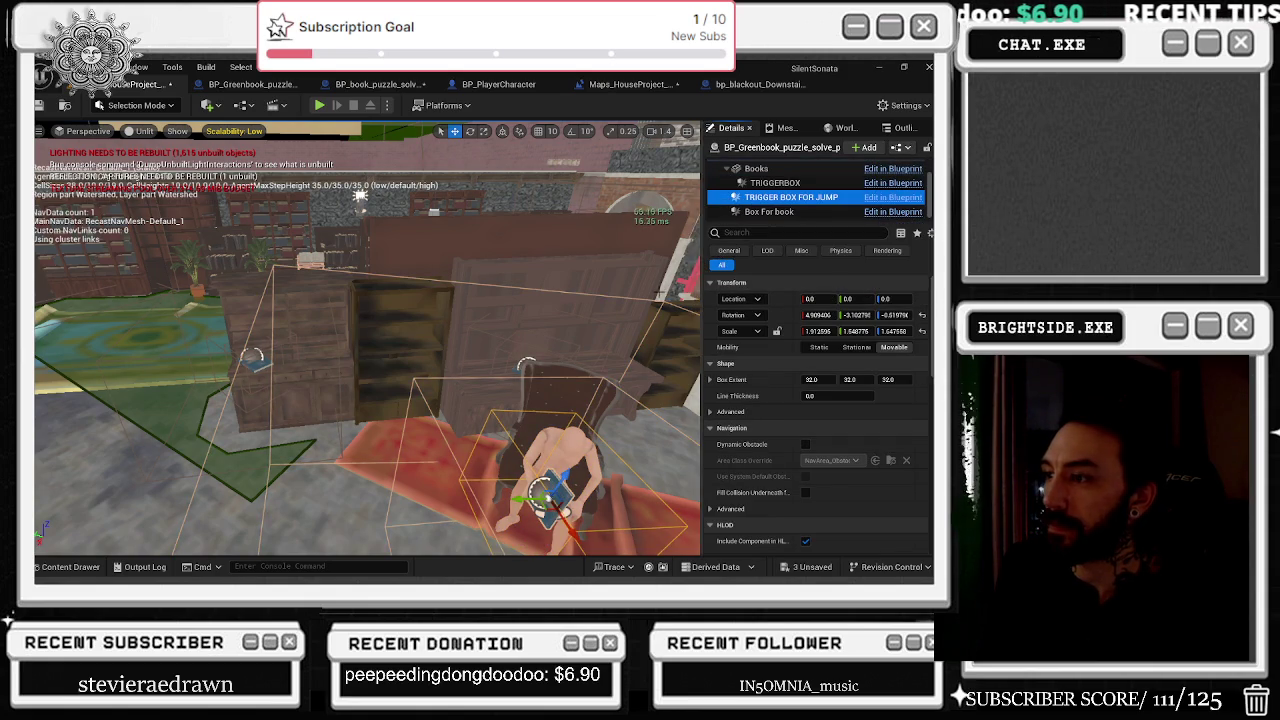
left_click(776, 184)
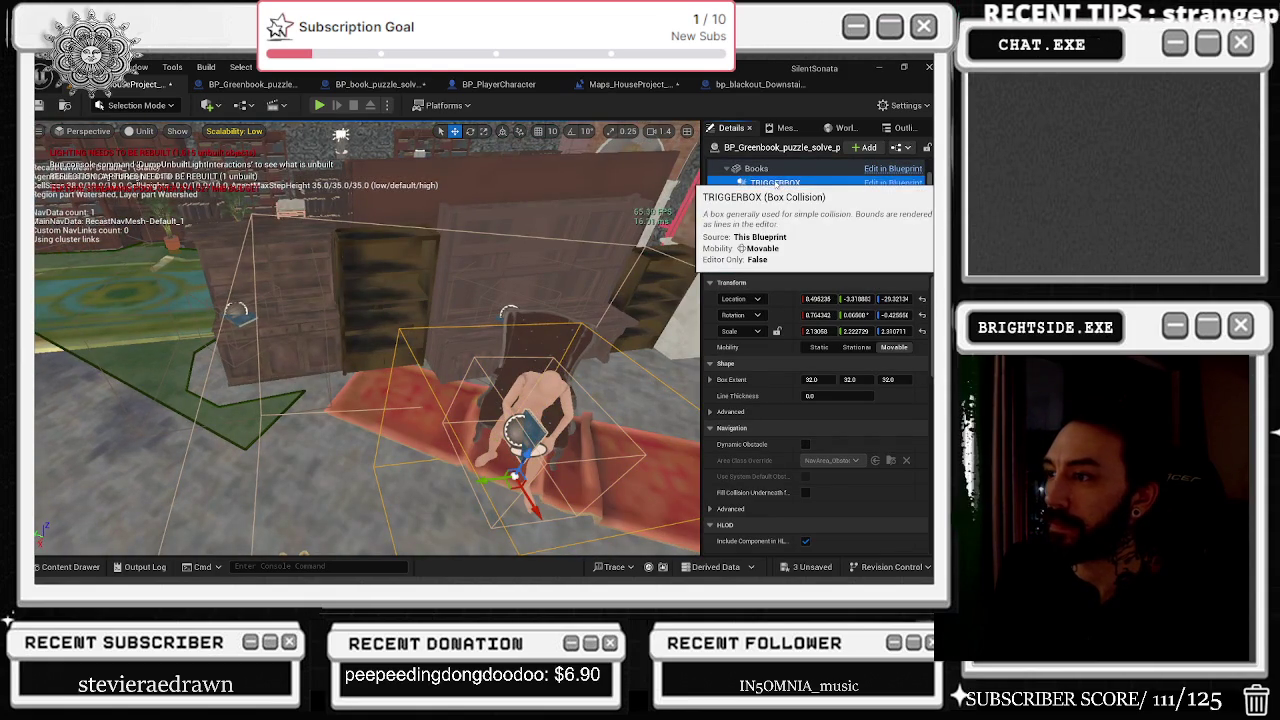
left_click(790, 197)
left_click_drag(515, 437, 508, 436)
key("ctrl+z")
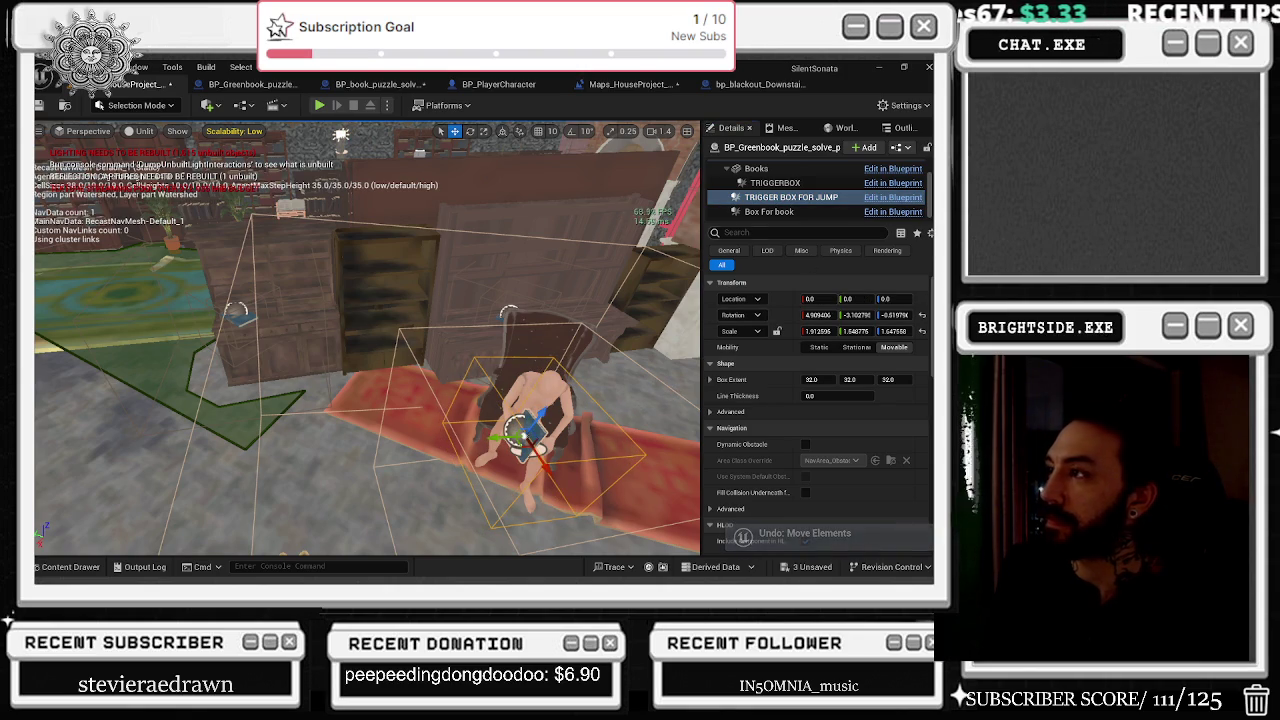
Check TRIGGERBOX and Box For book, undoing a trial TRIGGERBOX move along Y.
left_click(790, 183)
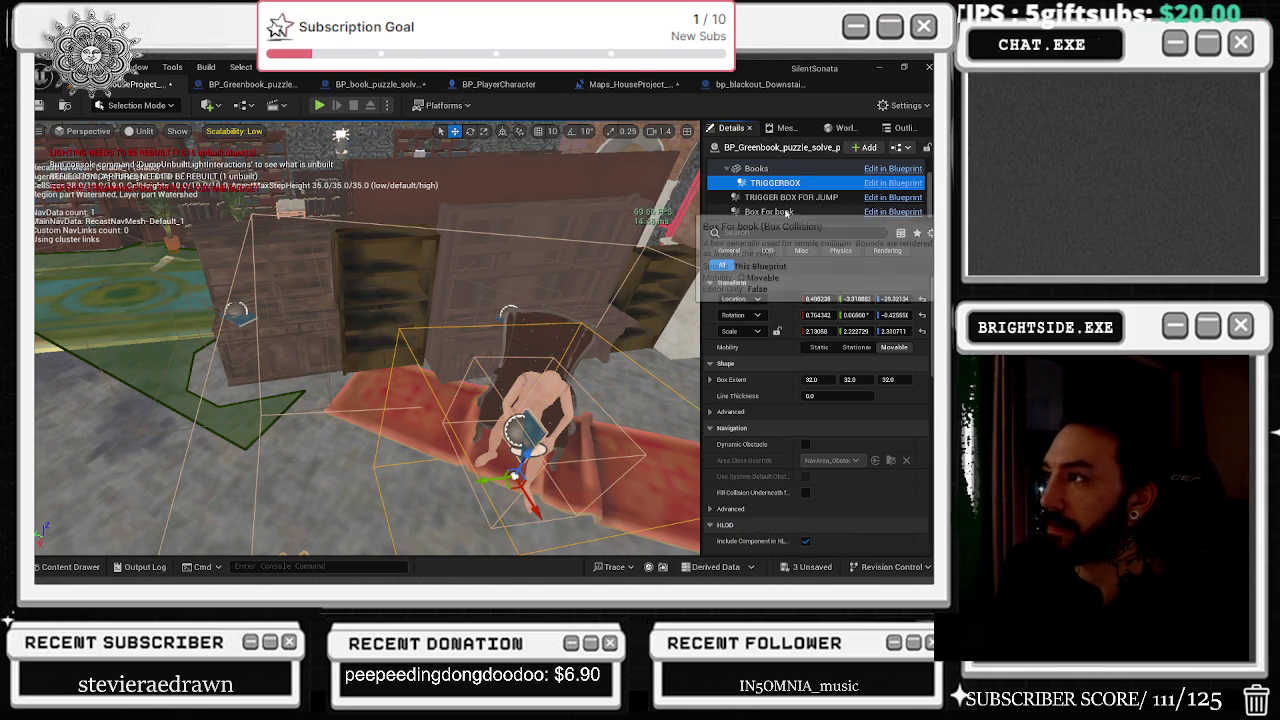
left_click(770, 212)
left_click(591, 326)
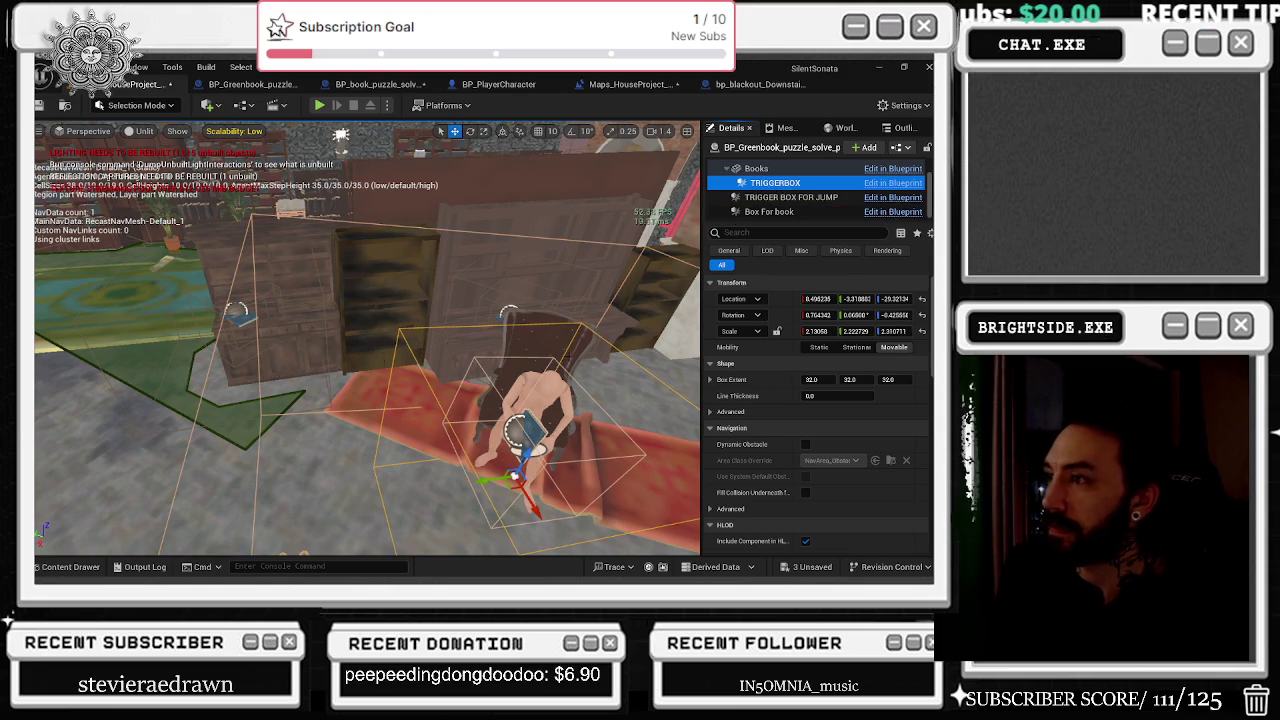
left_click_drag(480, 481, 477, 483)
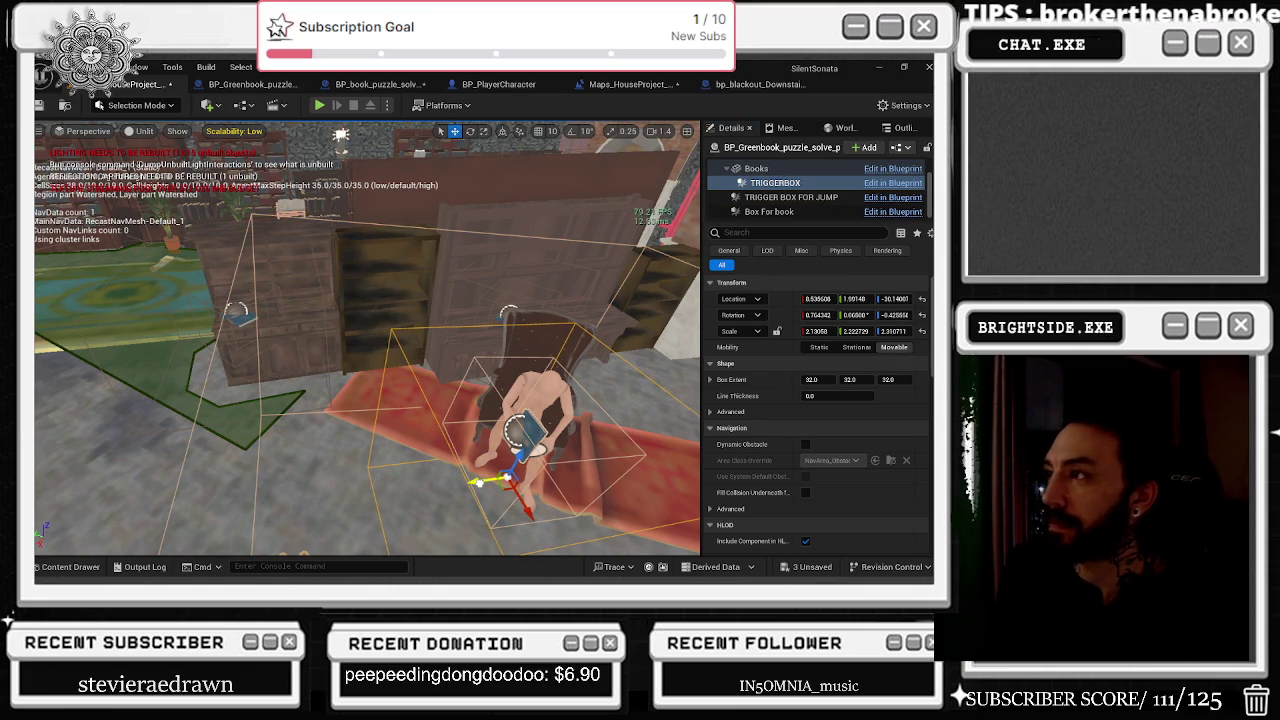
key("ctrl+z")
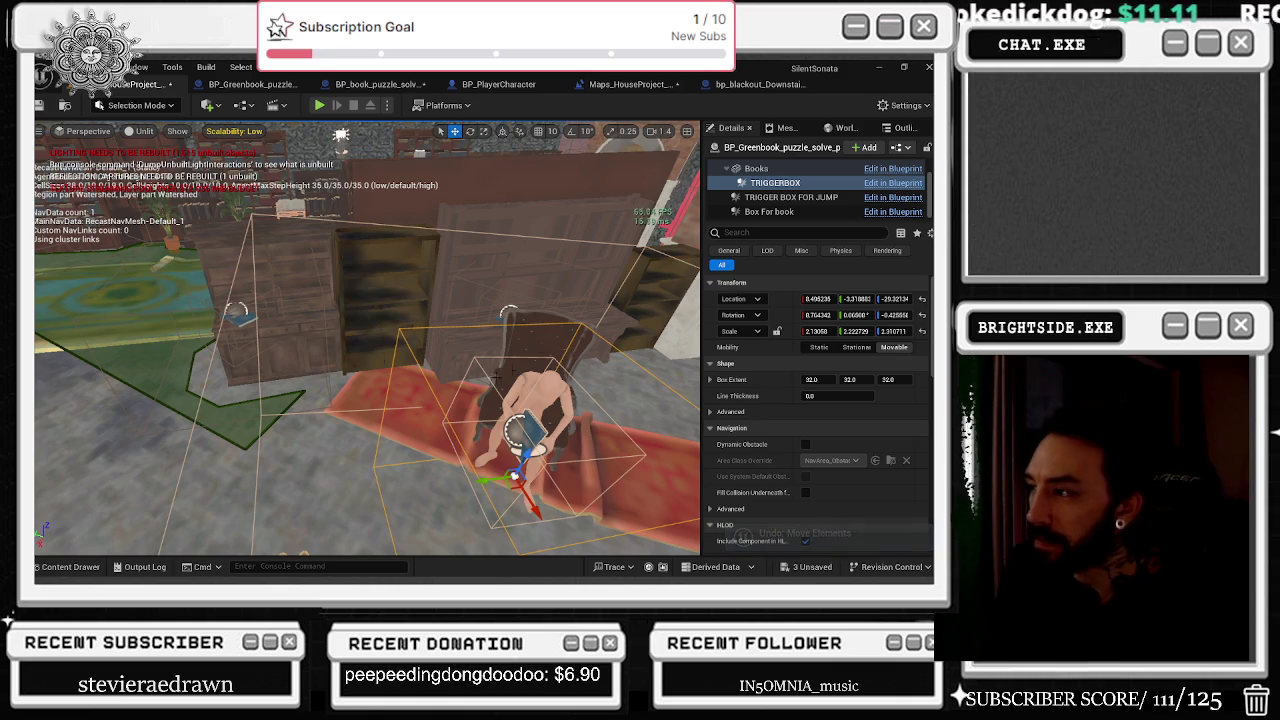
mouse_move(604, 283)
left_mouse_down()
mouse_move(520, 300)
mouse_move(590, 285)
mouse_move(207, 123)
left_mouse_up()
Save the HouseProject_BASIC level and unsaved blueprints, then show the Greenbook blueprint's Viewport.
left_click(38, 105)
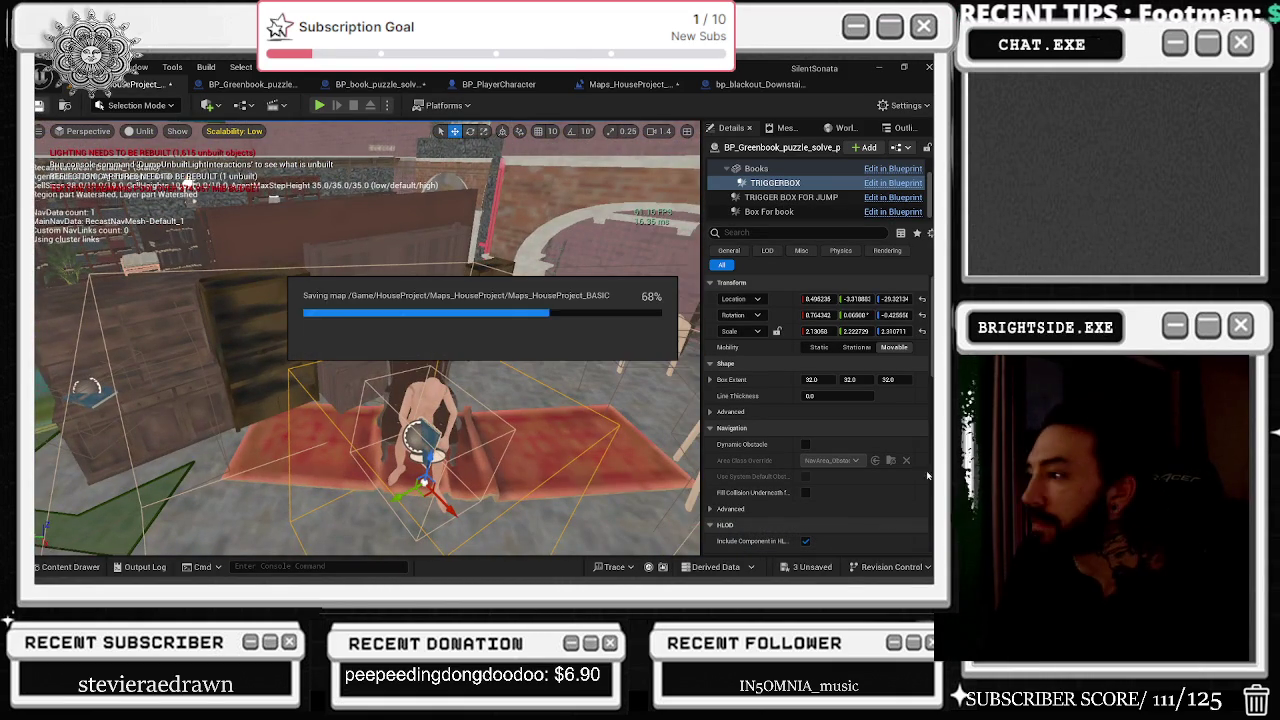
left_click(590, 458)
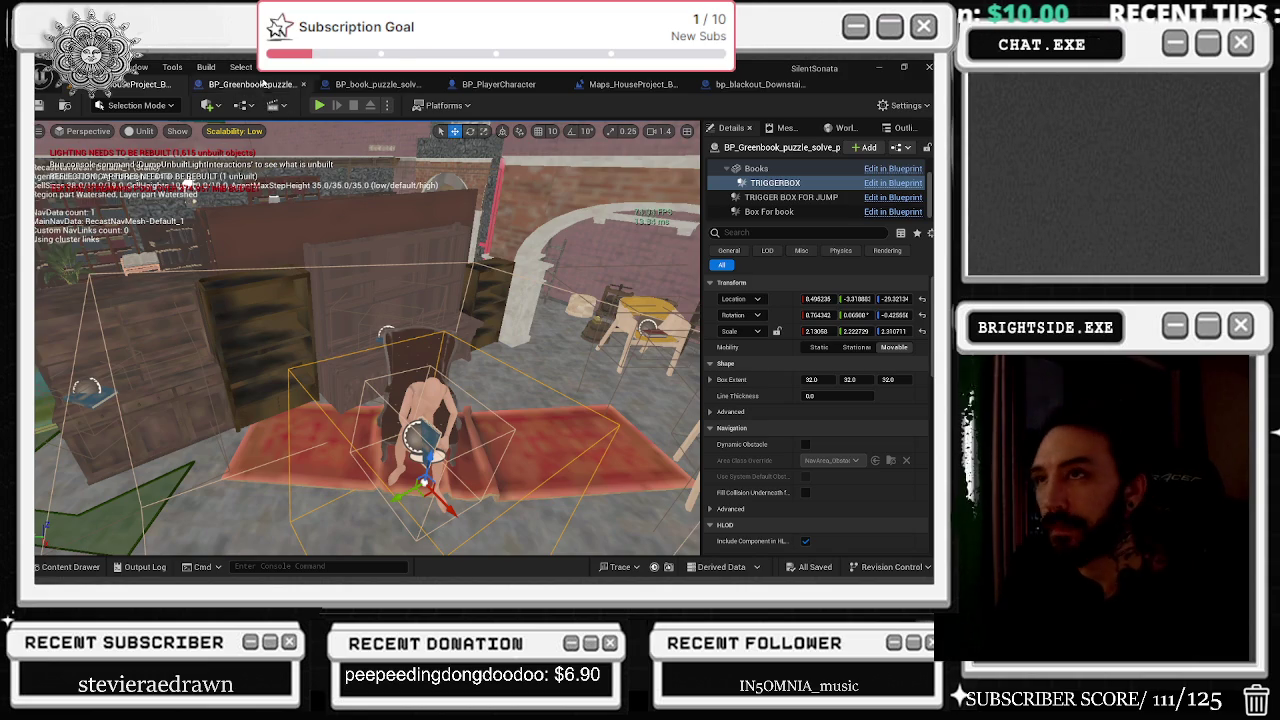
right_click(263, 78)
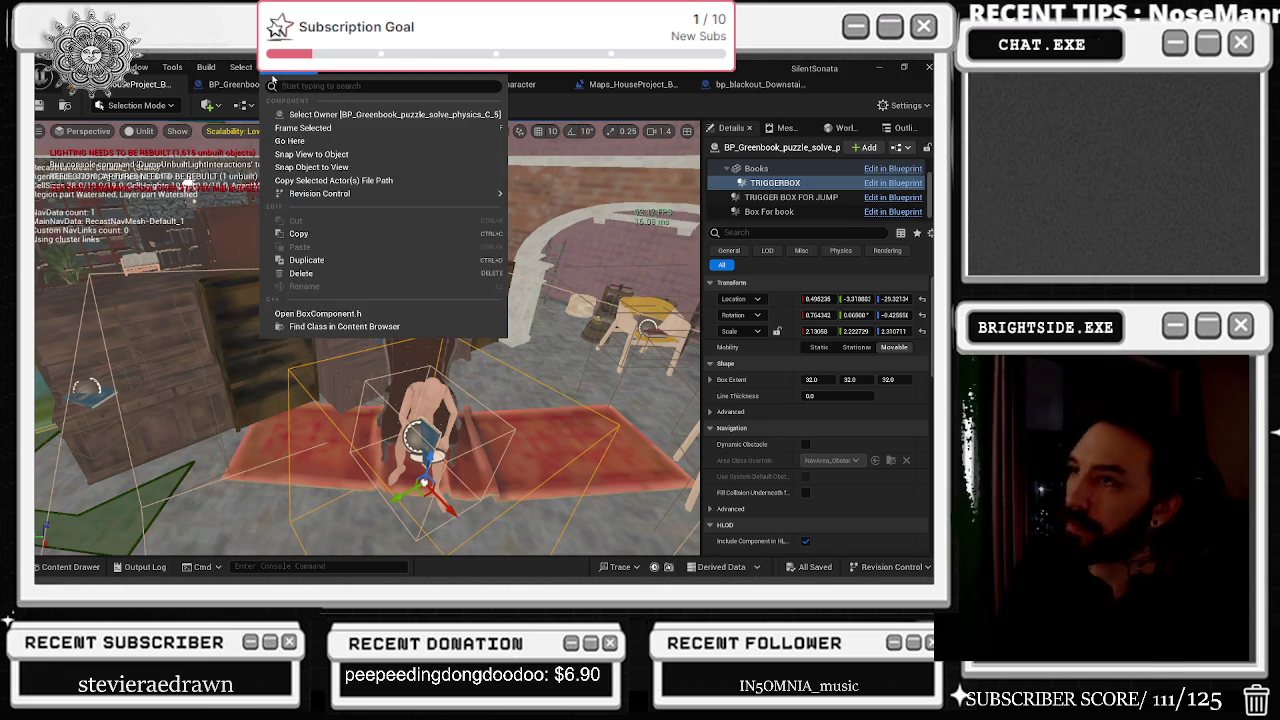
left_click(222, 85)
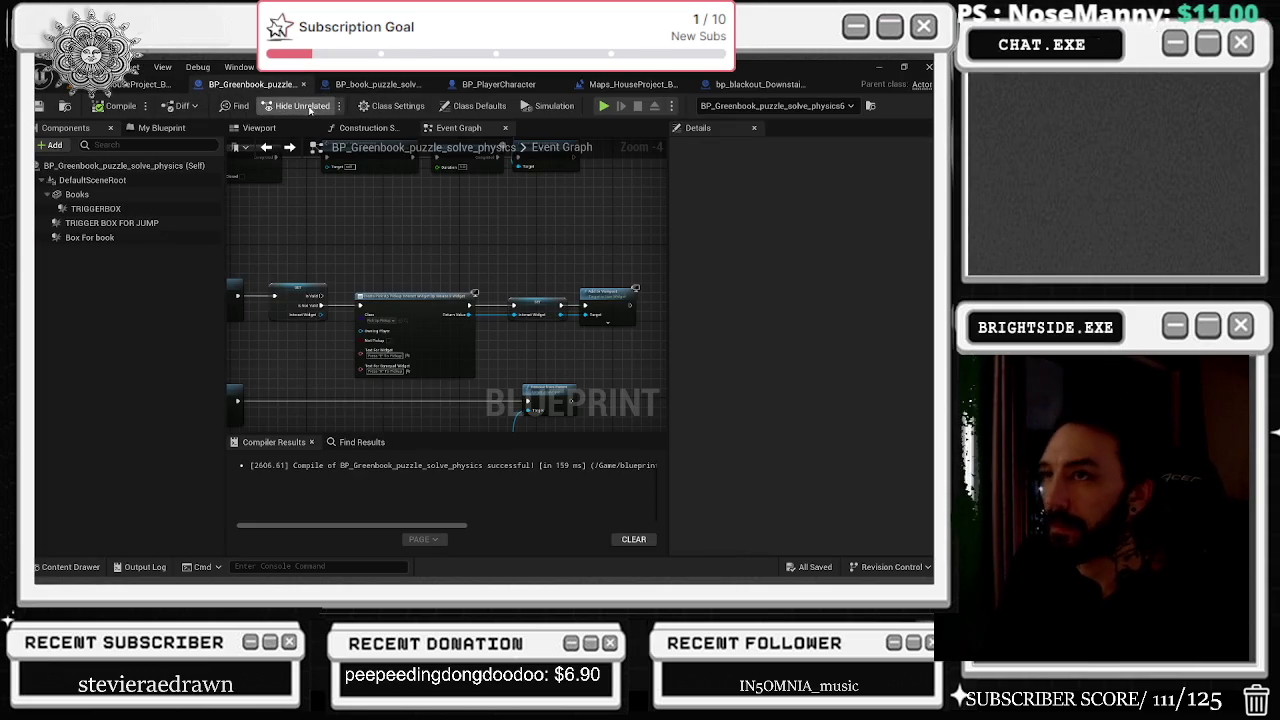
left_click(256, 128)
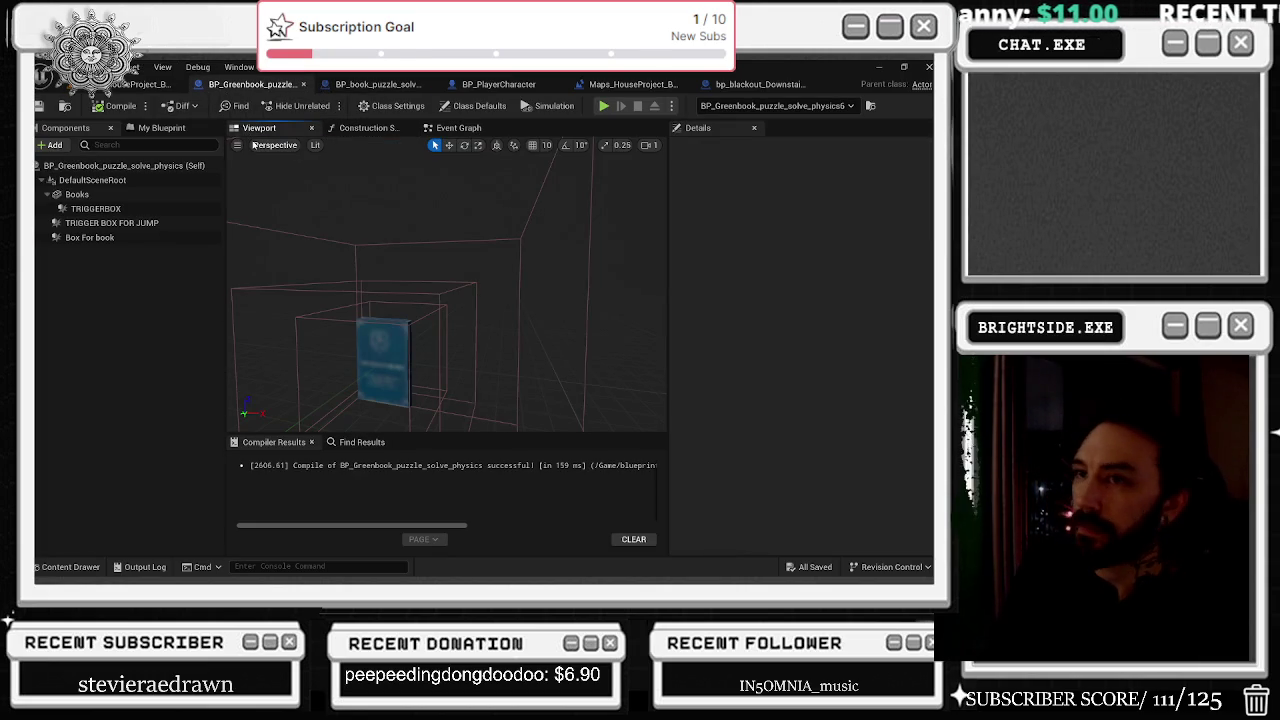
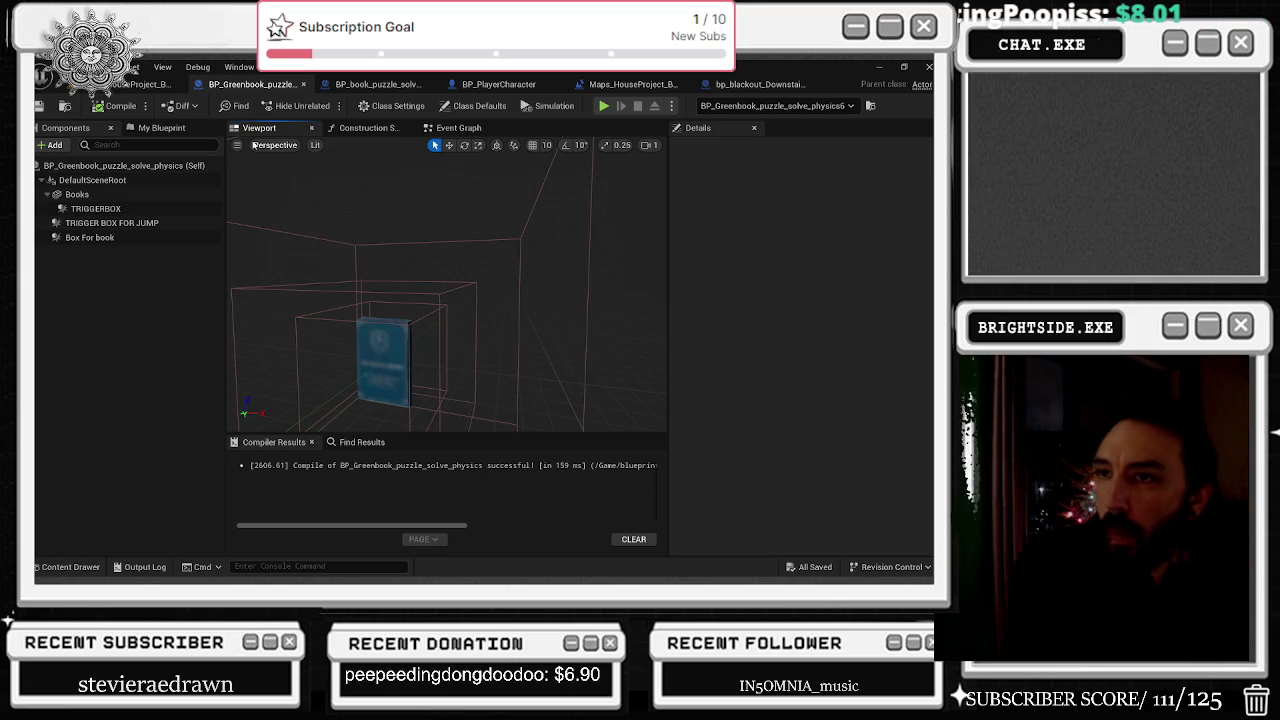
Add a Do Once node after the player Cast in BP_book_puzzle_solve_physics's Event Graph.
left_click(458, 128)
scroll(357, 247, "down", 1)
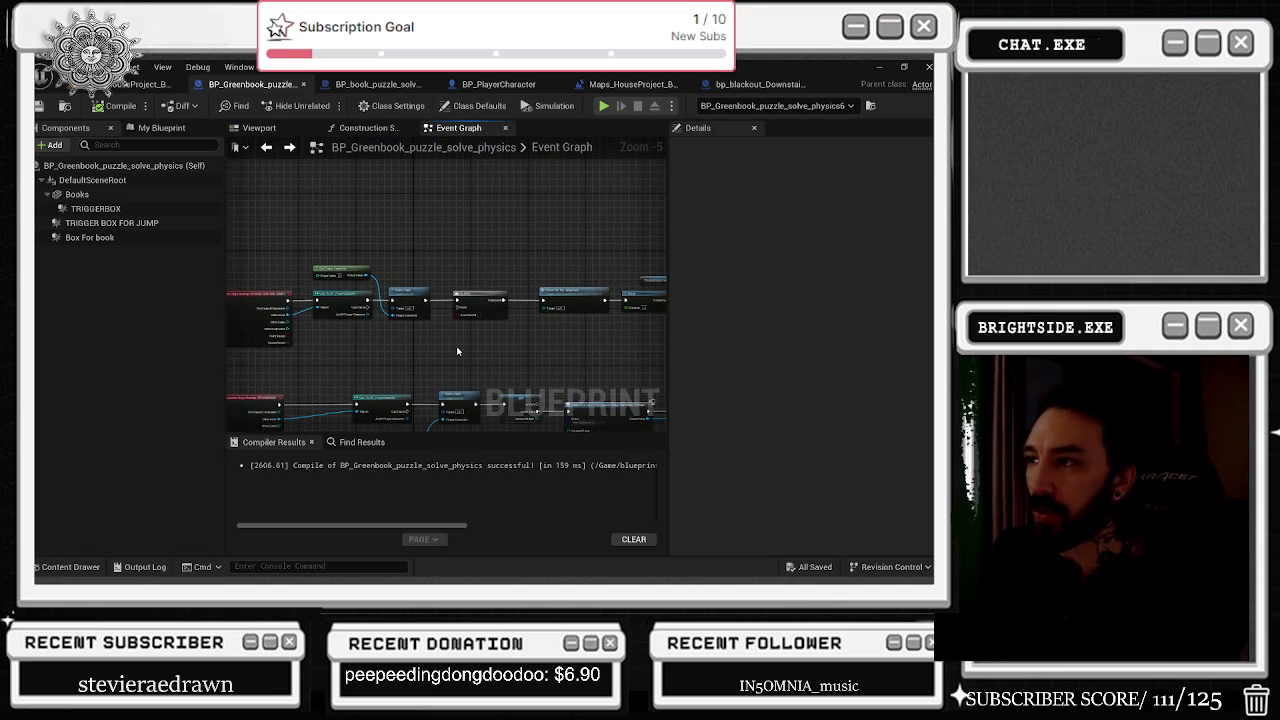
left_click_drag(462, 346, 389, 327)
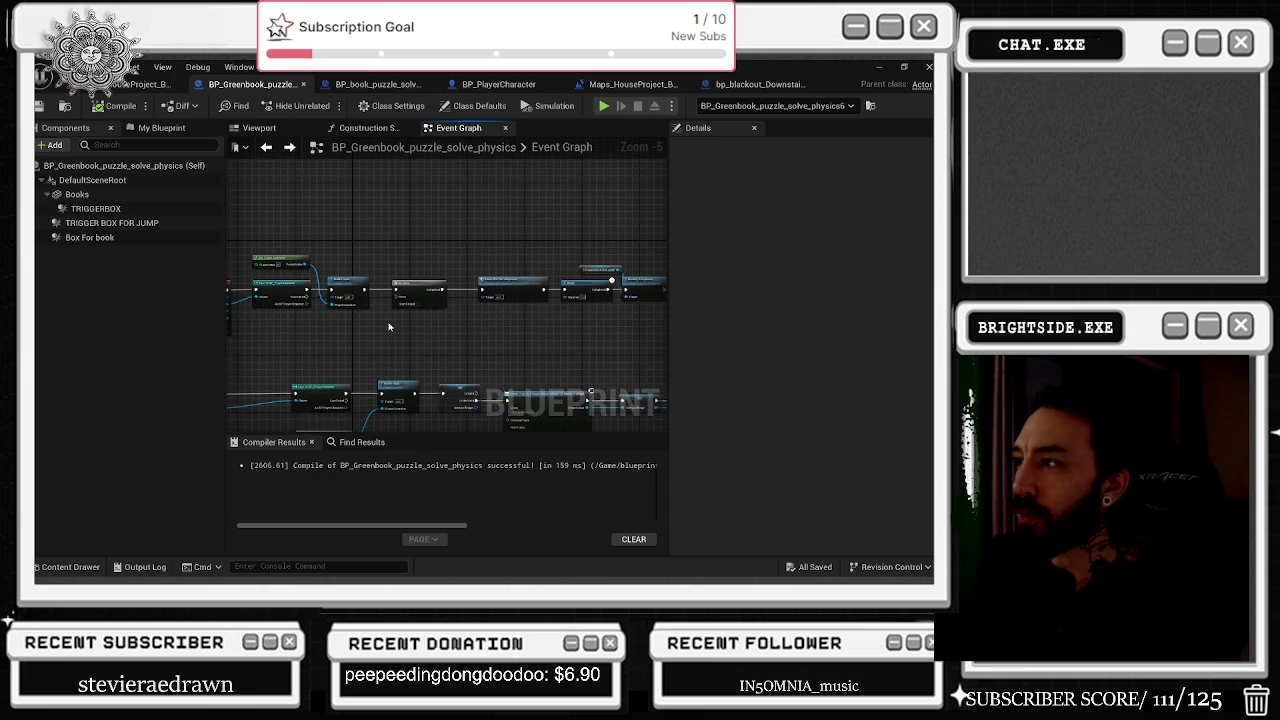
left_click(377, 84)
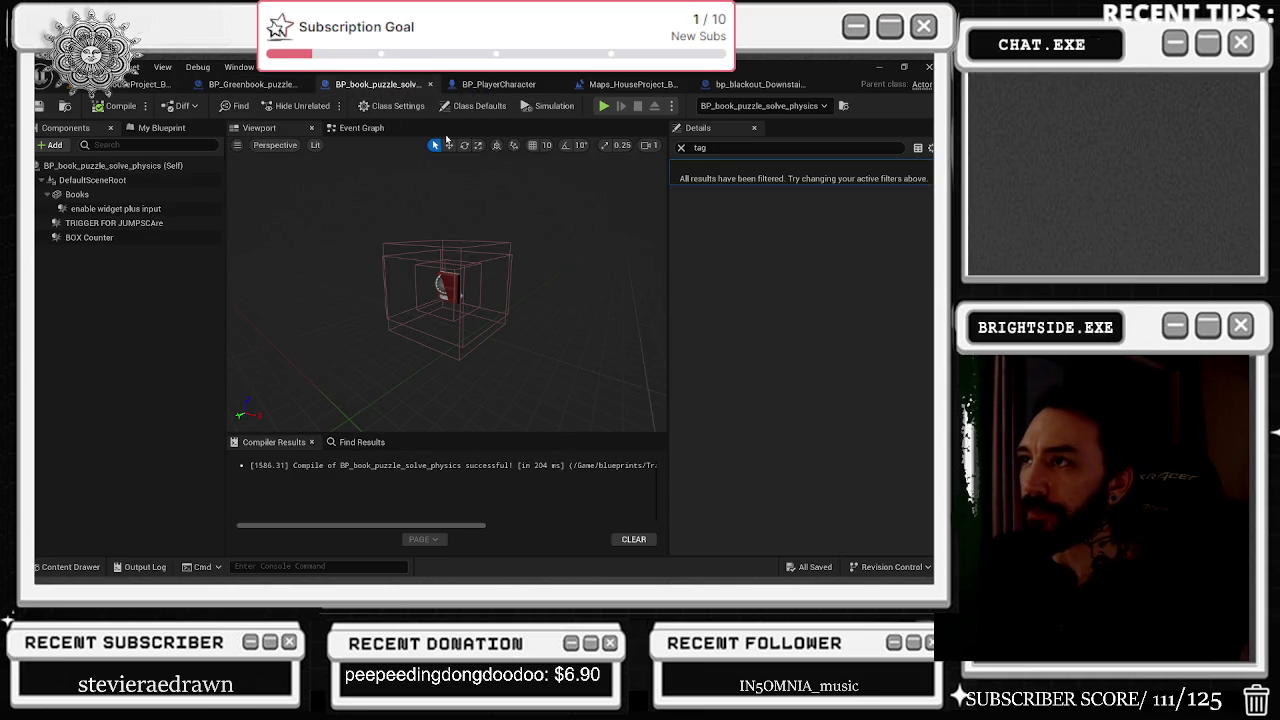
left_click(362, 128)
scroll(517, 300, "up", 1)
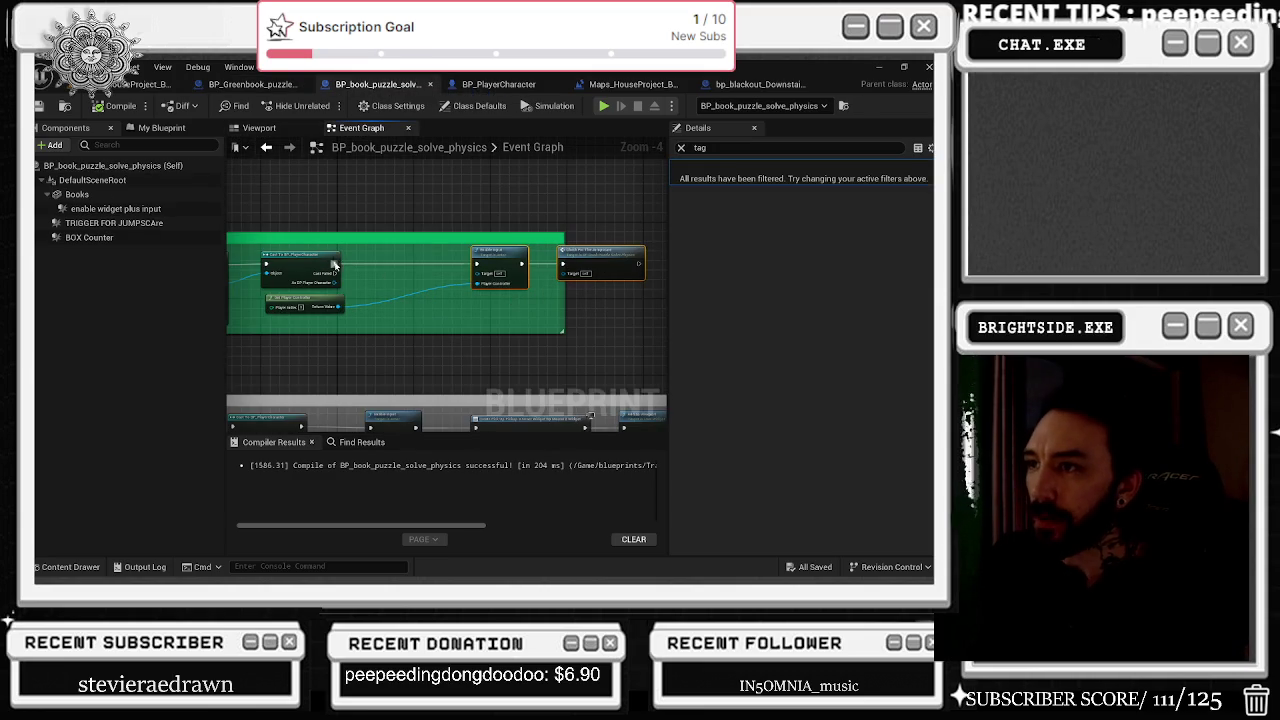
left_click_drag(335, 263, 385, 274)
type("do onc")
key("Return")
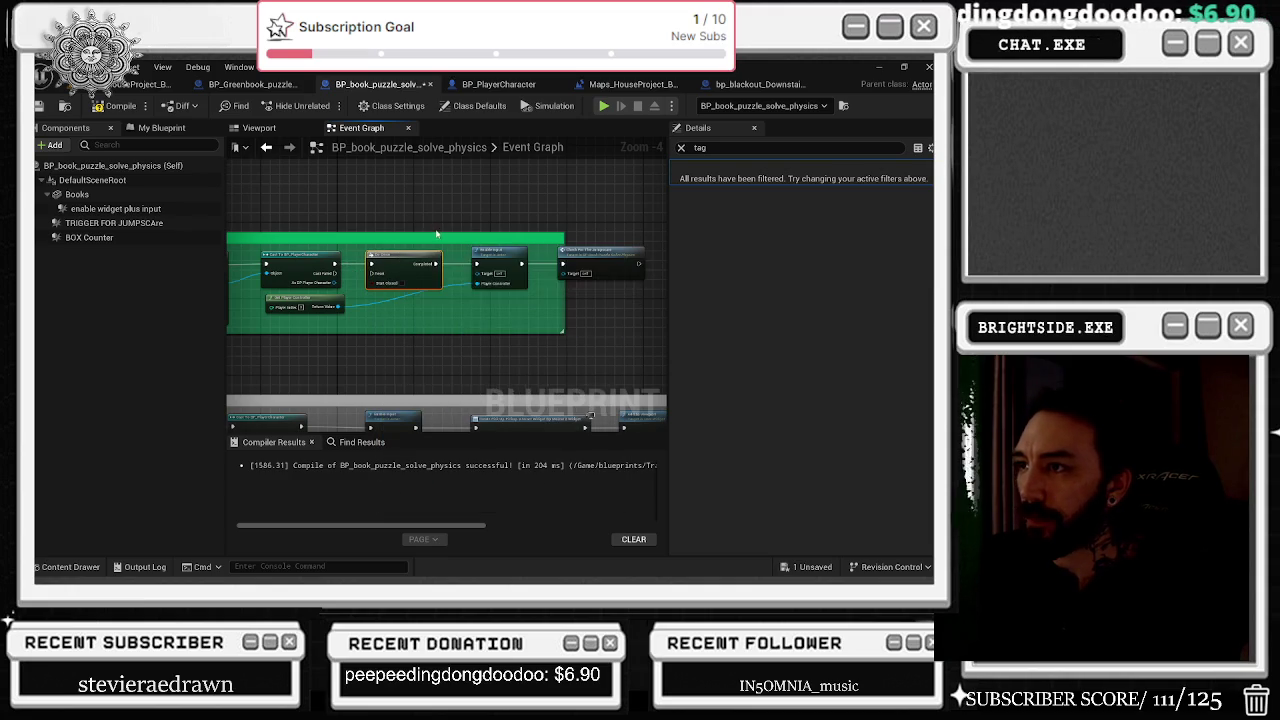
Widen the green comment box so it encloses the new nodes.
right_click(436, 233)
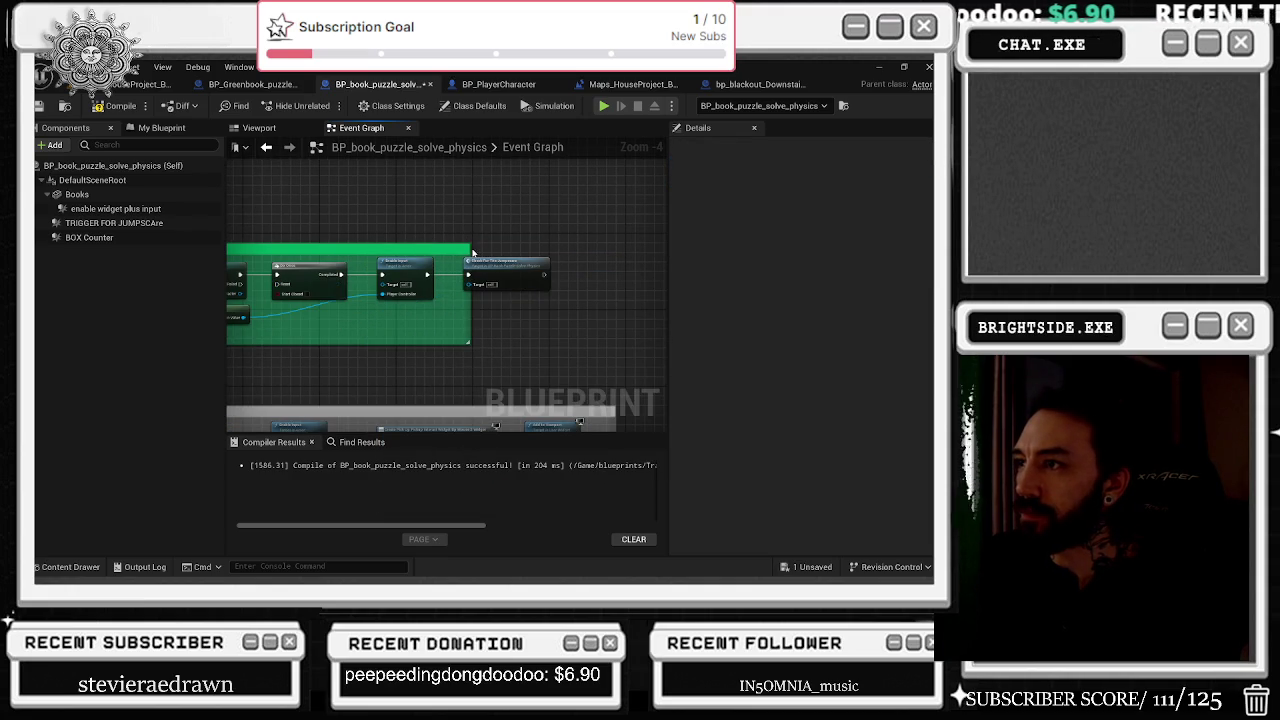
left_click_drag(471, 252, 918, 261)
mouse_move(511, 377)
left_mouse_down()
mouse_move(539, 375)
mouse_move(493, 393)
left_mouse_up()
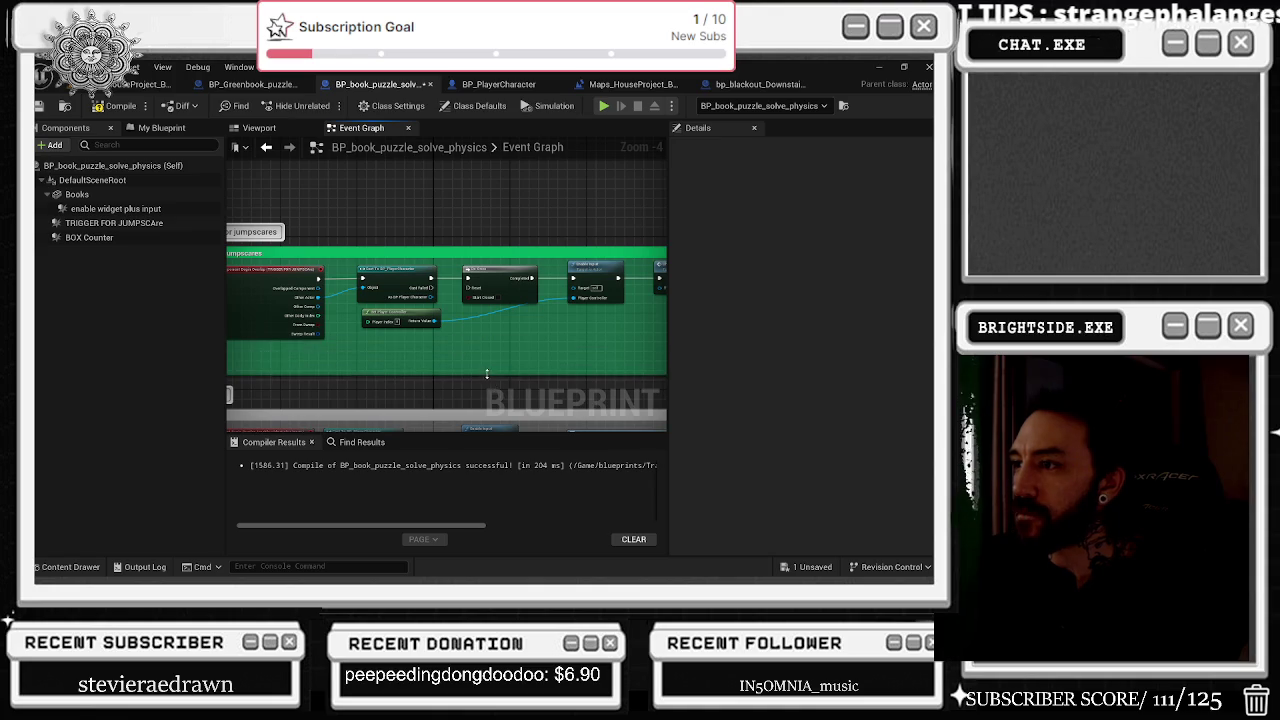
scroll(487, 374, "down", 5)
left_click(512, 352)
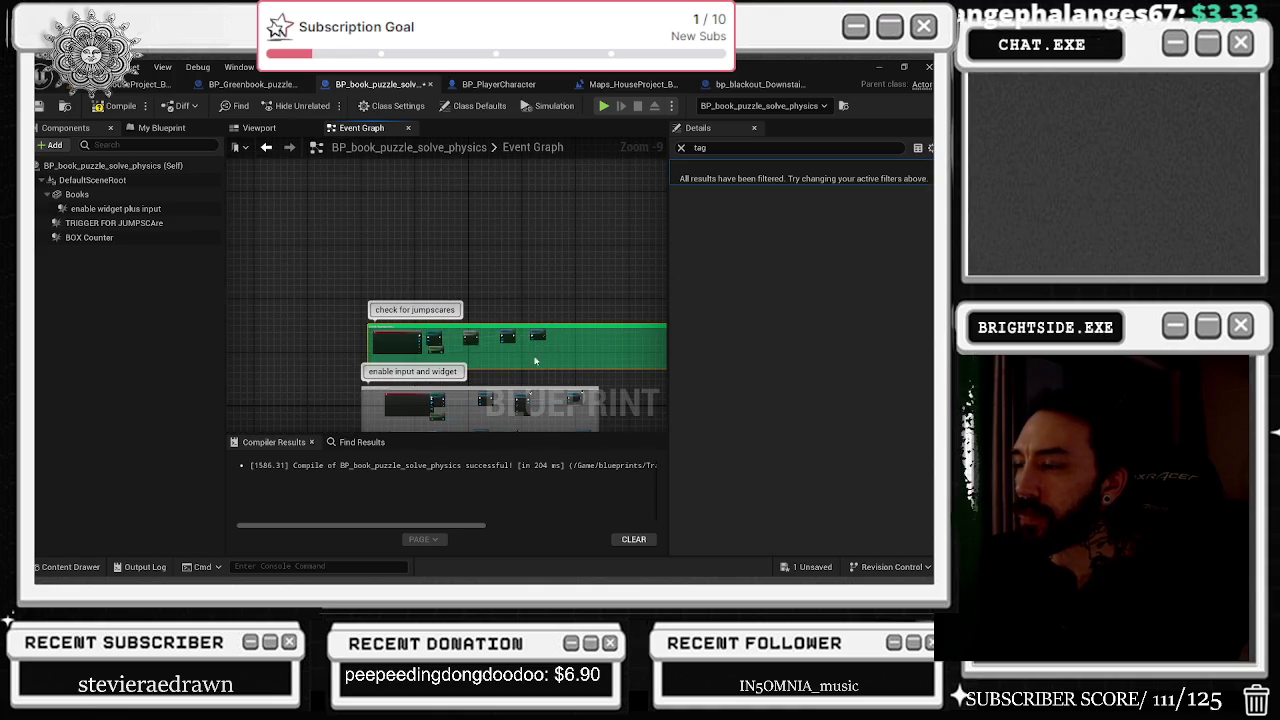
Shift the Create Widget node left and promote its return value to a new variable.
left_click_drag(514, 352, 488, 326)
scroll(453, 361, "up", 5)
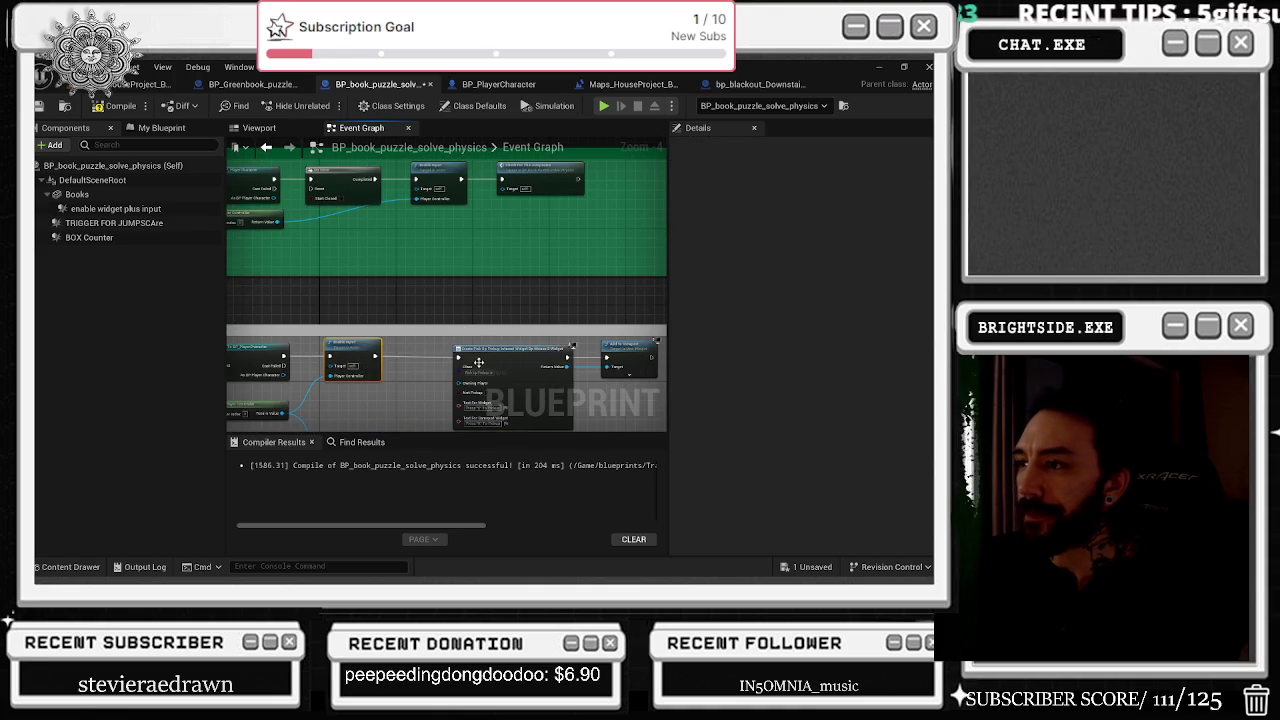
mouse_move(492, 362)
left_mouse_down()
mouse_move(455, 362)
mouse_move(384, 325)
left_mouse_up()
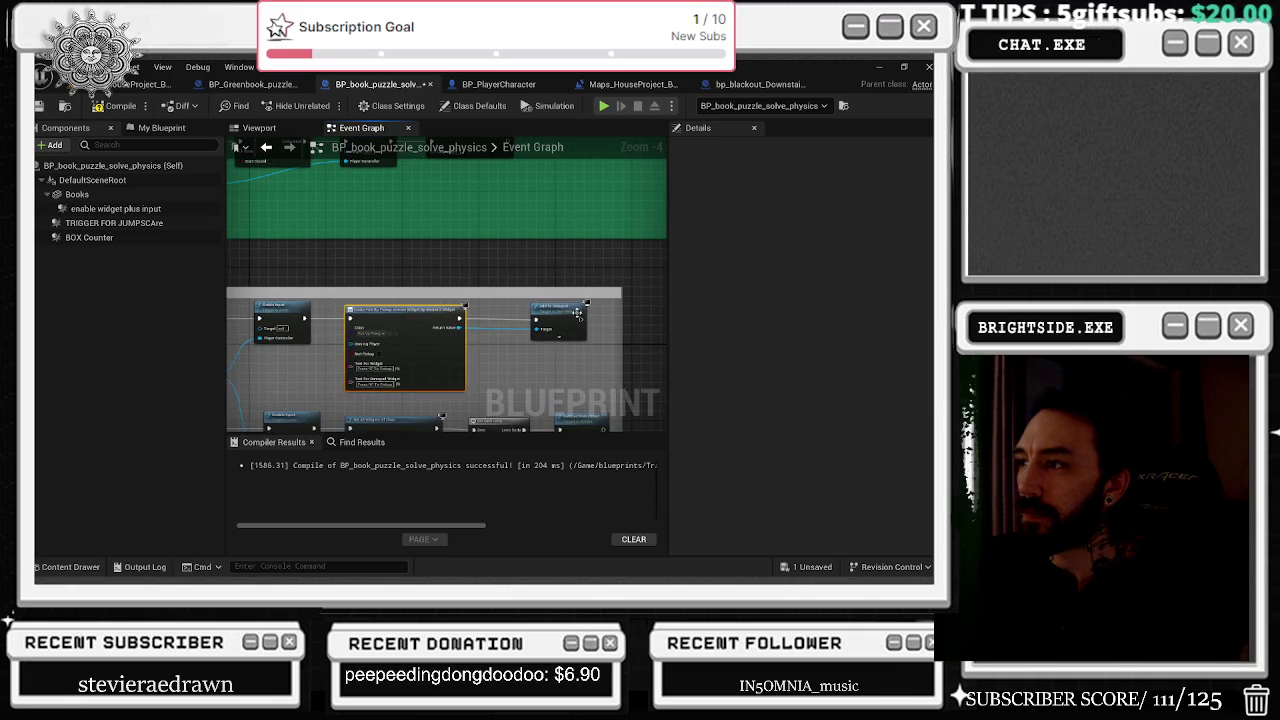
left_click(607, 315)
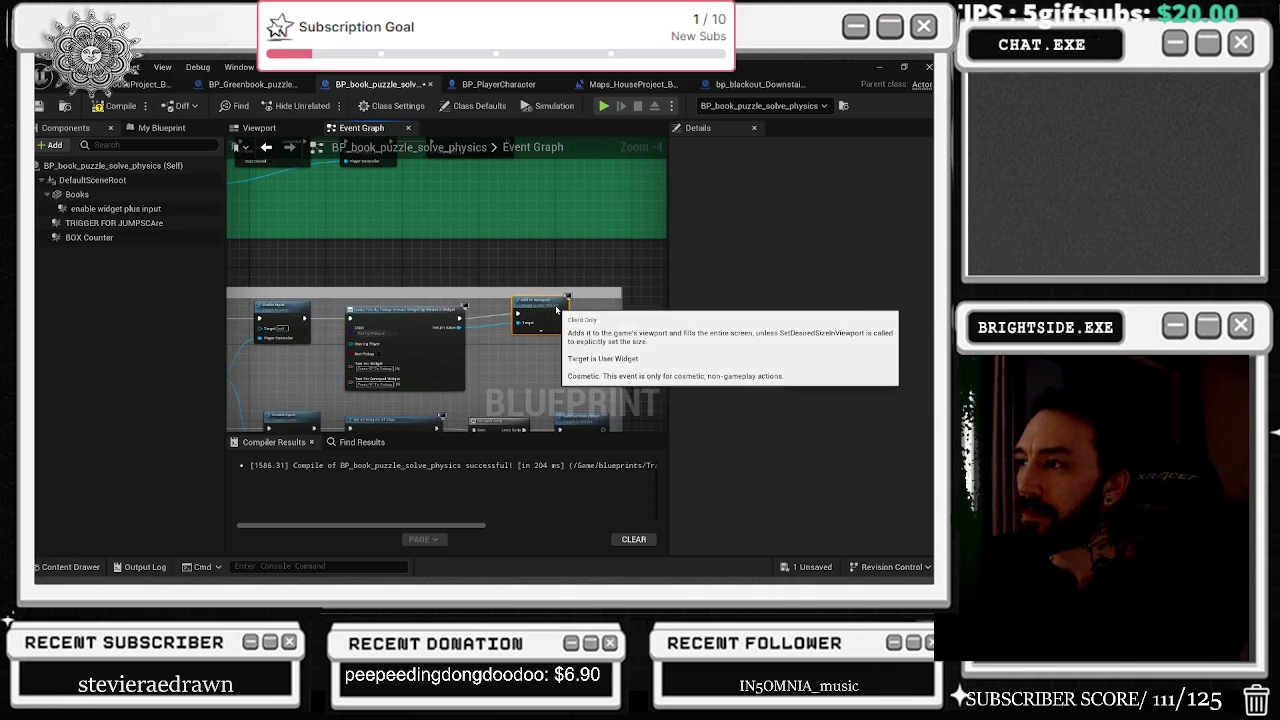
right_click(458, 328)
left_click(502, 418)
type("interact")
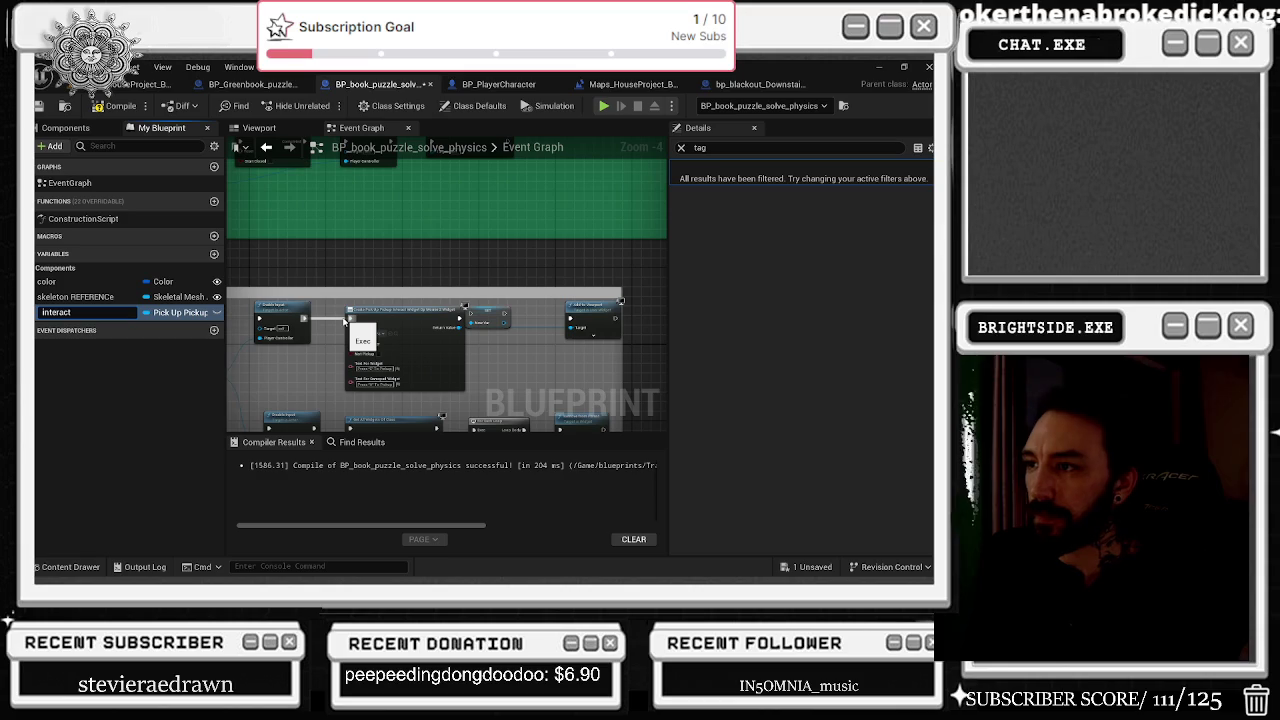
Name the promoted widget variable 'interact widget'.
key("Return")
scroll(343, 322, "up", 5)
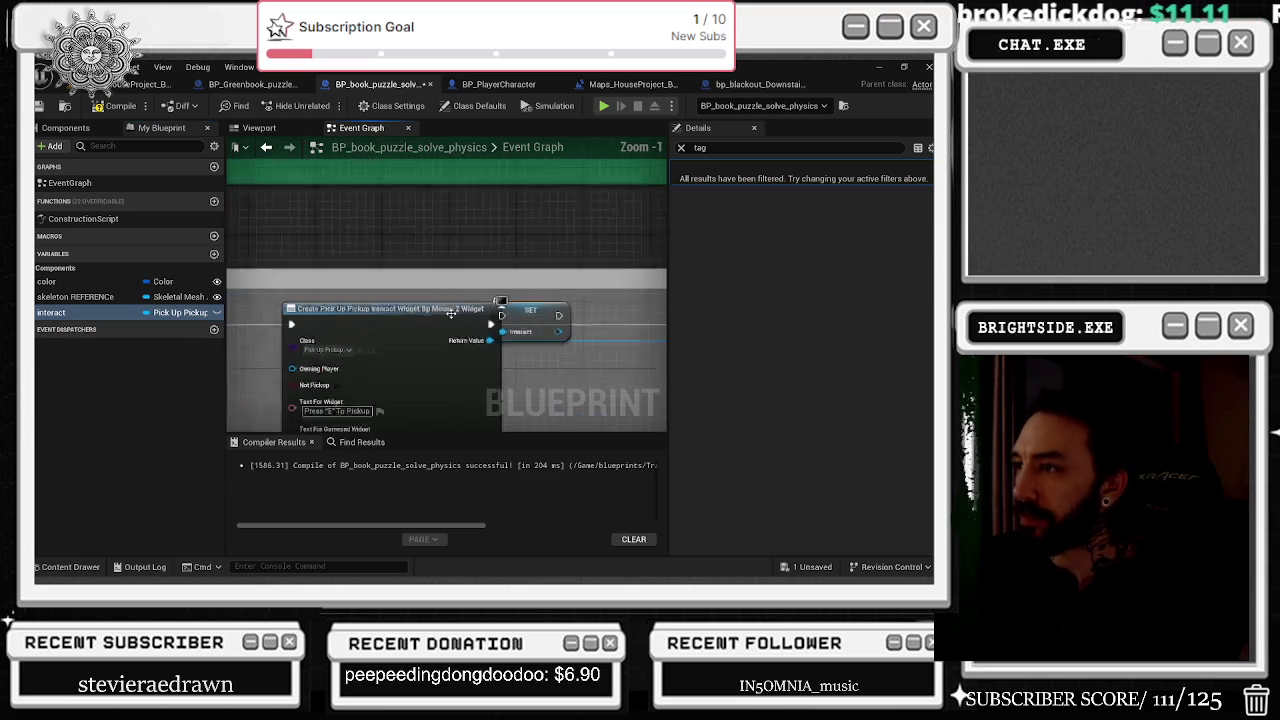
double_click(119, 312)
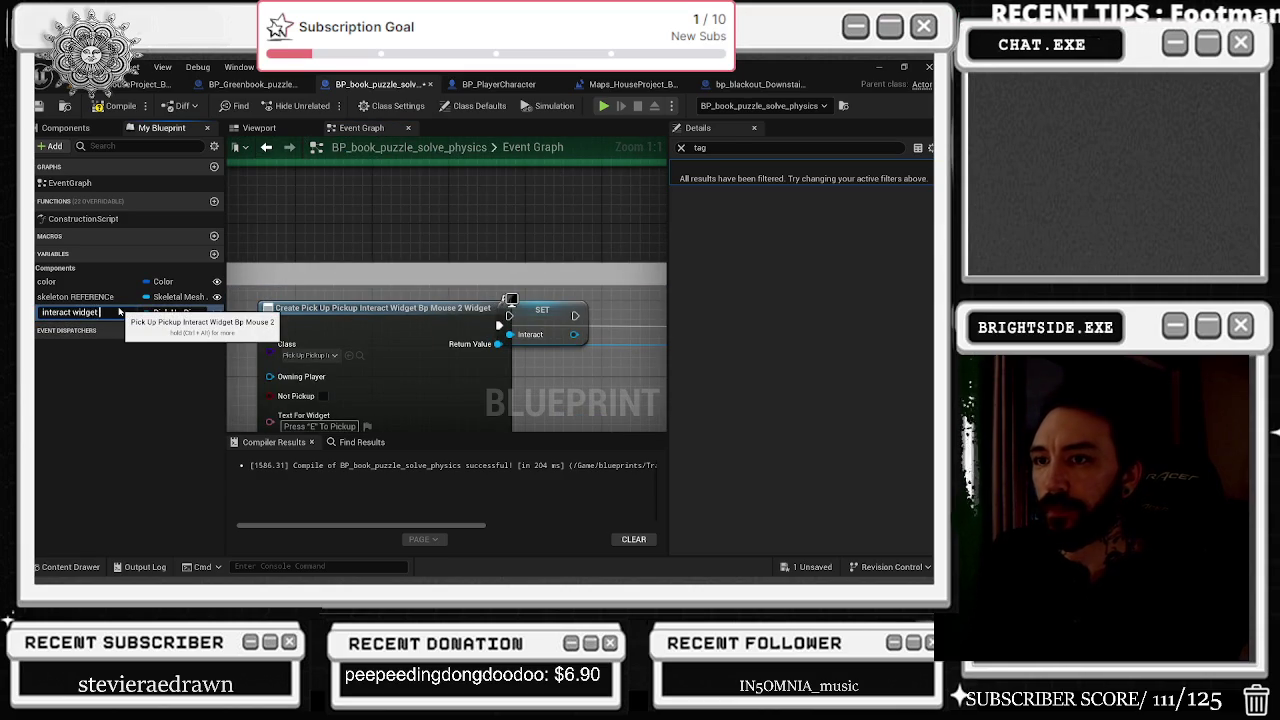
key("Return")
Wire the interact widget SET between Create Widget and Add to Viewport's target.
left_click(446, 285)
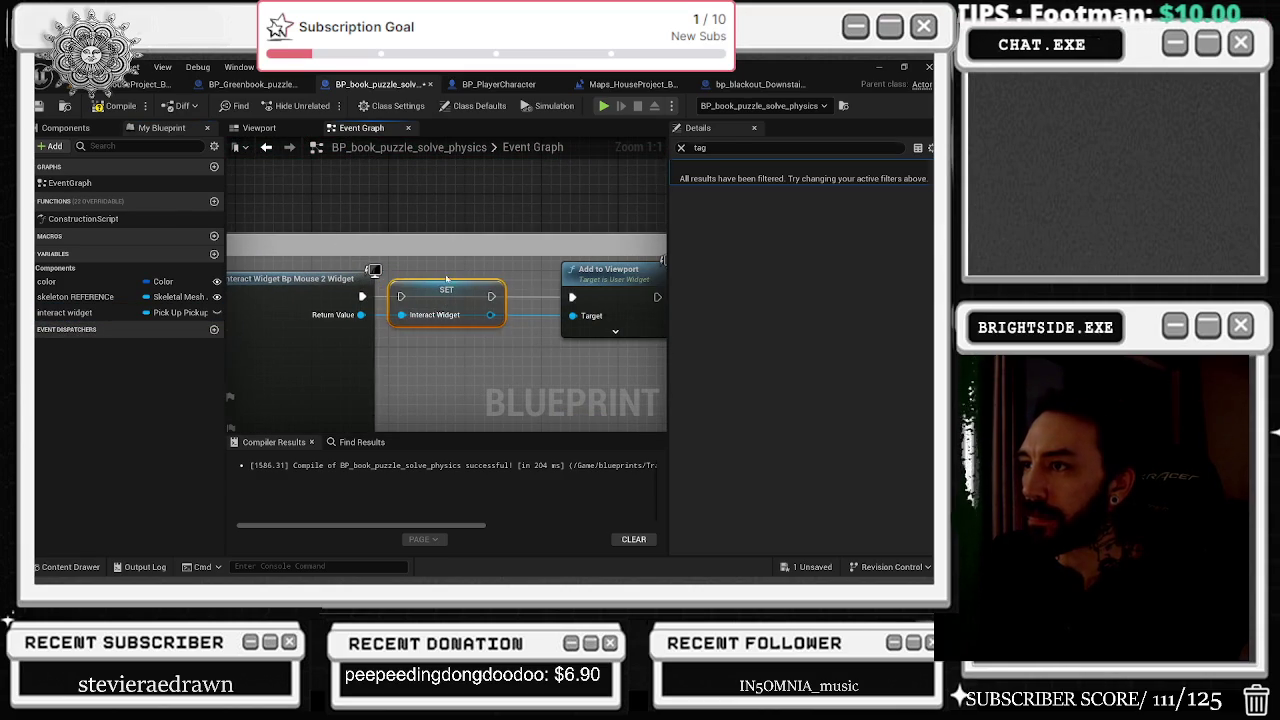
left_click_drag(491, 297, 572, 297)
key("Escape")
left_click_drag(366, 298, 401, 297)
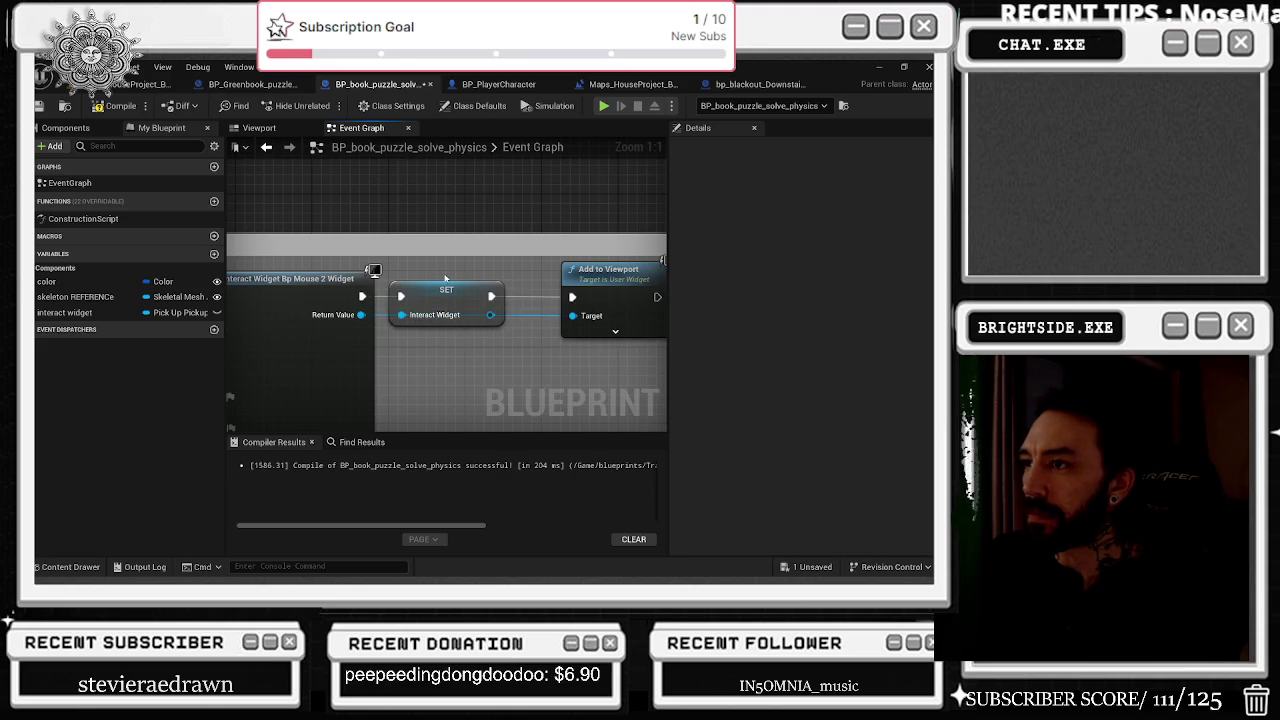
left_click_drag(502, 317, 563, 320)
left_click(401, 316, "alt")
left_click_drag(401, 316, 361, 314)
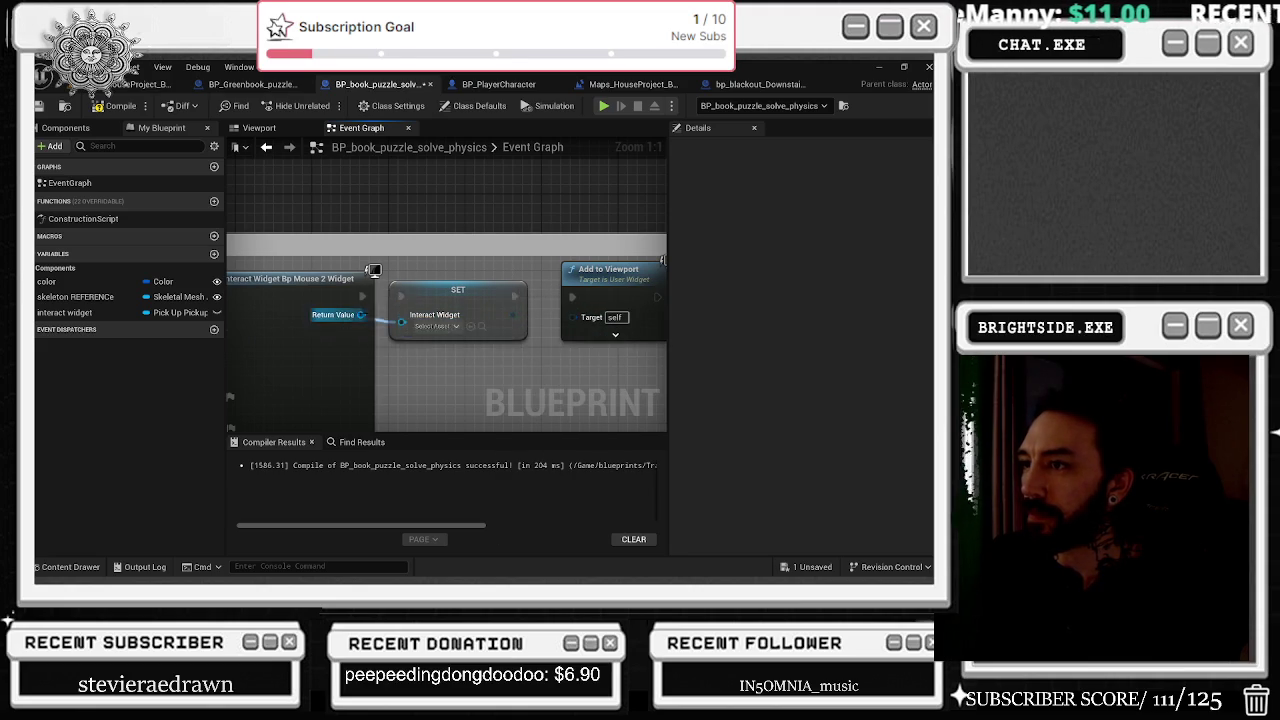
left_click_drag(490, 315, 572, 317)
Move three nodes out of the comment and convert the interact widget getter to a validated get.
scroll(360, 285, "down", 7)
left_click_drag(352, 287, 424, 287)
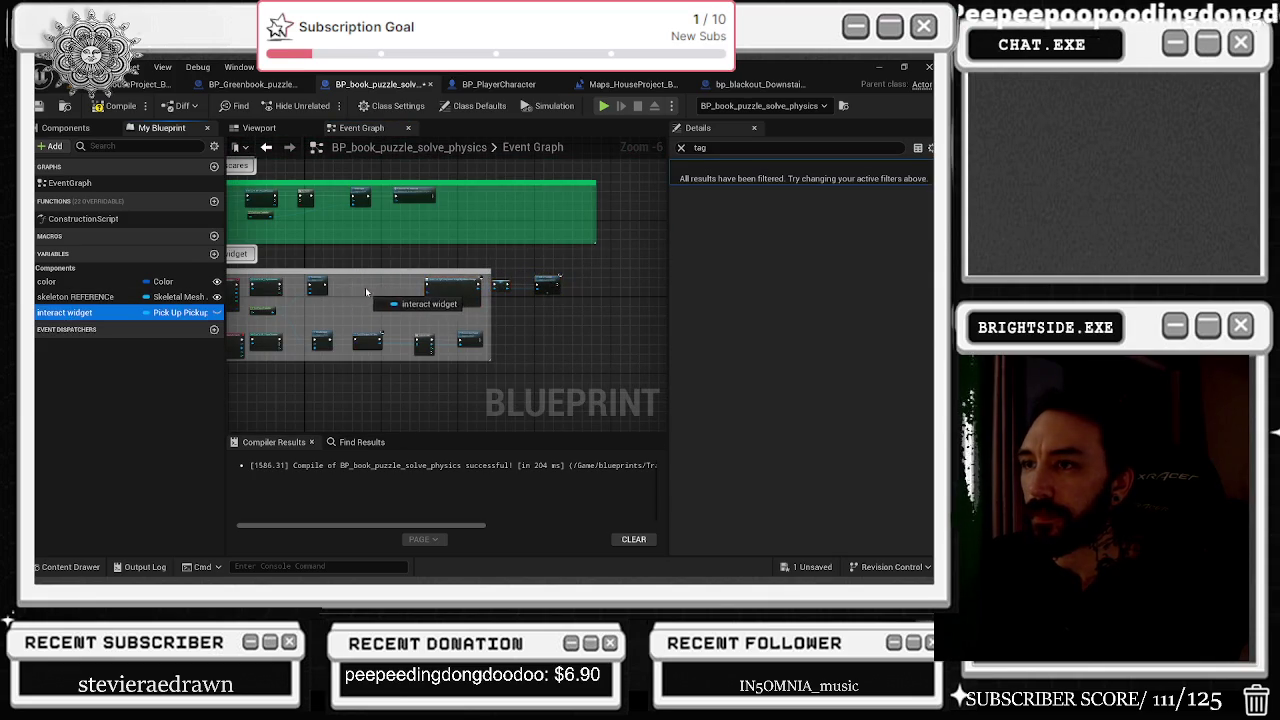
scroll(365, 292, "up", 7)
right_click(365, 290)
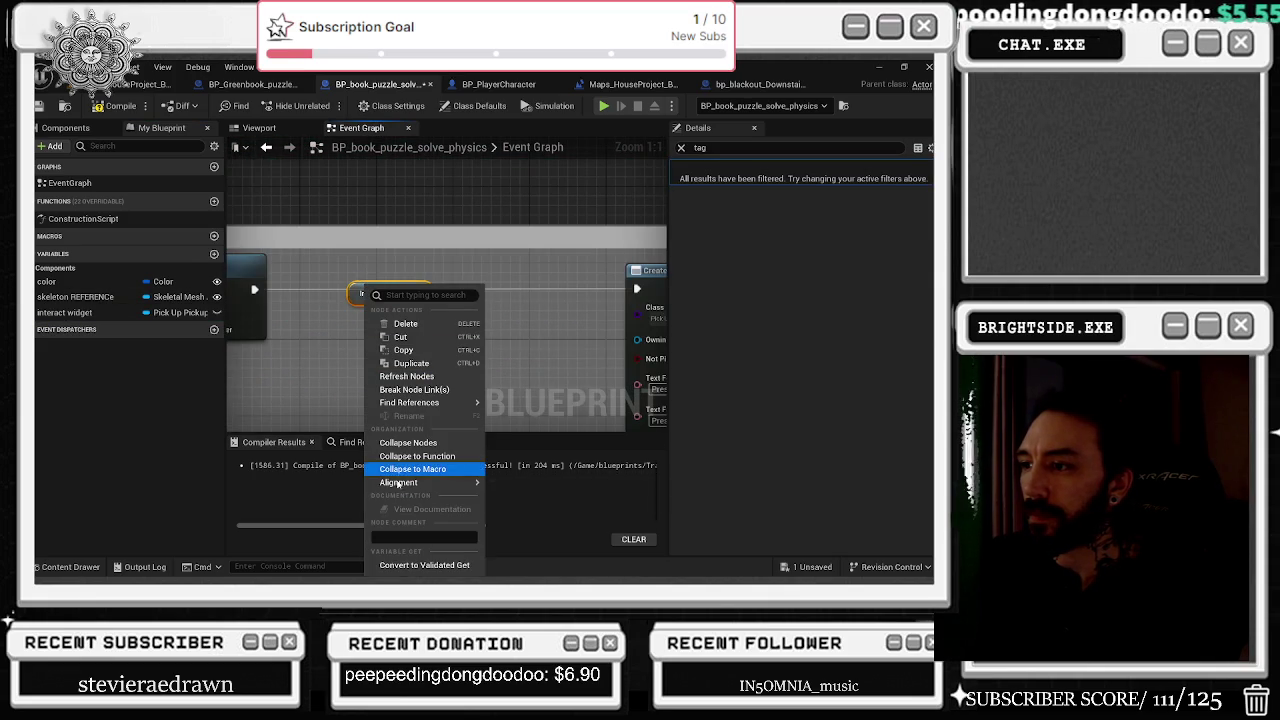
left_click(410, 565)
mouse_move(409, 277)
left_mouse_down()
mouse_move(419, 267)
mouse_move(430, 278)
mouse_move(285, 300)
mouse_move(411, 273)
mouse_move(636, 288)
left_mouse_up()
Feed the interact widget into Remove from Parent's target.
scroll(393, 268, "down", 3)
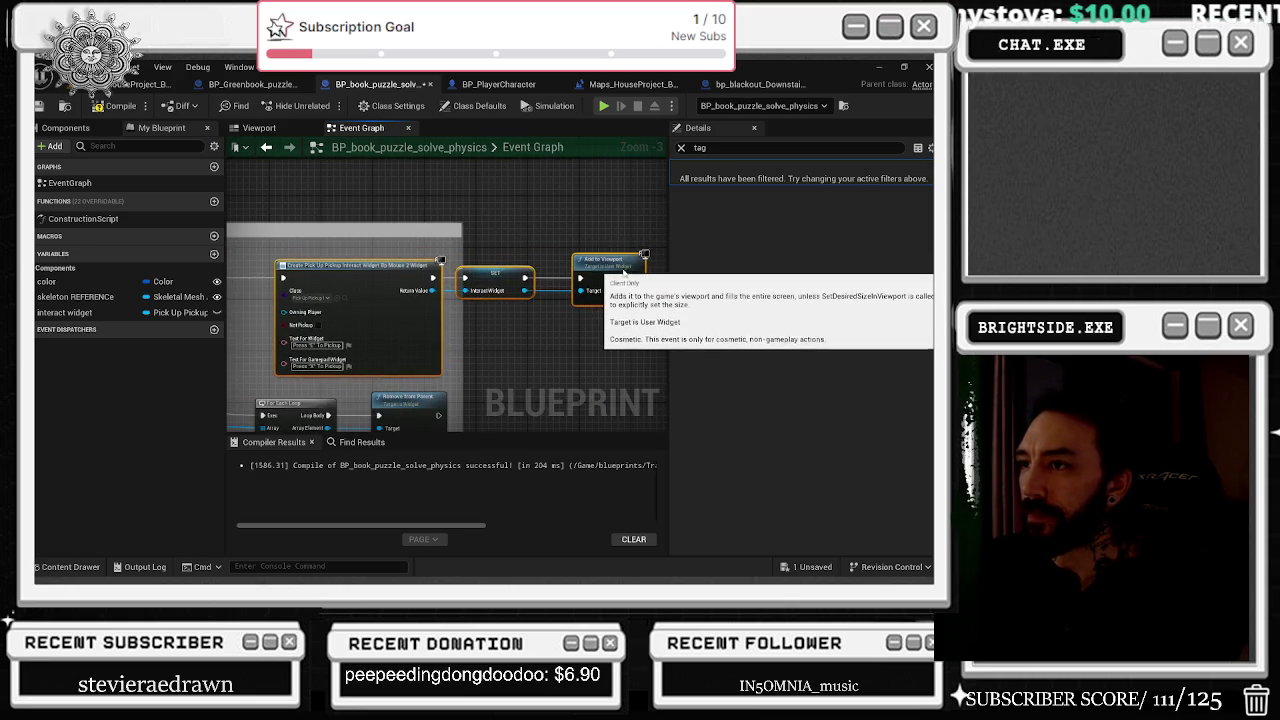
scroll(507, 239, "down", 2)
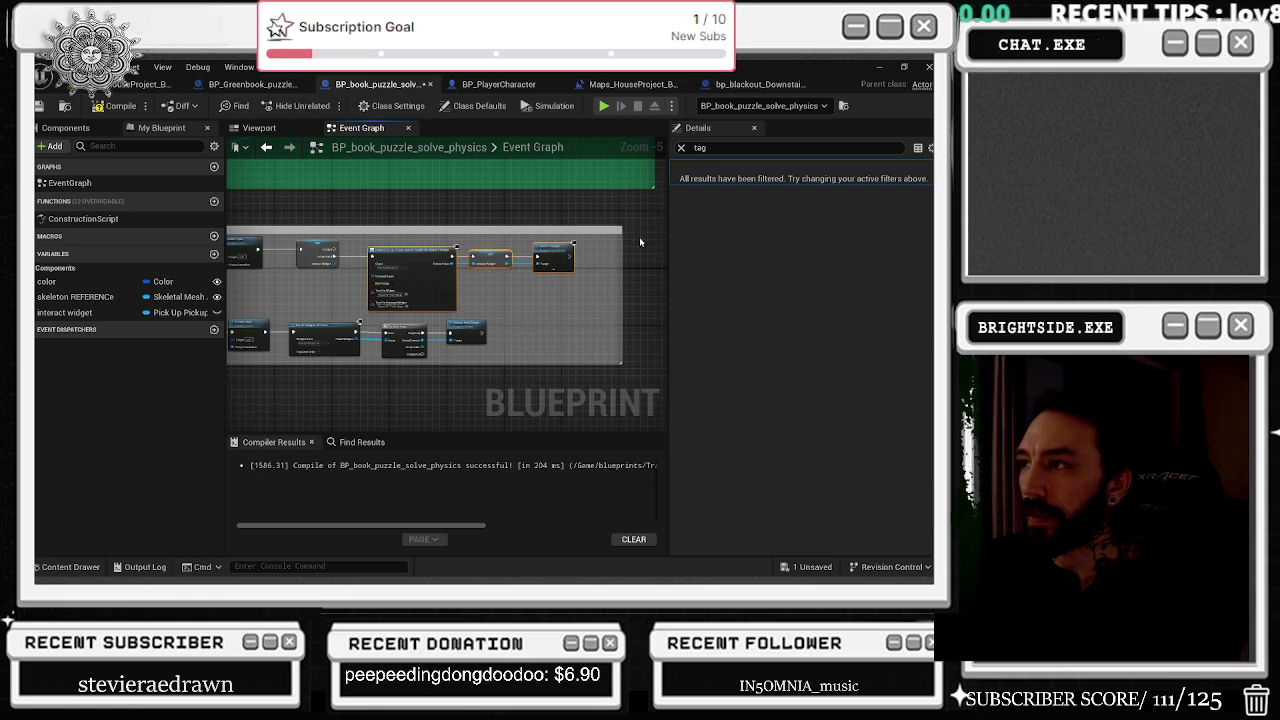
scroll(509, 352, "down", 2)
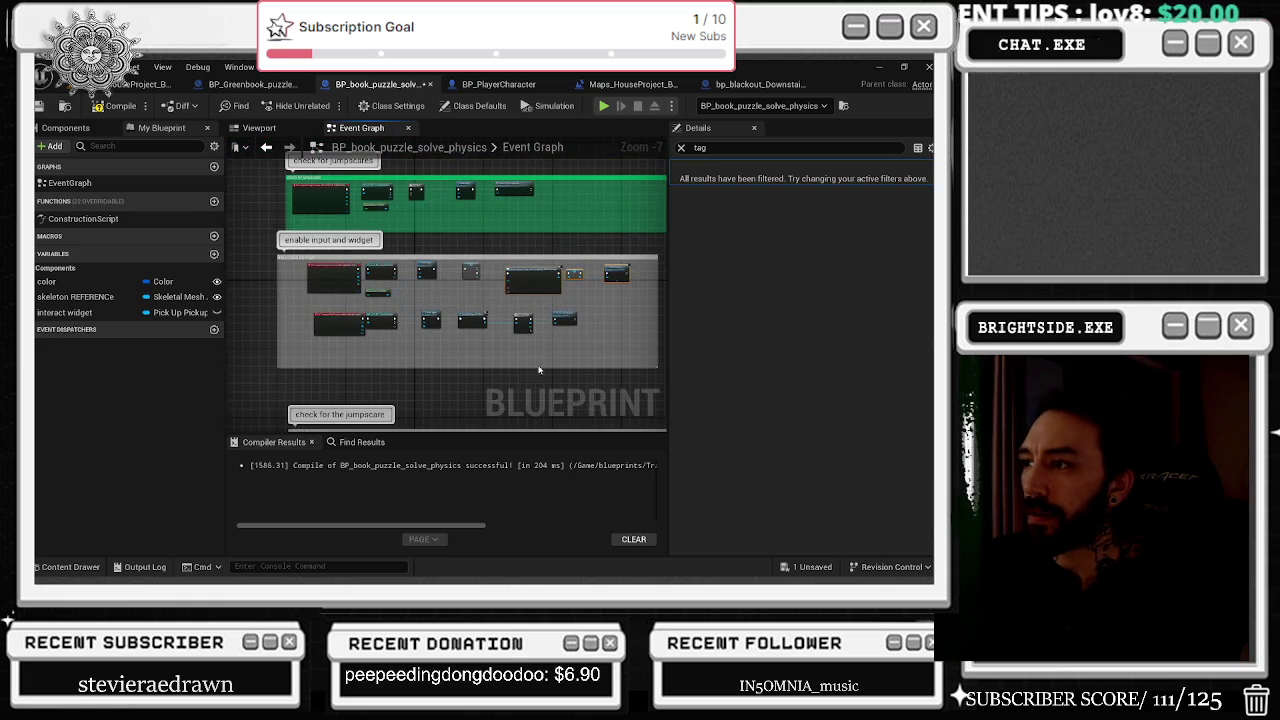
scroll(455, 341, "up", 2)
left_click_drag(327, 287, 386, 287)
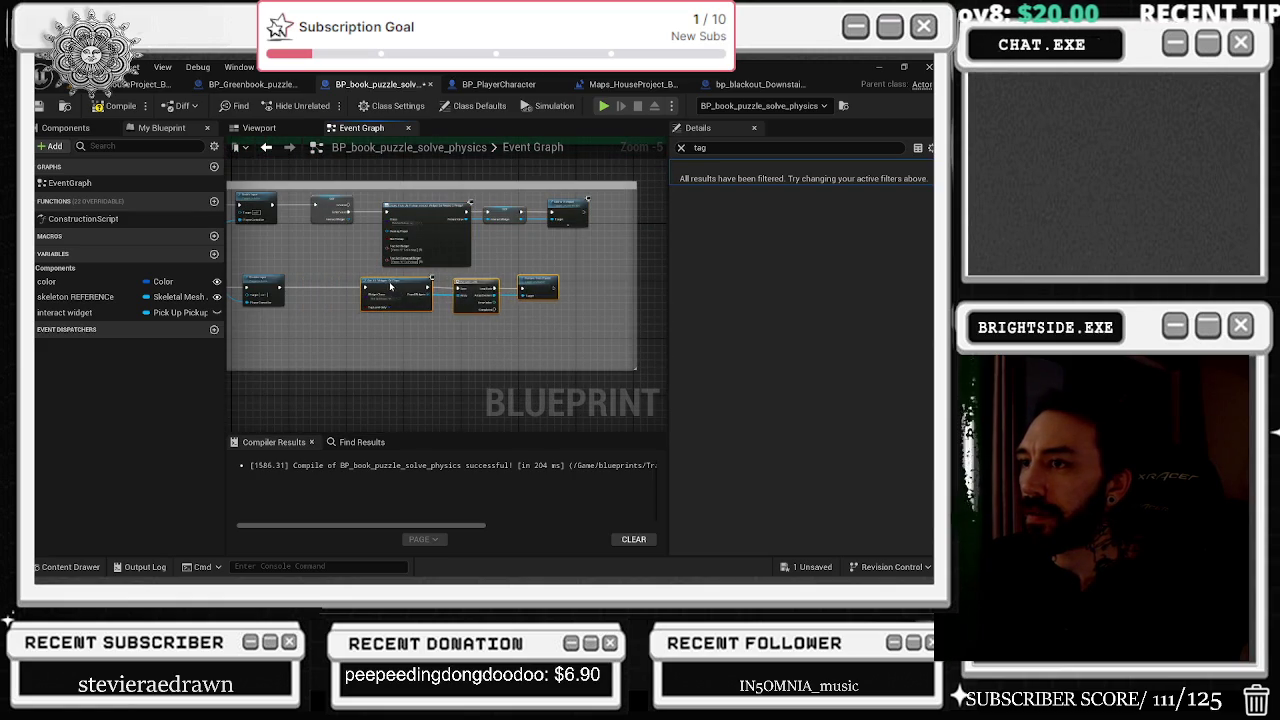
scroll(383, 303, "up", 2)
mouse_move(90, 312)
left_mouse_down()
mouse_move(600, 340)
mouse_move(641, 295)
left_mouse_up()
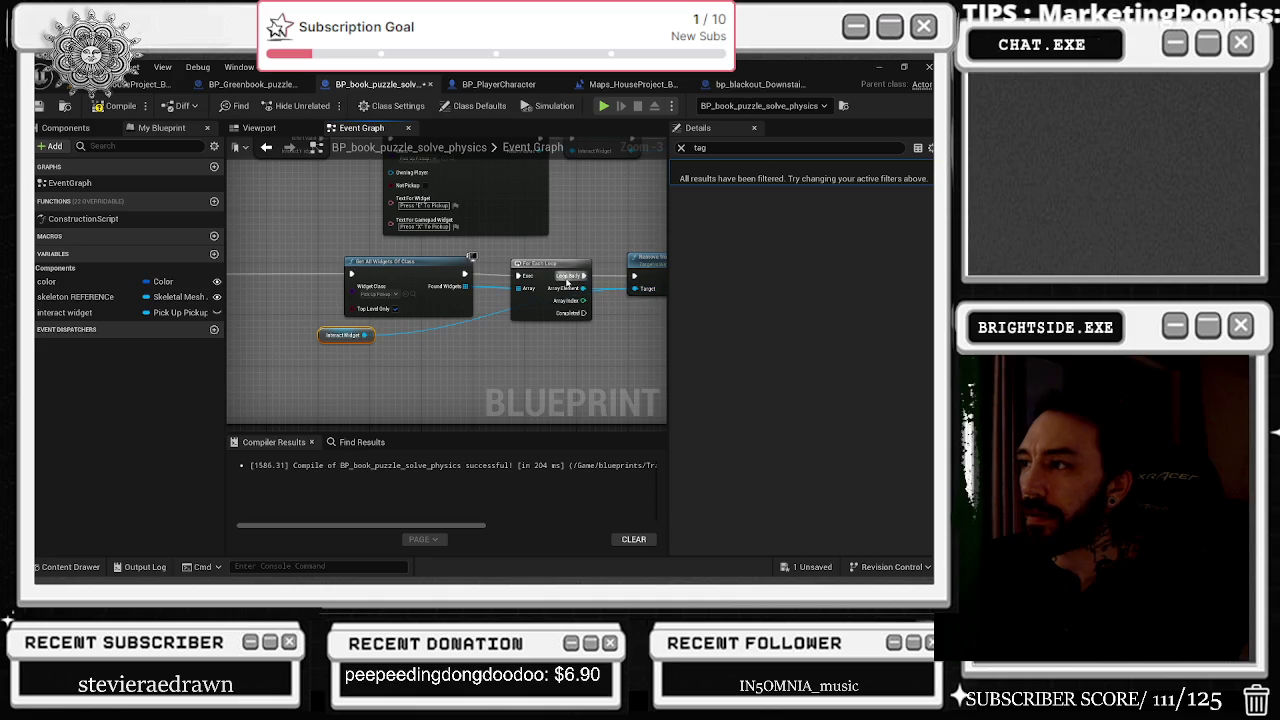
Delete Get All Widgets and For Each Loop, and connect Disable Input to Remove from Parent.
mouse_move(442, 253)
left_mouse_down()
mouse_move(590, 300)
mouse_move(416, 286)
mouse_move(554, 287)
left_mouse_up()
key("Delete")
mouse_move(336, 276)
left_mouse_down()
mouse_move(536, 293)
mouse_move(570, 273)
left_mouse_up()
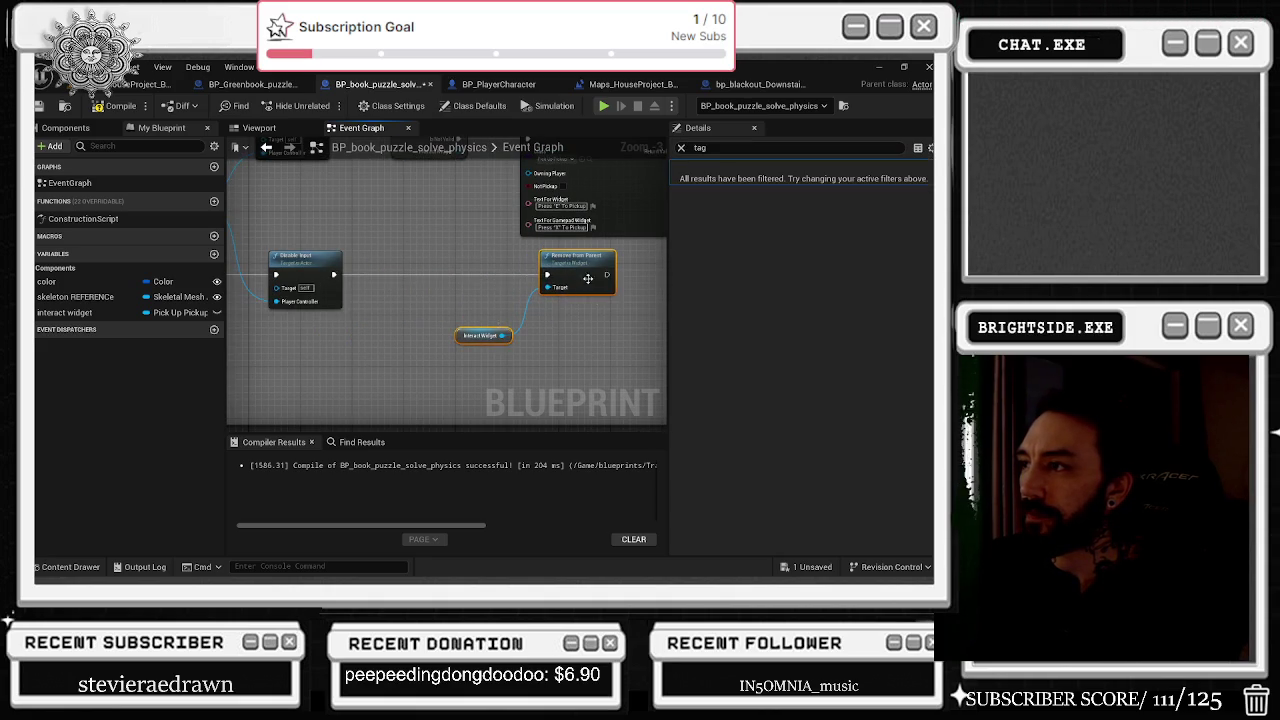
scroll(412, 295, "down", 3)
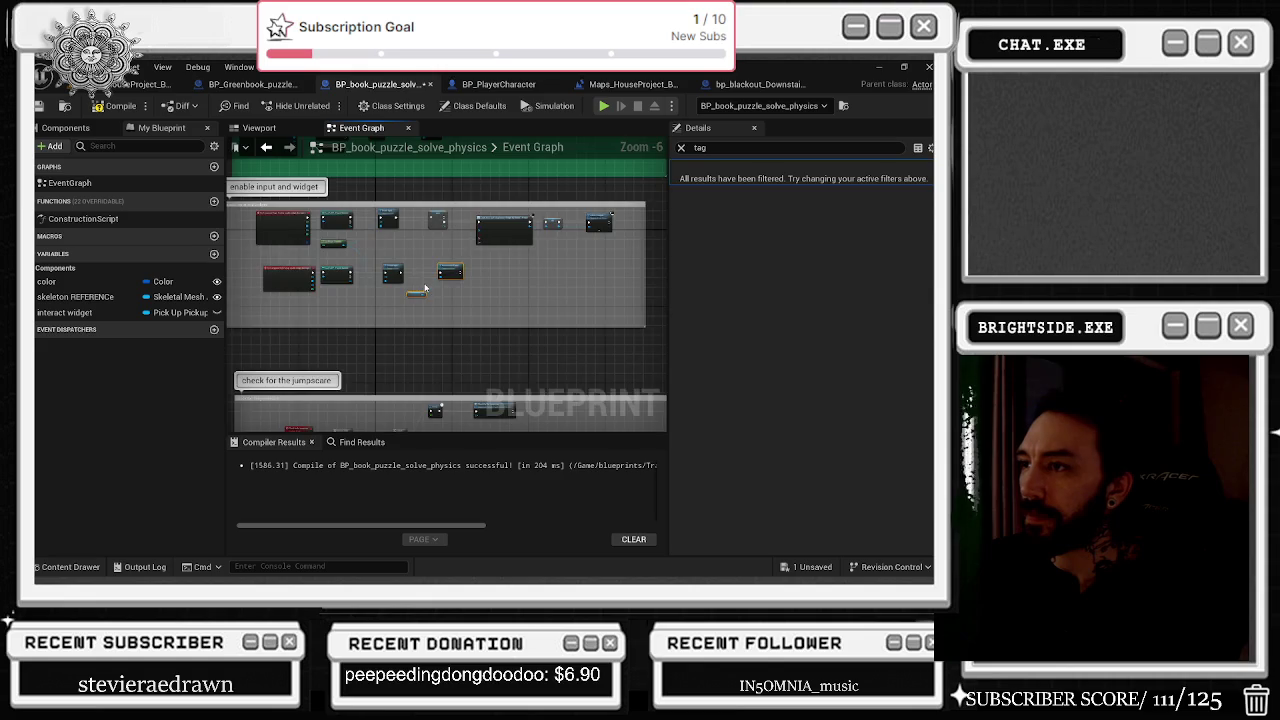
scroll(425, 288, "up", 3)
scroll(348, 352, "down", 1)
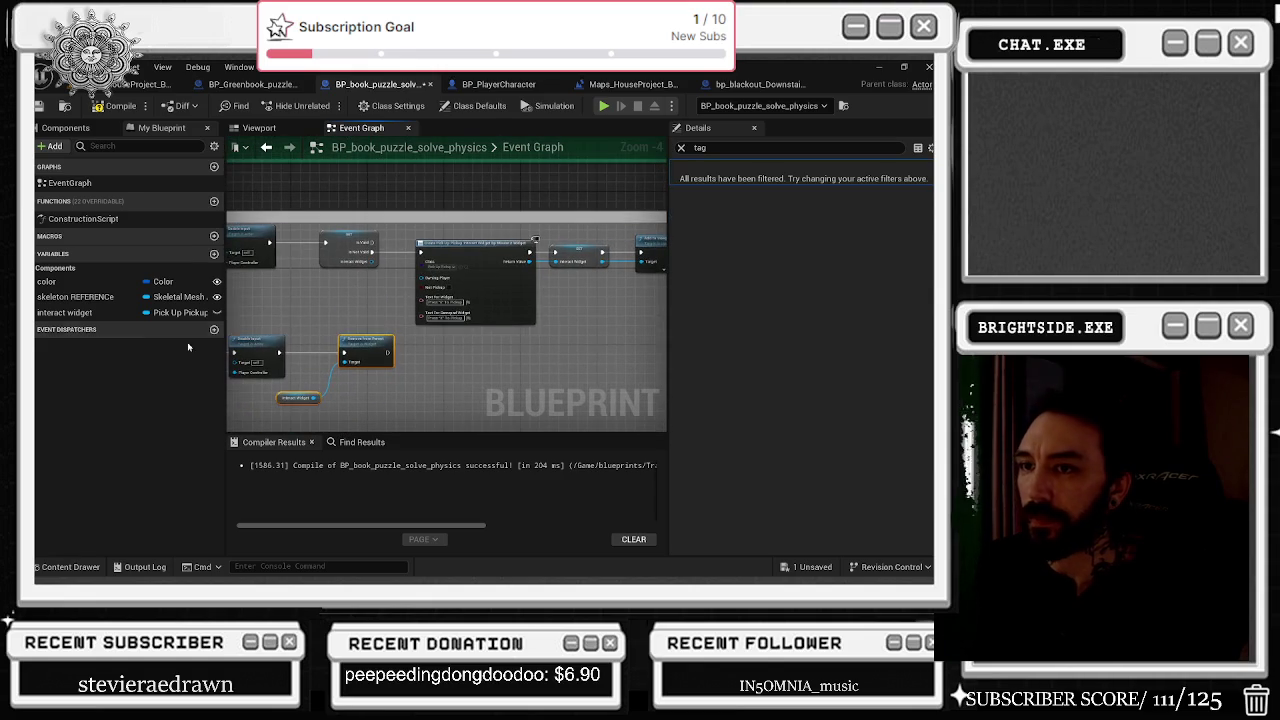
scroll(395, 355, "up", 2)
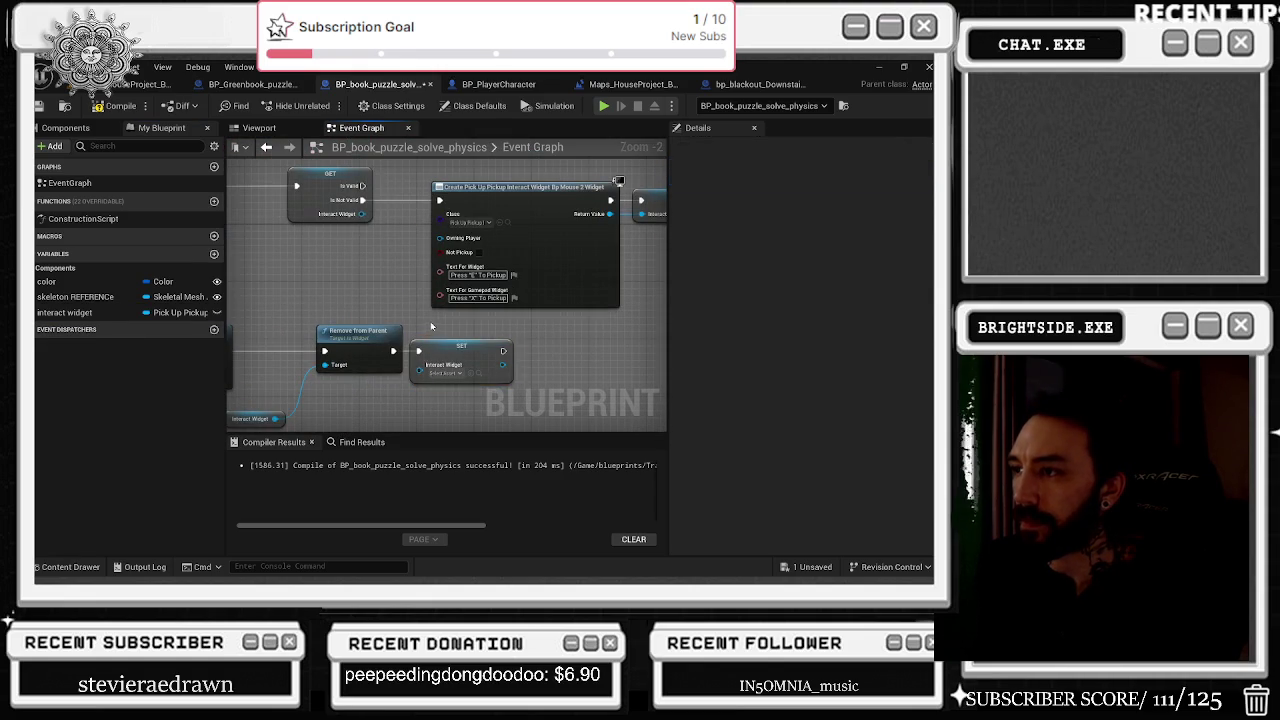
Place an interact widget SET node after Remove from Parent in Greenbook puzzle, then compile and save.
left_click(252, 84)
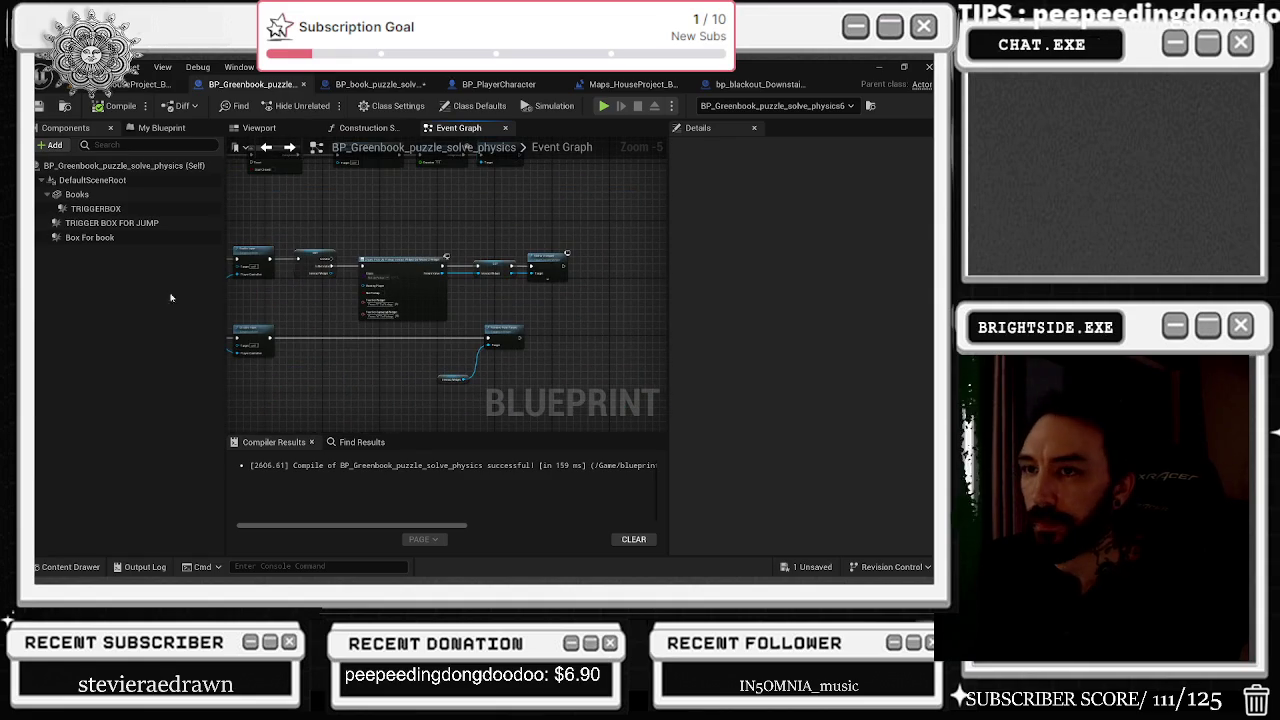
left_click(161, 127)
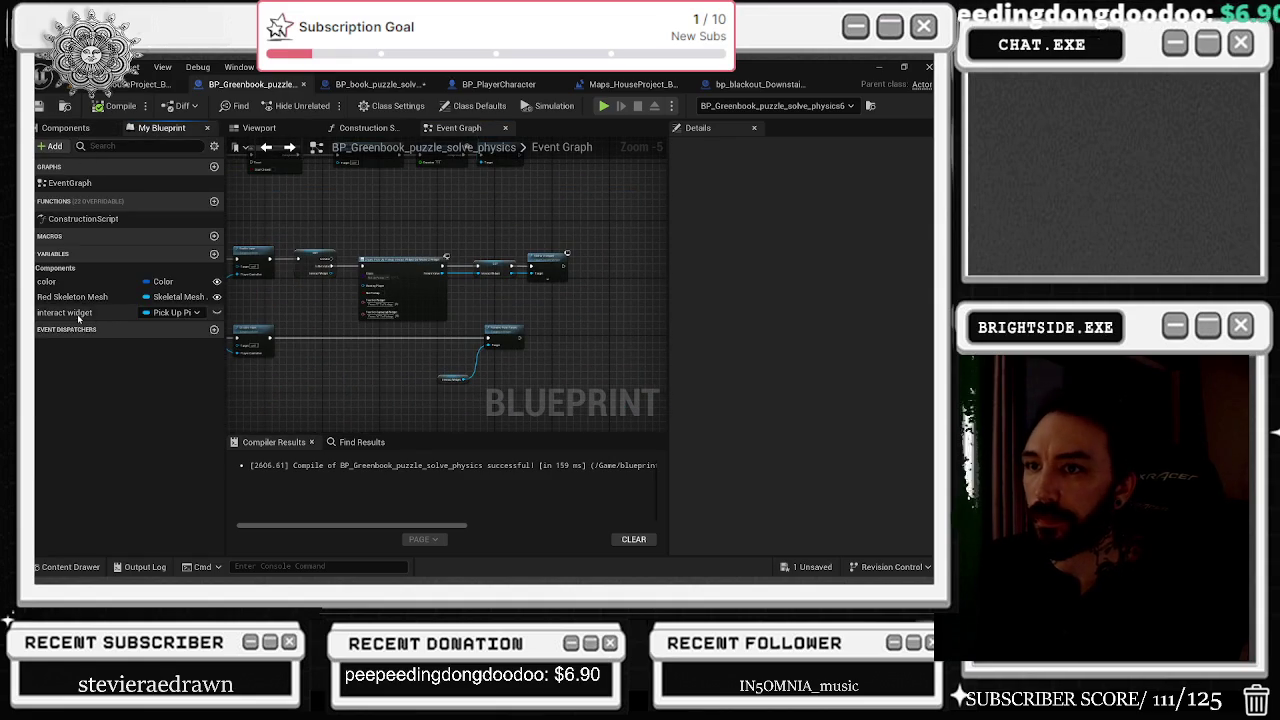
left_click_drag(79, 318, 466, 342)
scroll(456, 340, "up", 4)
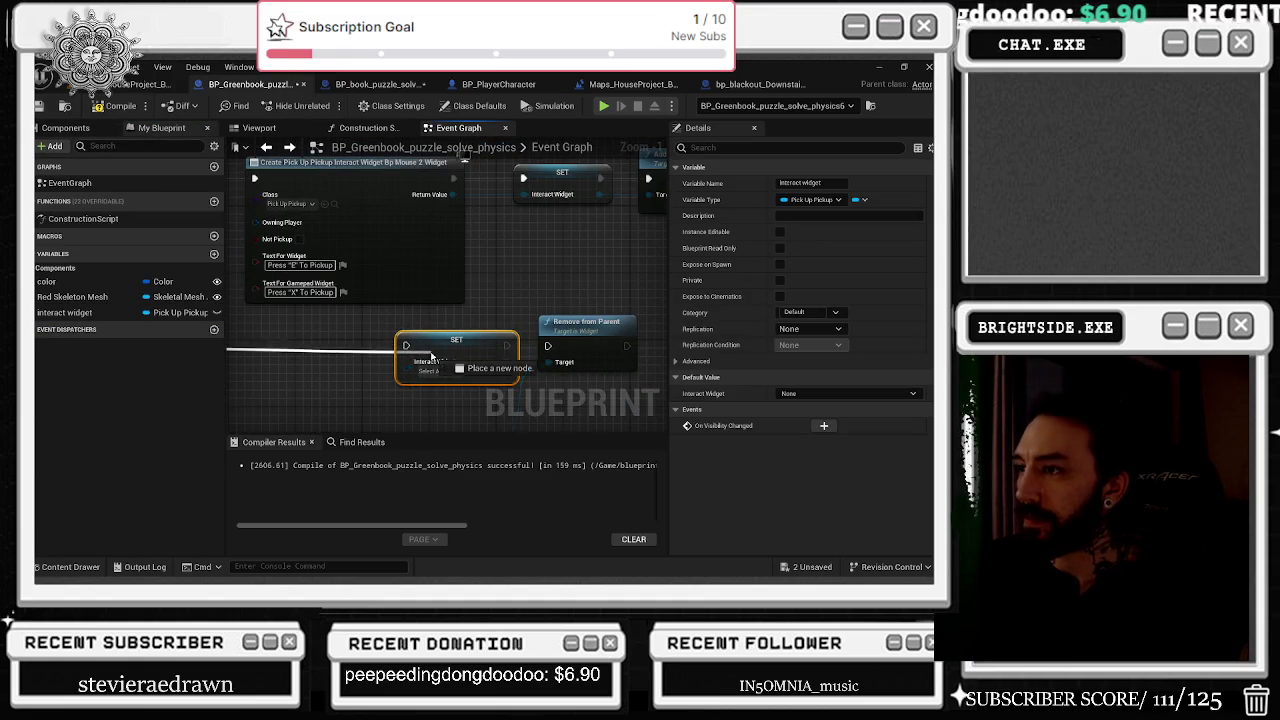
left_click(526, 338)
left_click_drag(450, 347, 642, 352)
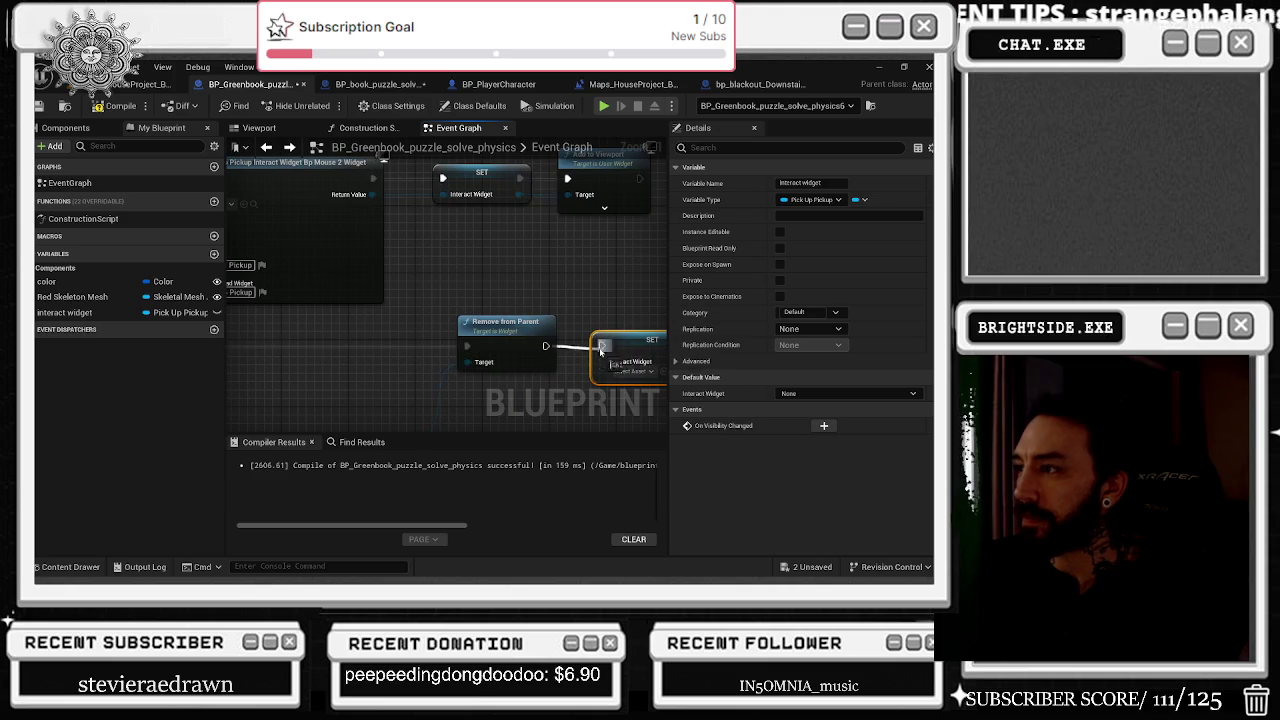
scroll(600, 355, "down", 6)
left_click(603, 355)
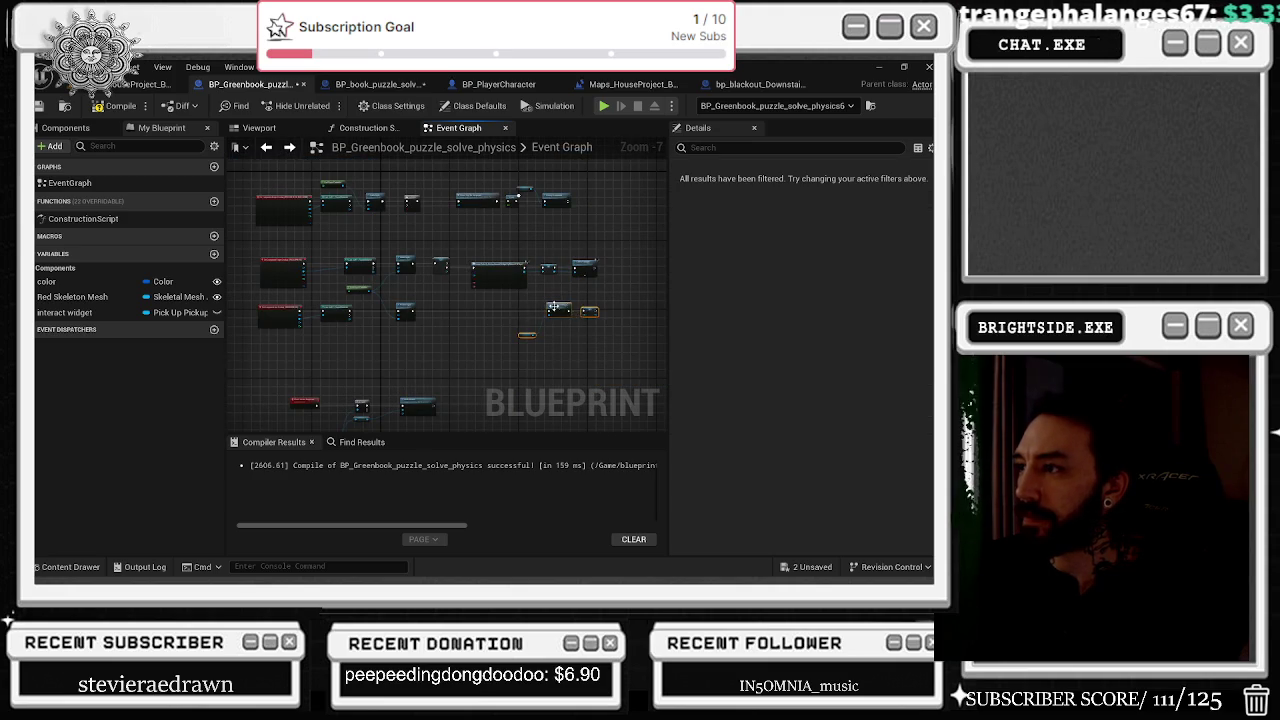
left_click(116, 106)
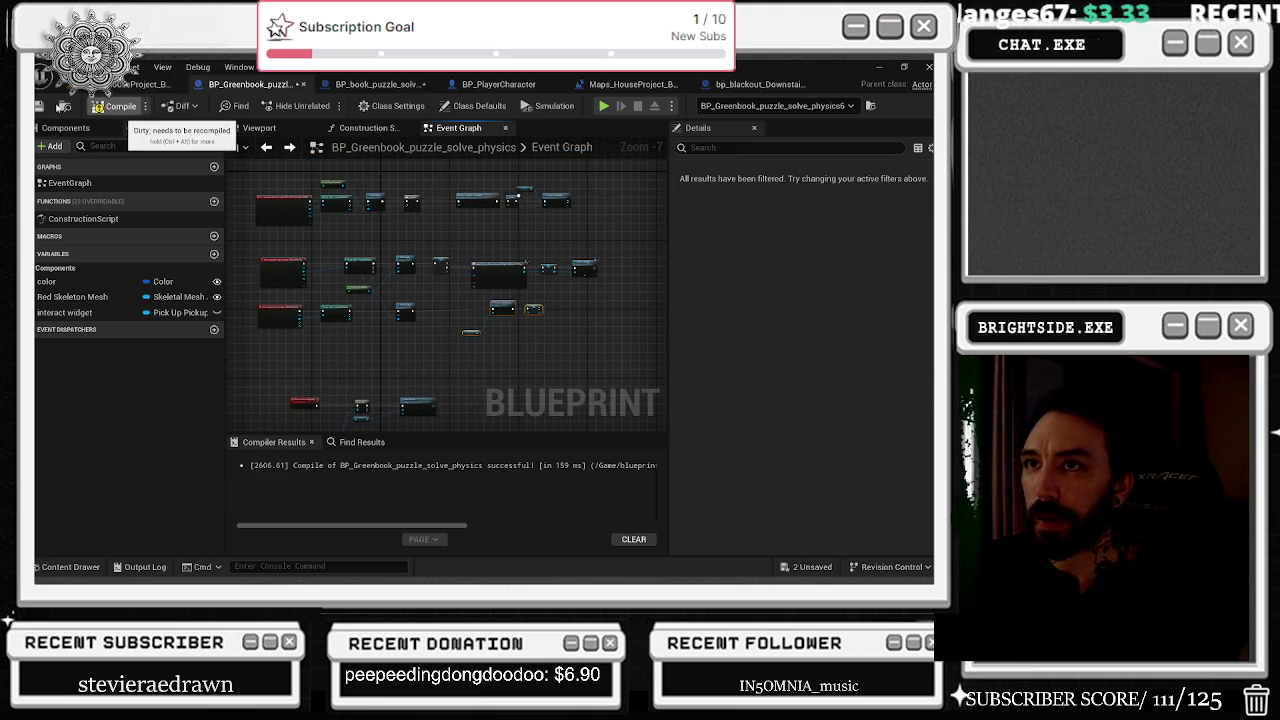
Switch to BP_book_puzzle_solve_physics and bring its jumpscare Delay node into view.
left_click(380, 84)
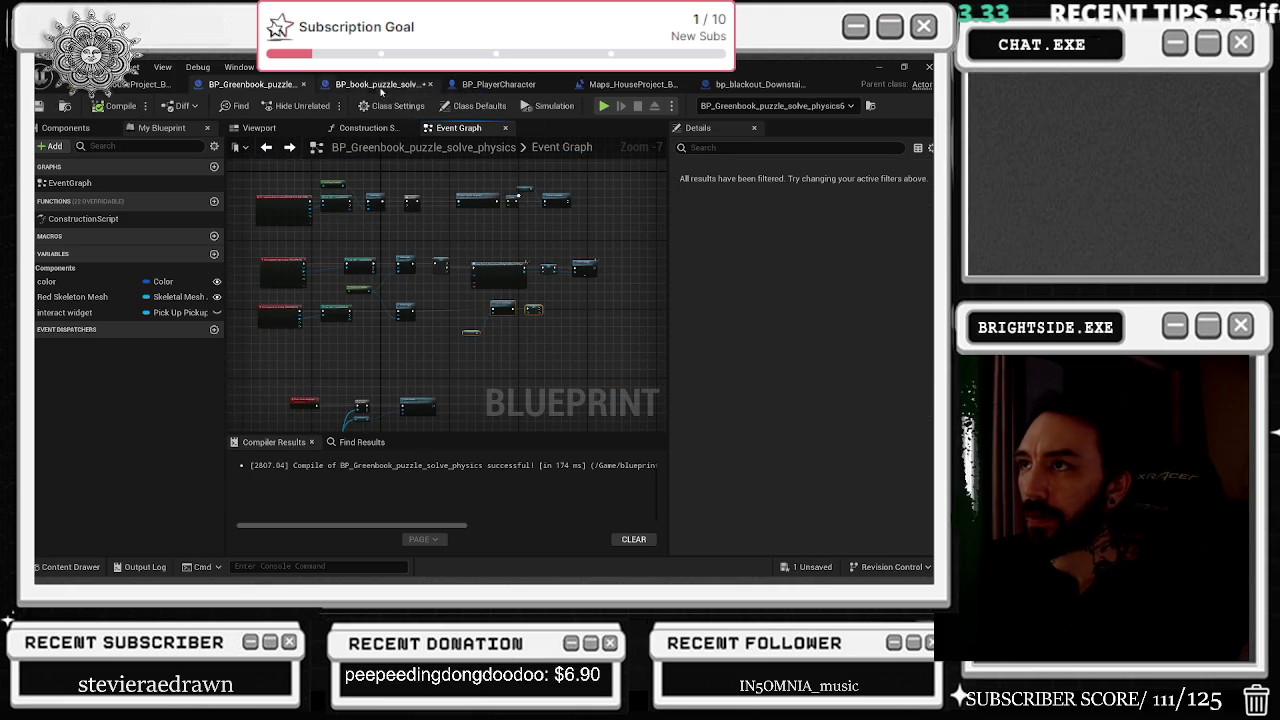
scroll(383, 218, "up", 4)
left_click_drag(418, 376, 218, 346)
Add a TRIGGER FOR JUMPSCAre reference with a Destroy Component node after the Delay.
left_click(489, 273)
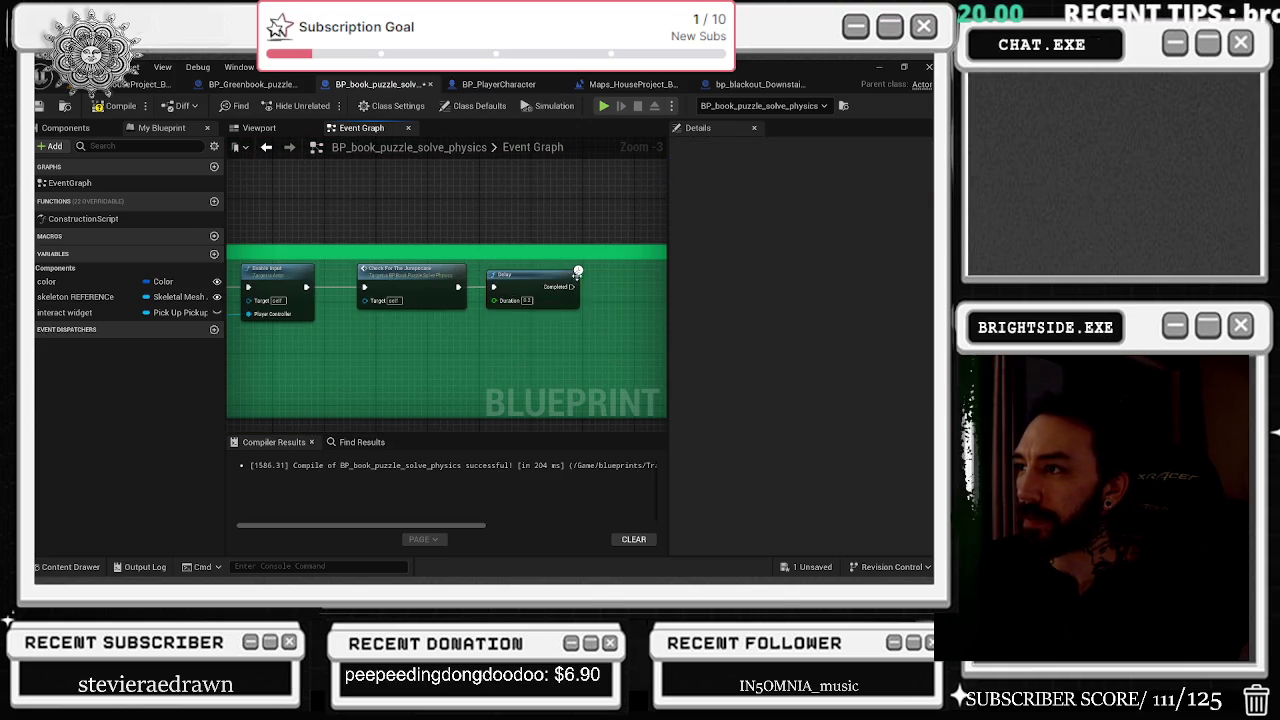
left_click_drag(574, 272, 421, 331)
left_click(70, 127)
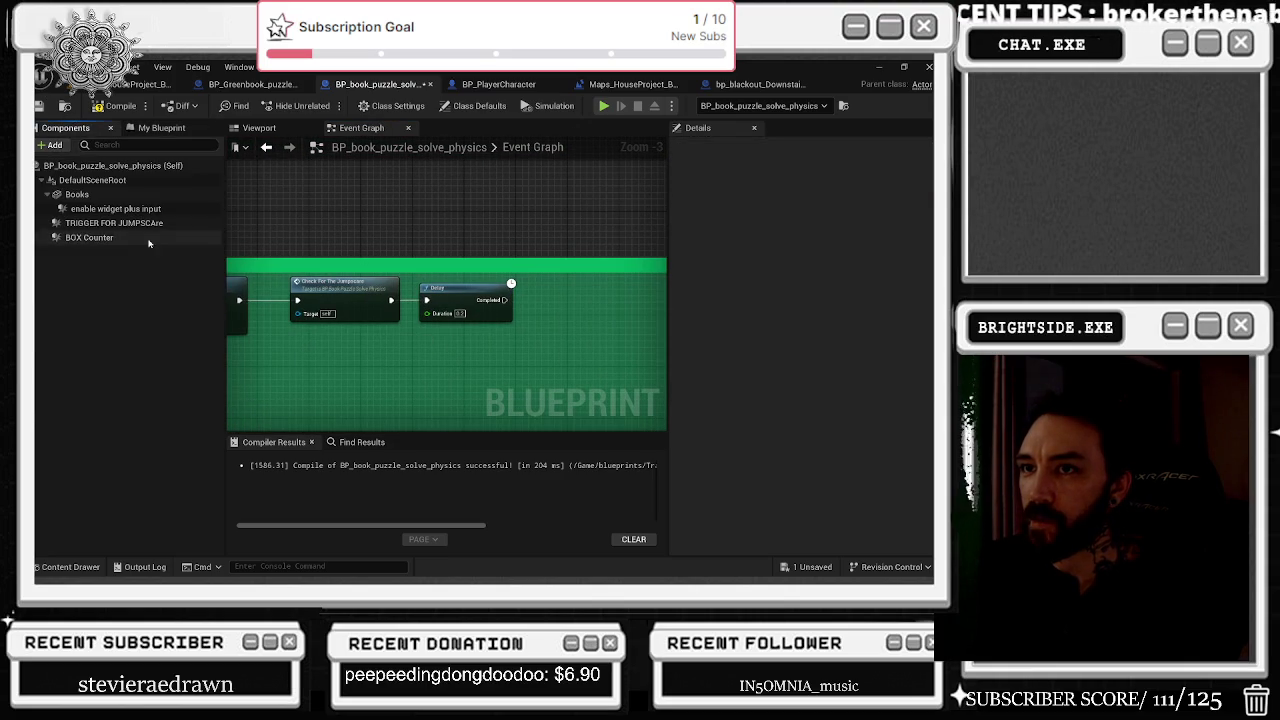
left_click_drag(466, 334, 365, 323)
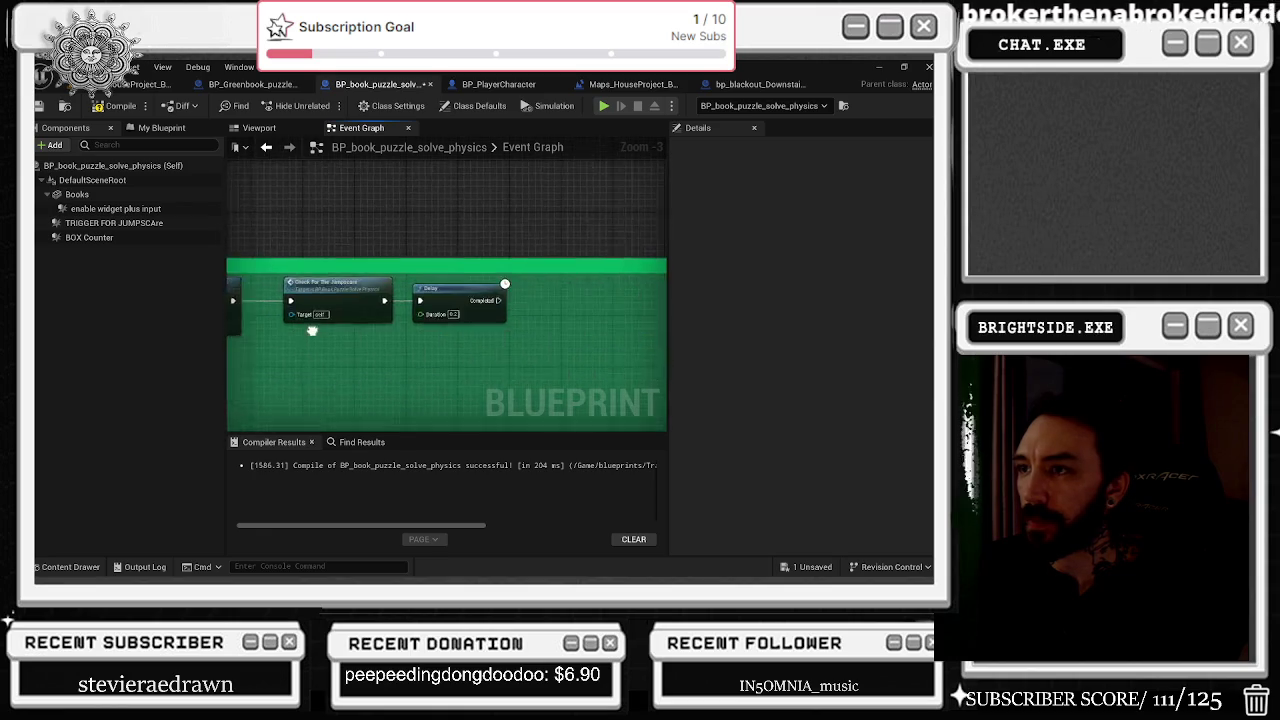
mouse_move(114, 222)
left_mouse_down()
mouse_move(460, 346)
mouse_move(423, 351)
mouse_move(426, 285)
mouse_move(415, 292)
left_mouse_up()
type("destroy")
key("Return")
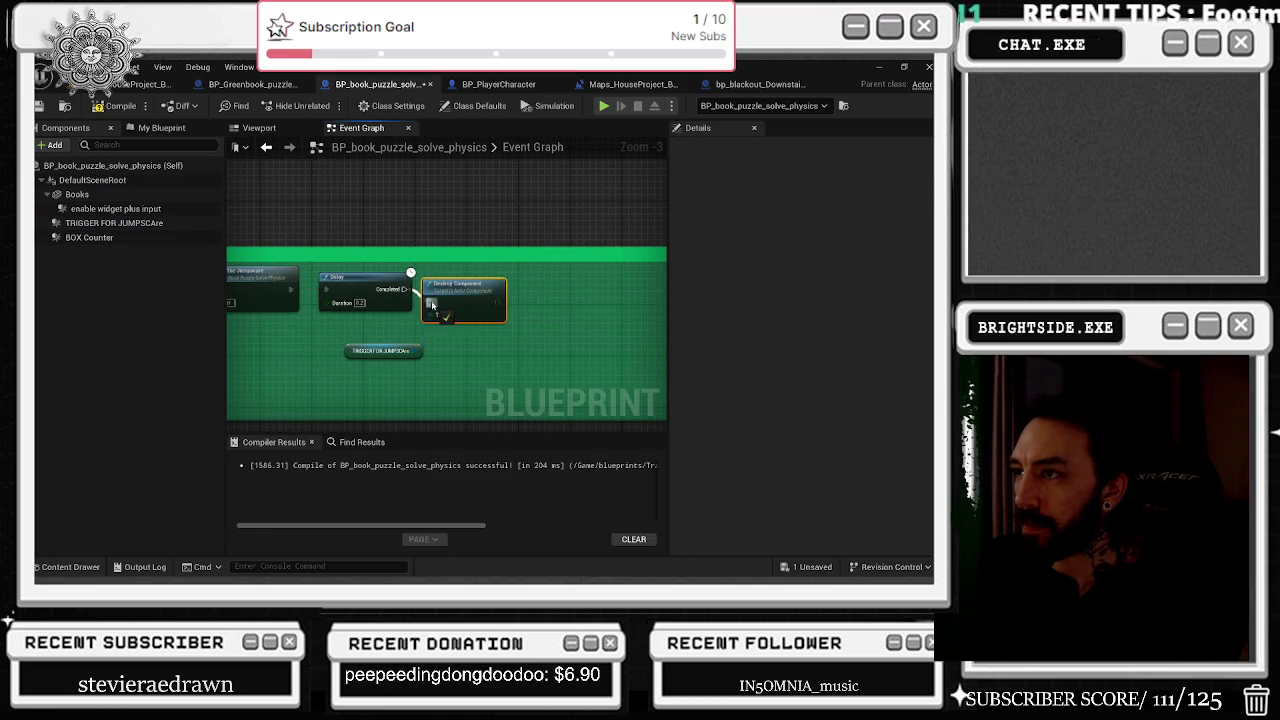
scroll(500, 287, "down", 5)
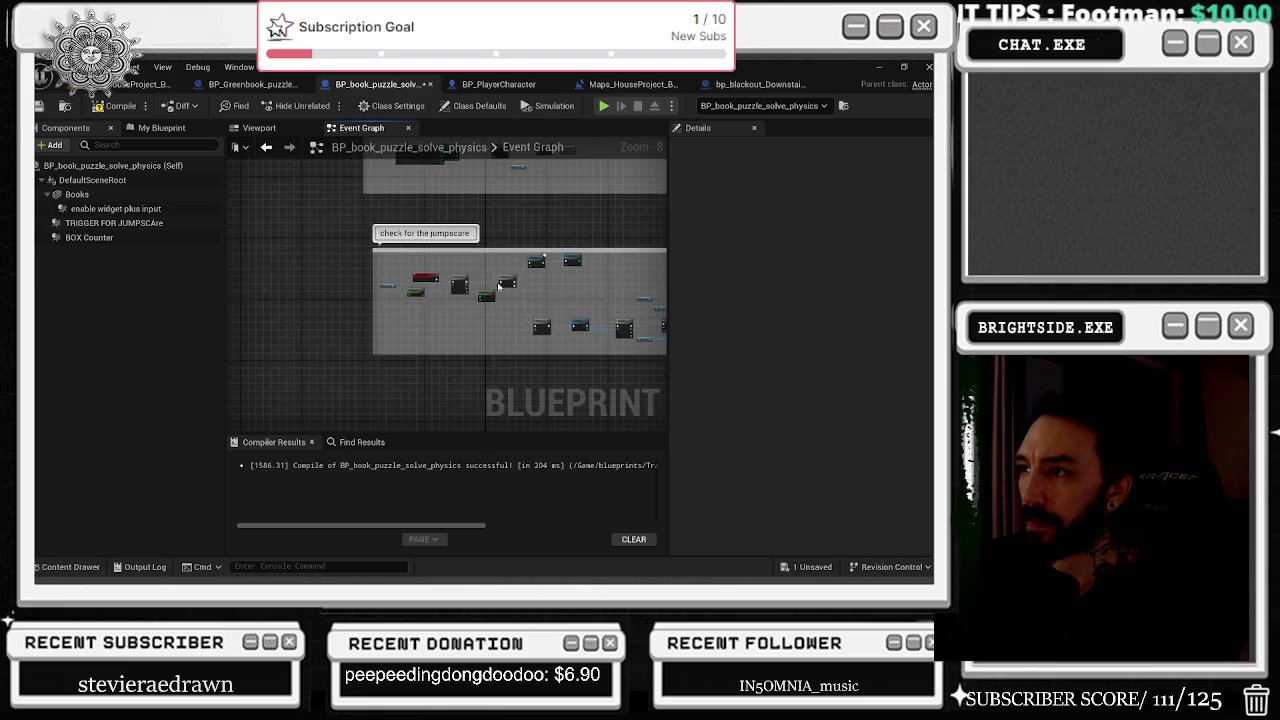
Add a Skeleton REFERENCE getter with an Is Valid macro wired to it.
scroll(446, 280, "up", 6)
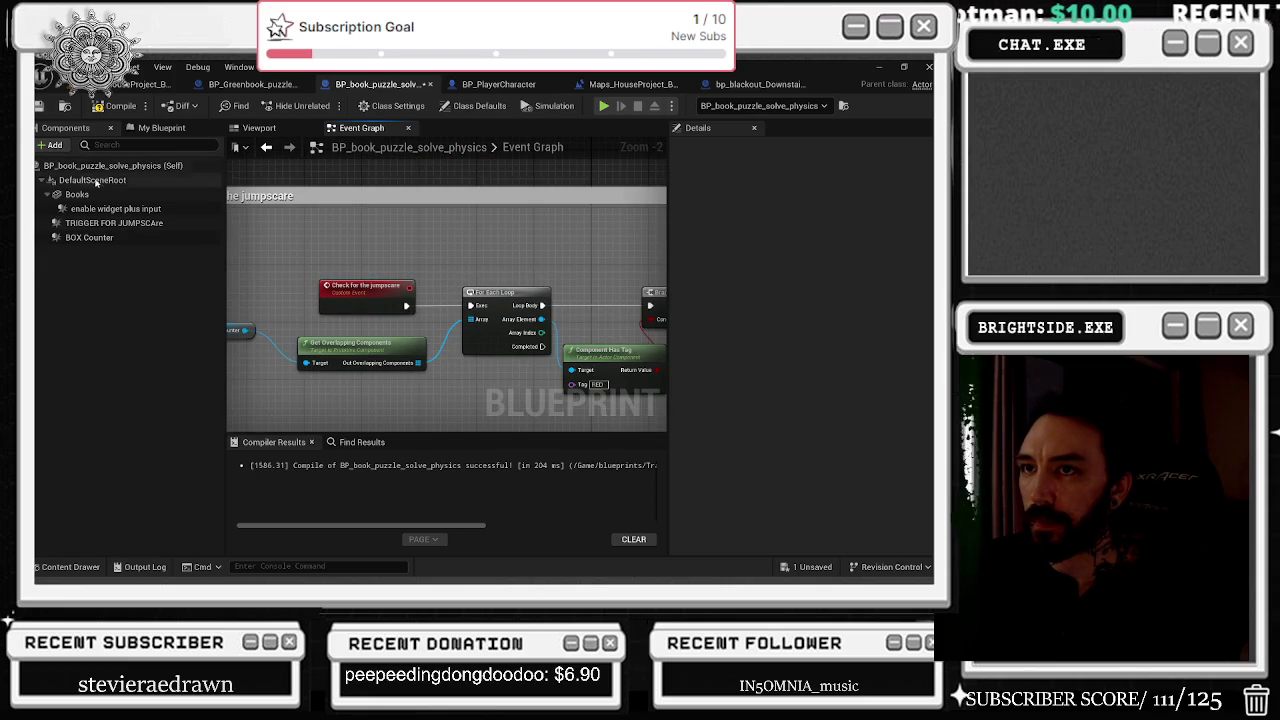
left_click(160, 128)
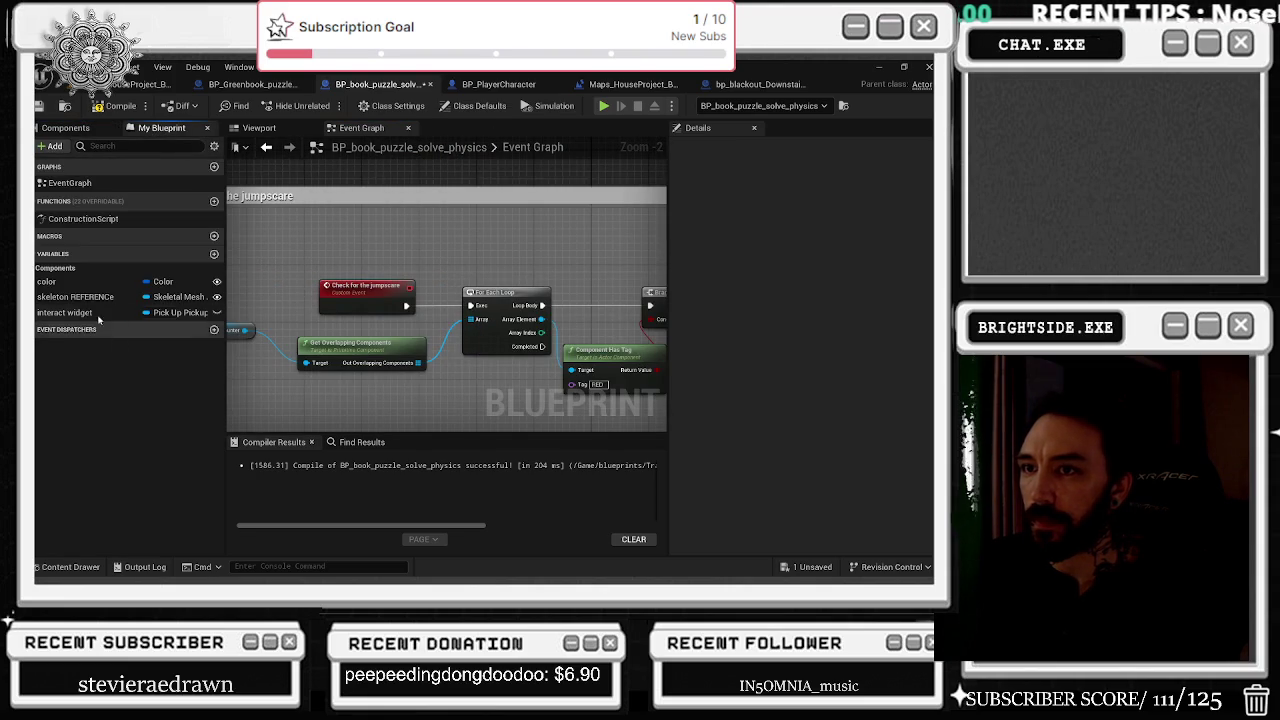
left_click_drag(71, 300, 448, 246)
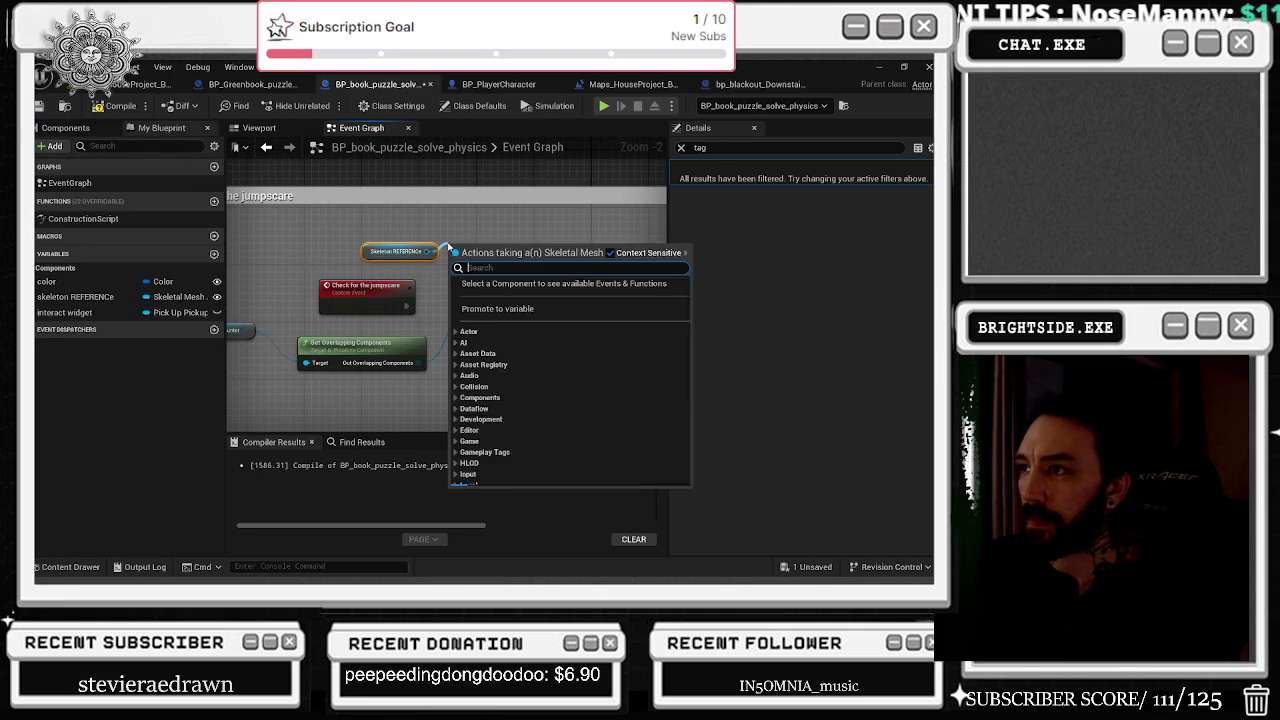
type("is valid")
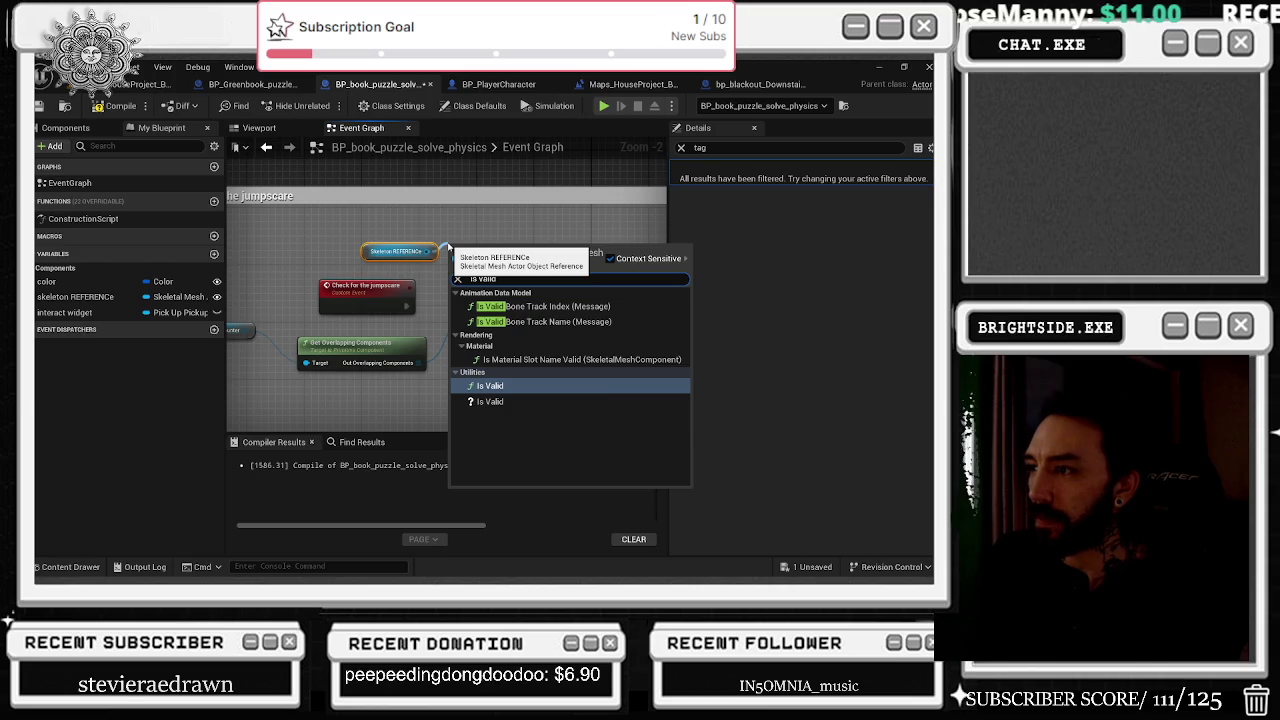
key("Return")
key("ctrl+z")
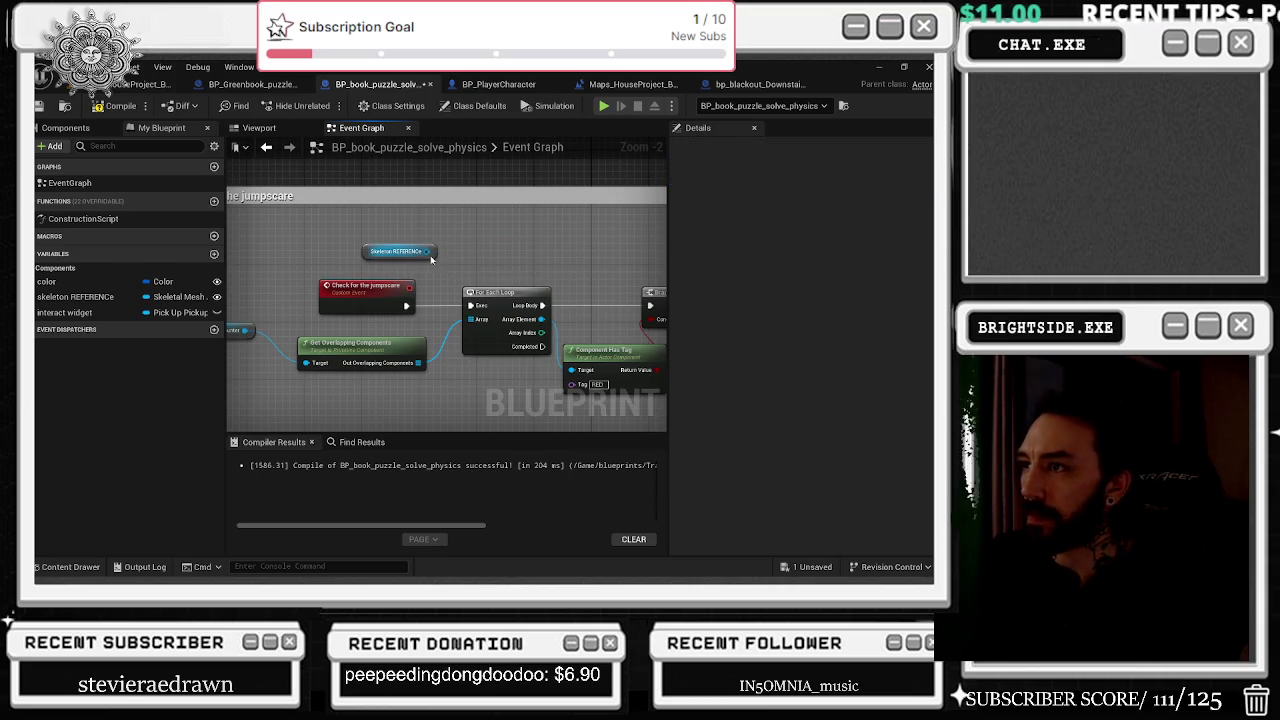
left_click_drag(428, 251, 470, 256)
type("is valid")
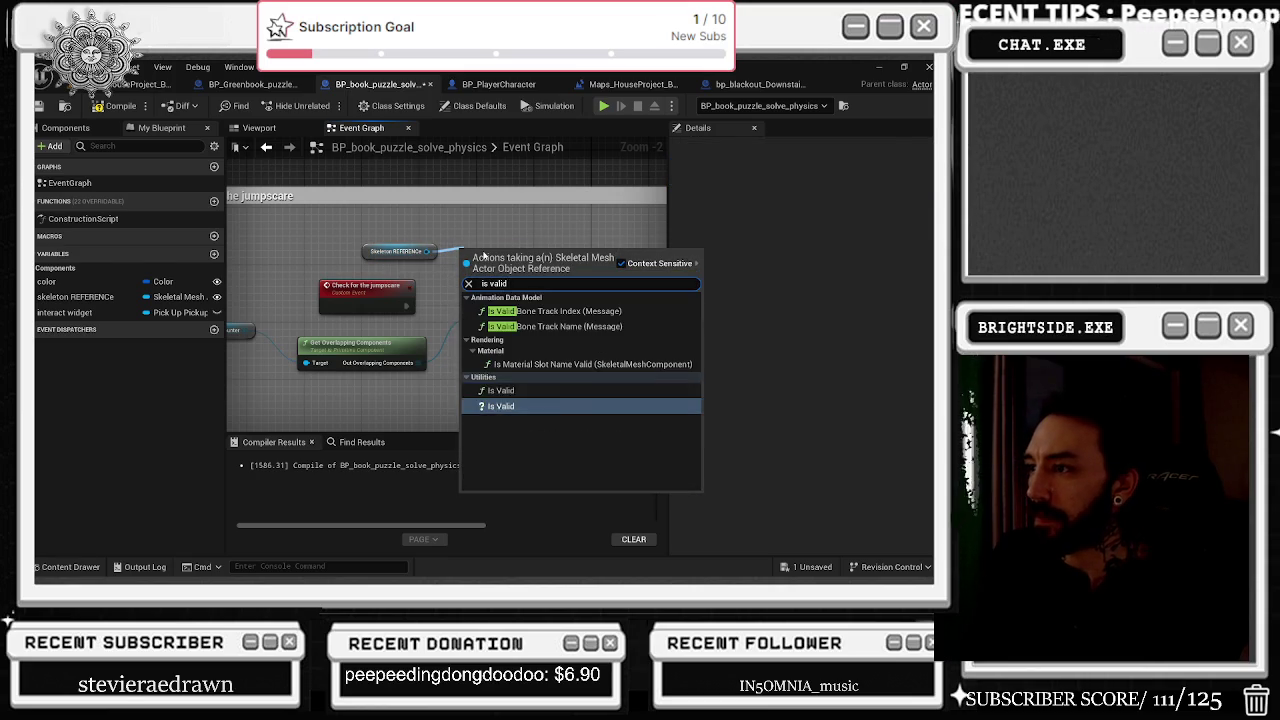
left_click(500, 406)
Run the jumpscare event through Is Valid into the Branch and move the overlap loop nodes lower.
left_click_drag(404, 307, 476, 245)
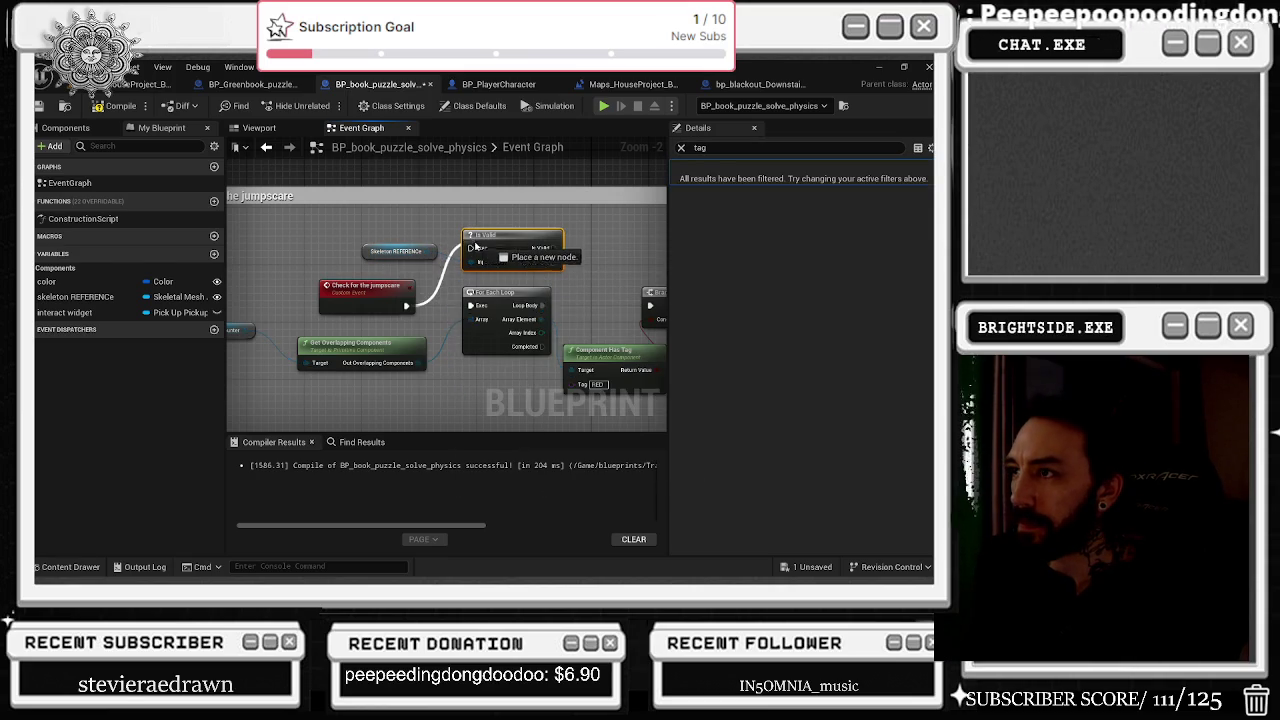
left_click_drag(553, 312, 563, 250)
left_click_drag(629, 215, 573, 205)
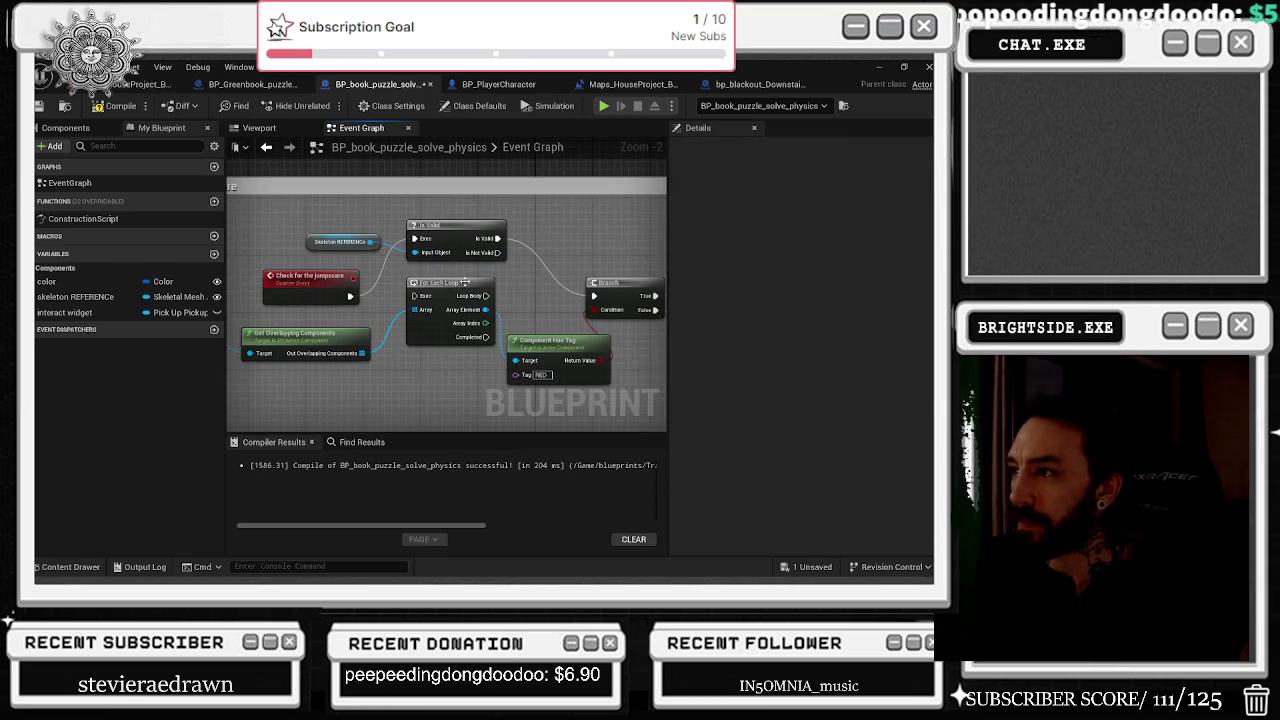
left_click_drag(523, 341, 471, 271)
mouse_move(600, 322)
left_mouse_down()
mouse_move(420, 240)
mouse_move(300, 220)
mouse_move(372, 345)
left_mouse_up()
mouse_move(549, 256)
left_mouse_down()
mouse_move(495, 312)
mouse_move(505, 315)
left_mouse_up()
left_click(351, 288)
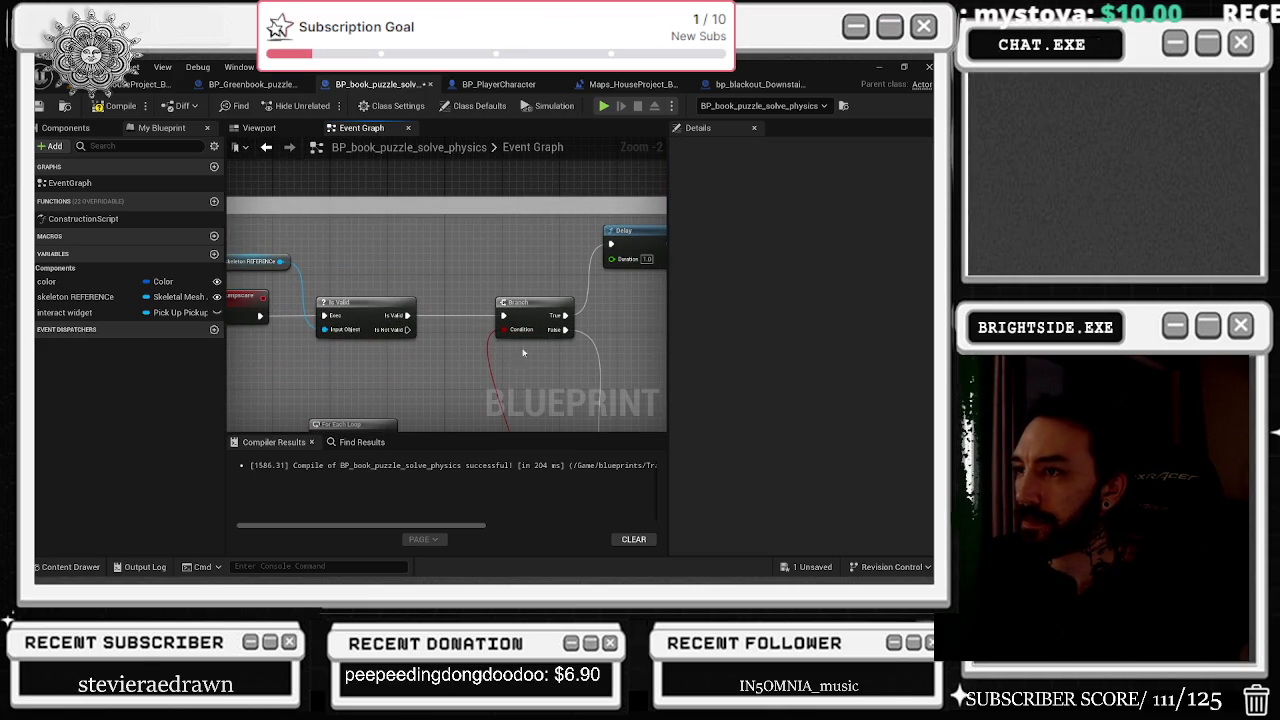
mouse_move(565, 329)
left_mouse_down()
mouse_move(471, 263)
mouse_move(457, 329)
mouse_move(491, 177)
mouse_move(403, 147)
mouse_move(486, 251)
mouse_move(443, 316)
left_mouse_up()
scroll(443, 316, "down", 1)
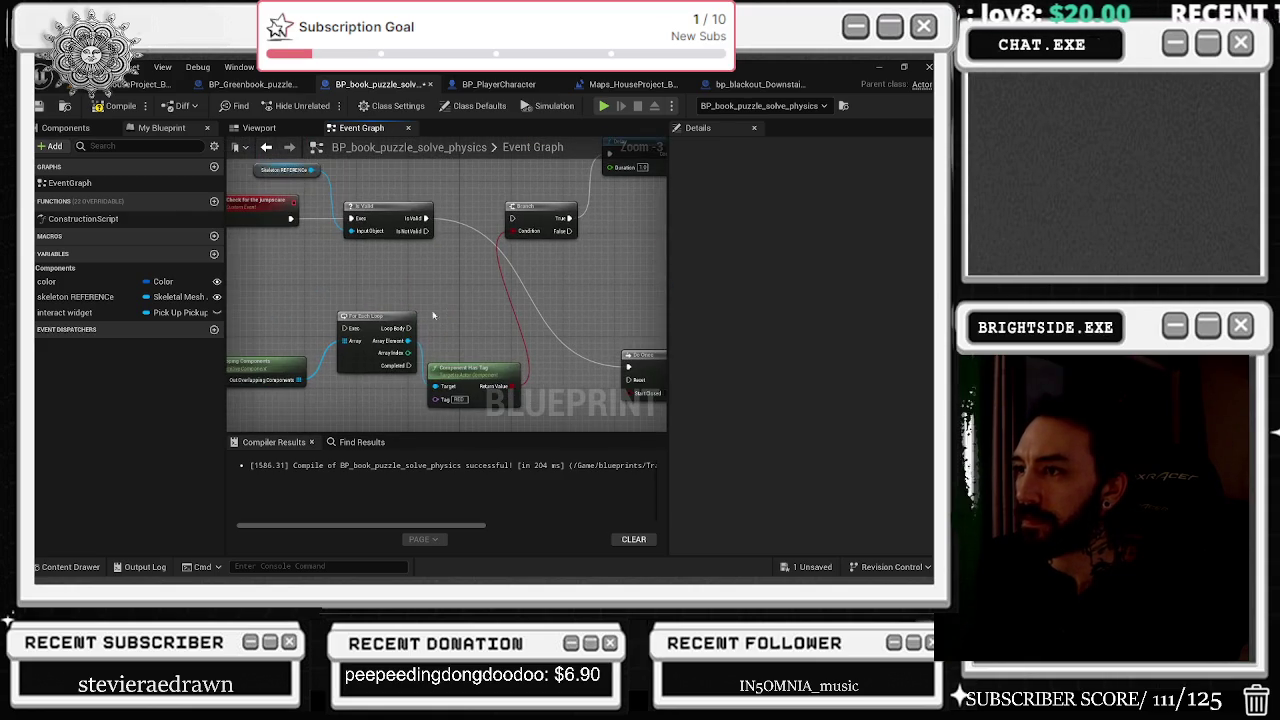
left_click_drag(271, 303, 522, 408)
left_click_drag(370, 330, 337, 303)
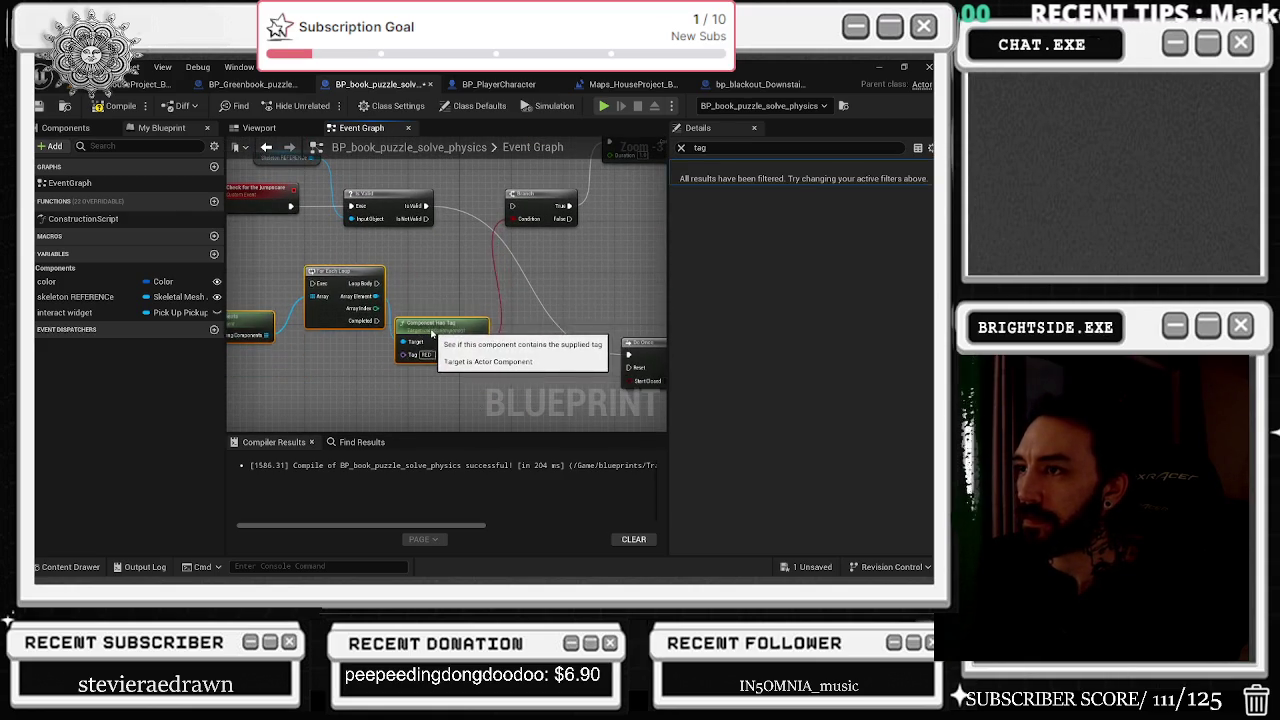
mouse_move(250, 187)
left_mouse_down()
mouse_move(338, 197)
mouse_move(352, 237)
mouse_move(535, 280)
left_mouse_up()
mouse_move(487, 245)
left_mouse_down()
mouse_move(420, 420)
mouse_move(480, 400)
mouse_move(507, 371)
left_mouse_up()
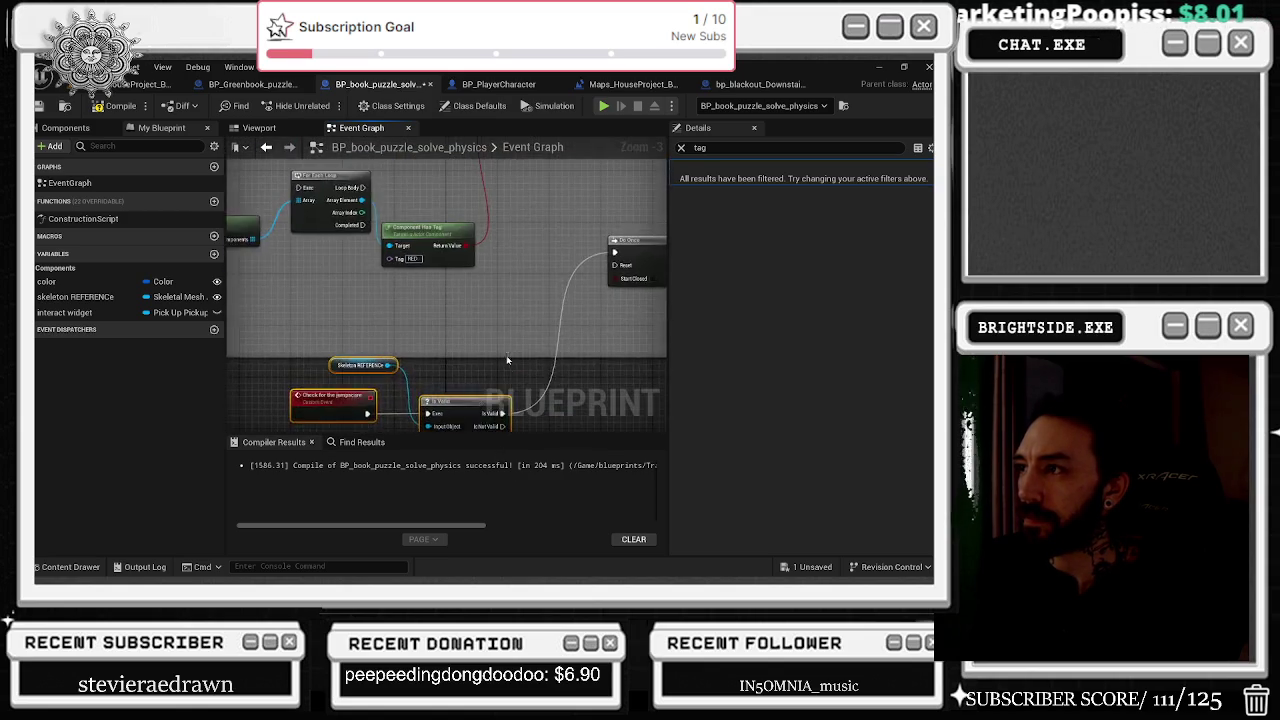
scroll(507, 371, "down", 2)
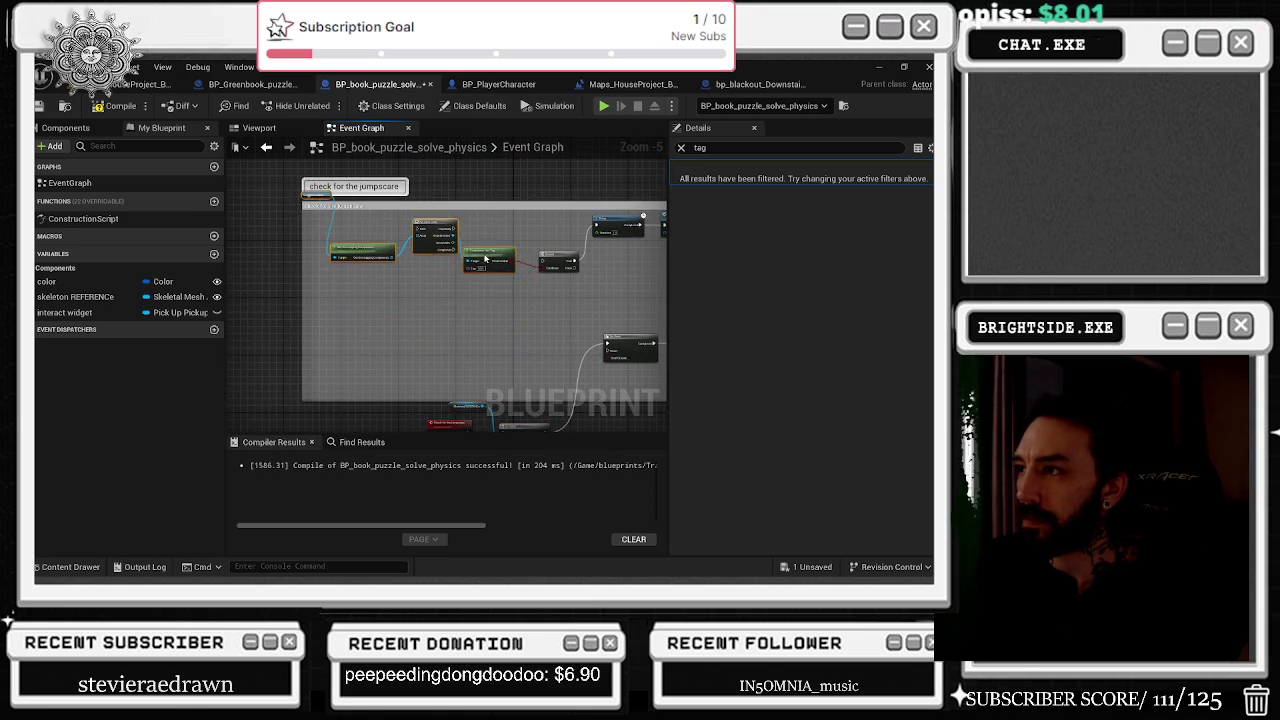
scroll(485, 258, "up", 2)
scroll(411, 249, "down", 2)
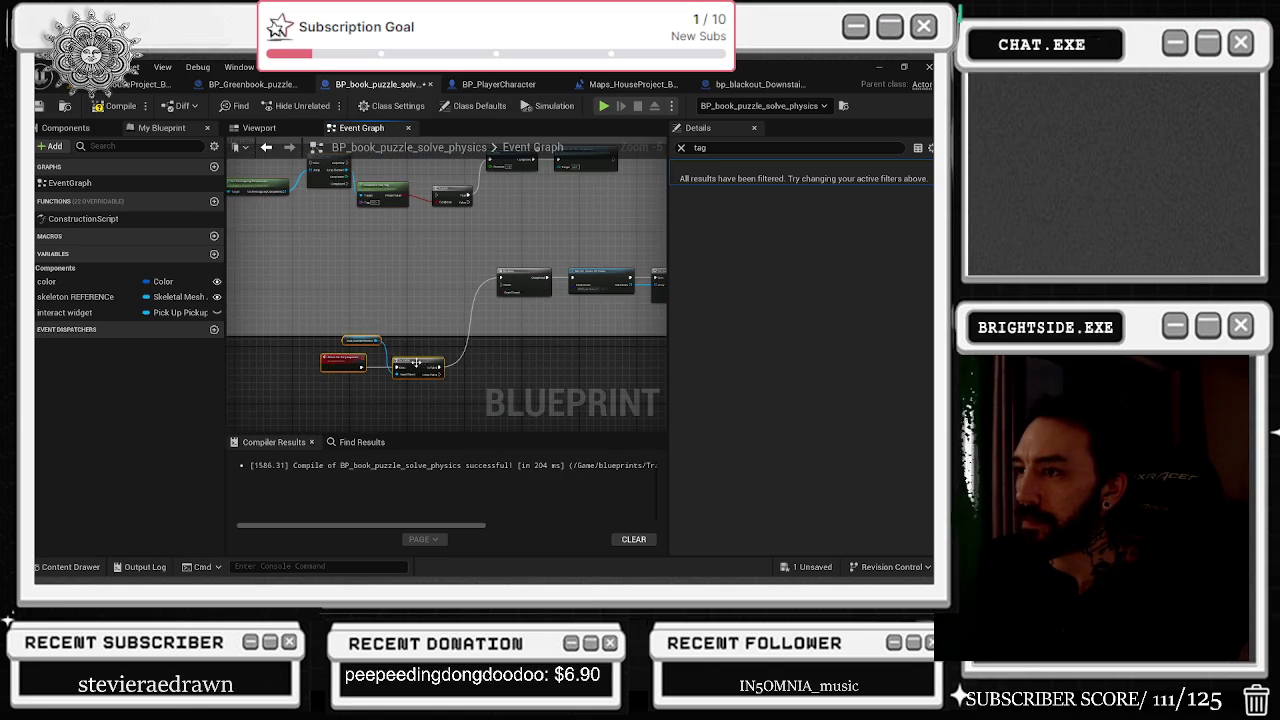
scroll(430, 320, "up", 1)
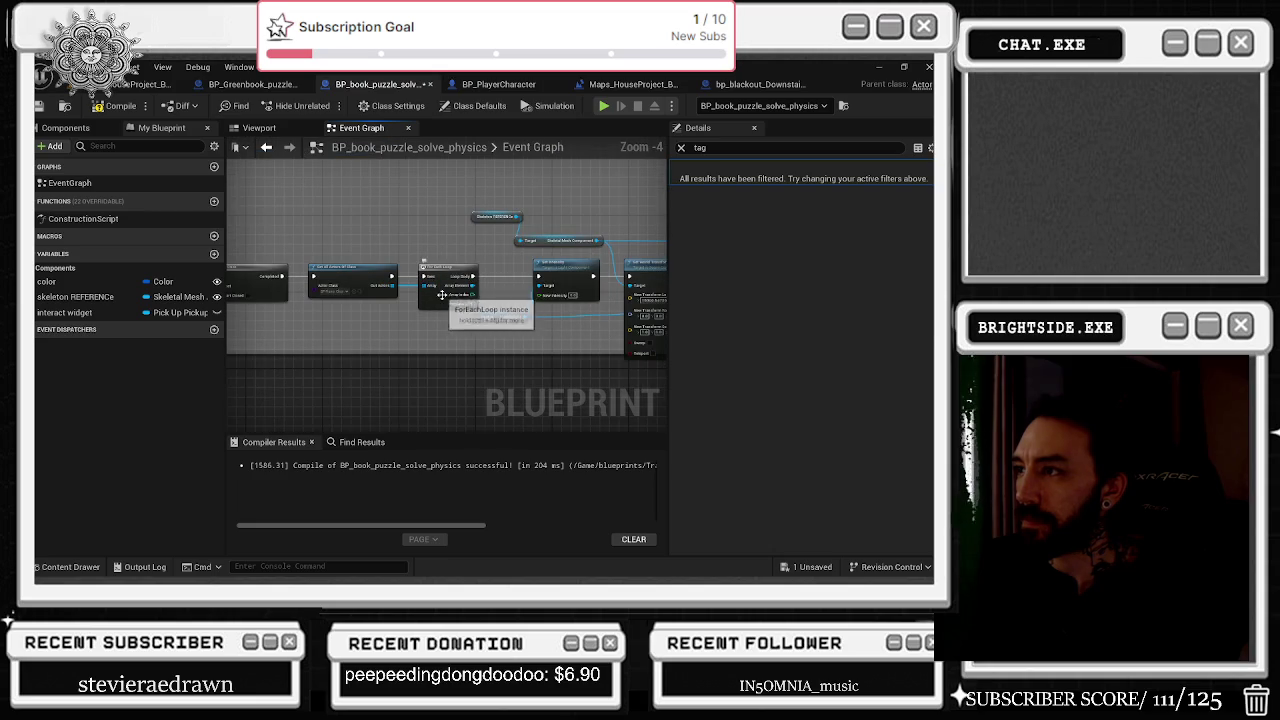
scroll(378, 303, "up", 1)
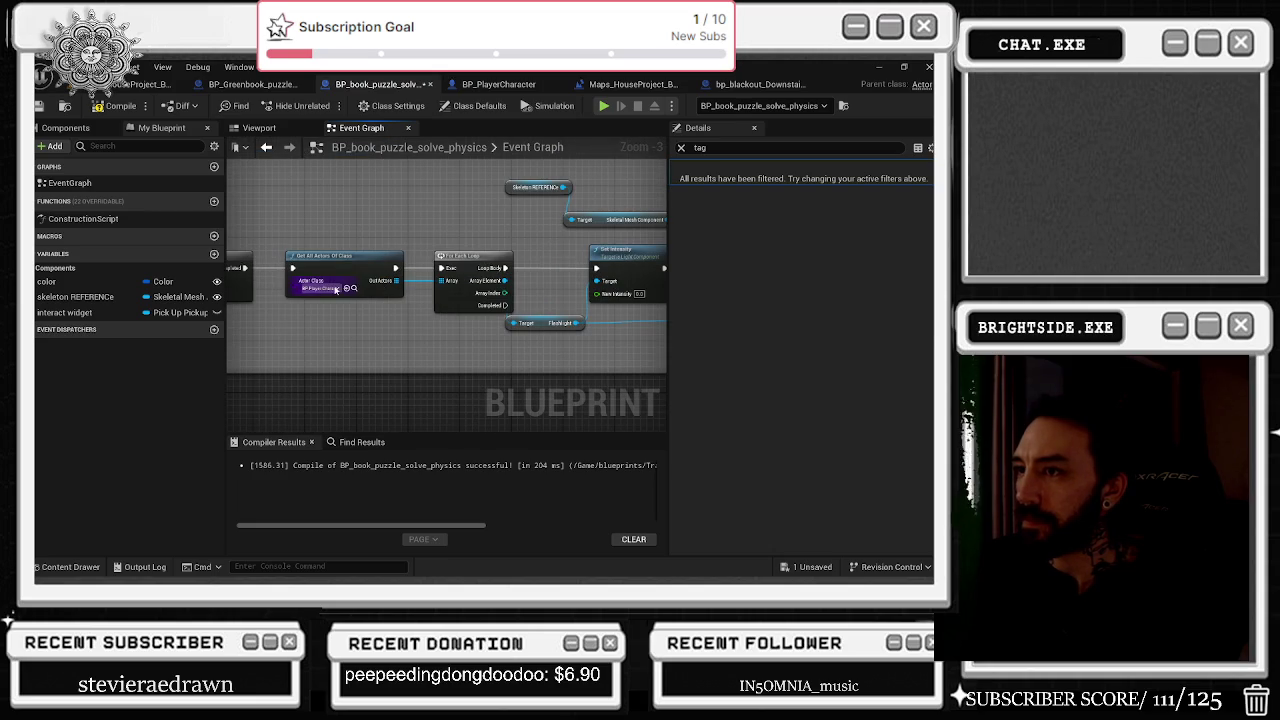
scroll(422, 241, "down", 2)
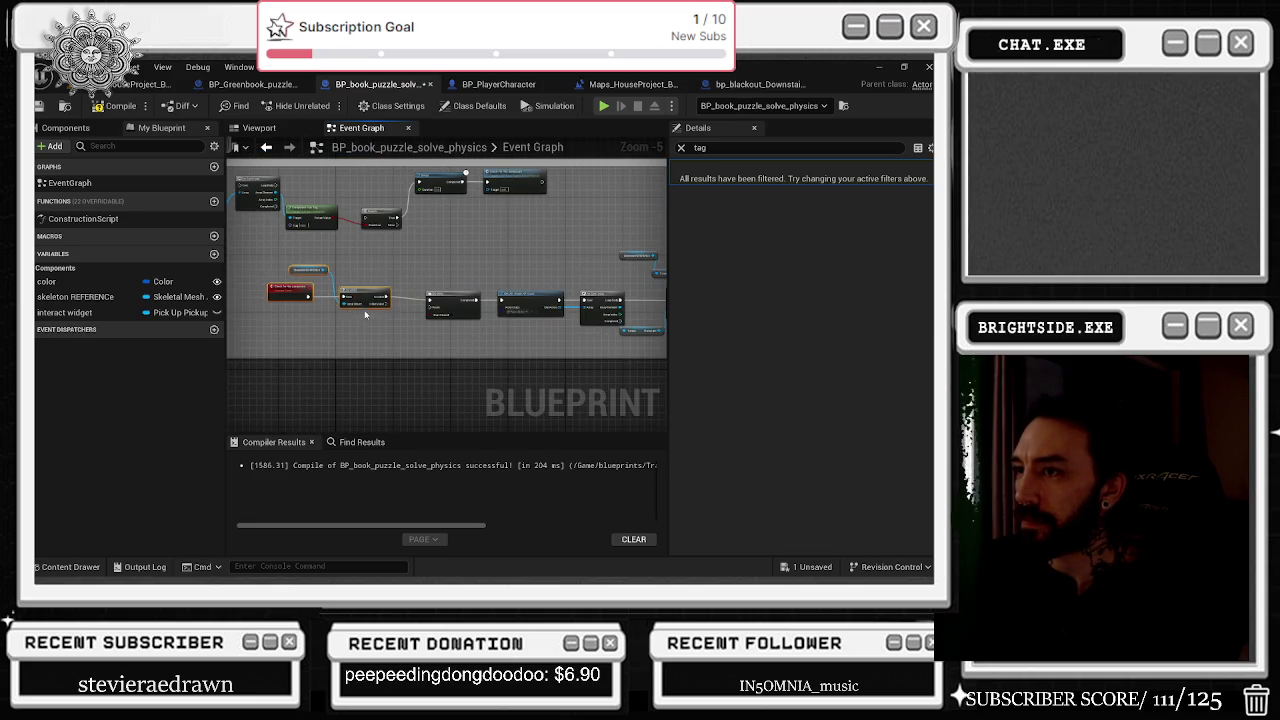
scroll(400, 315, "up", 3)
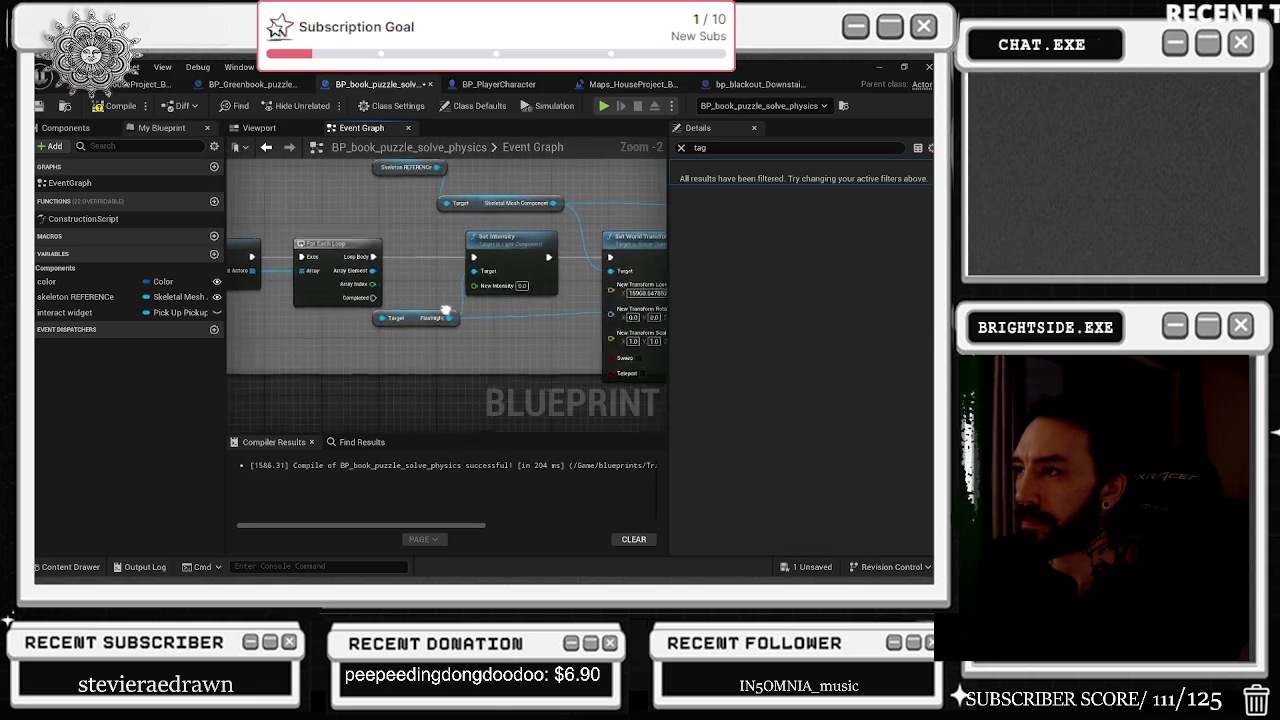
scroll(440, 313, "down", 2)
mouse_move(462, 270)
left_mouse_down()
mouse_move(519, 264)
mouse_move(457, 251)
mouse_move(314, 257)
mouse_move(227, 238)
mouse_move(568, 313)
left_mouse_up()
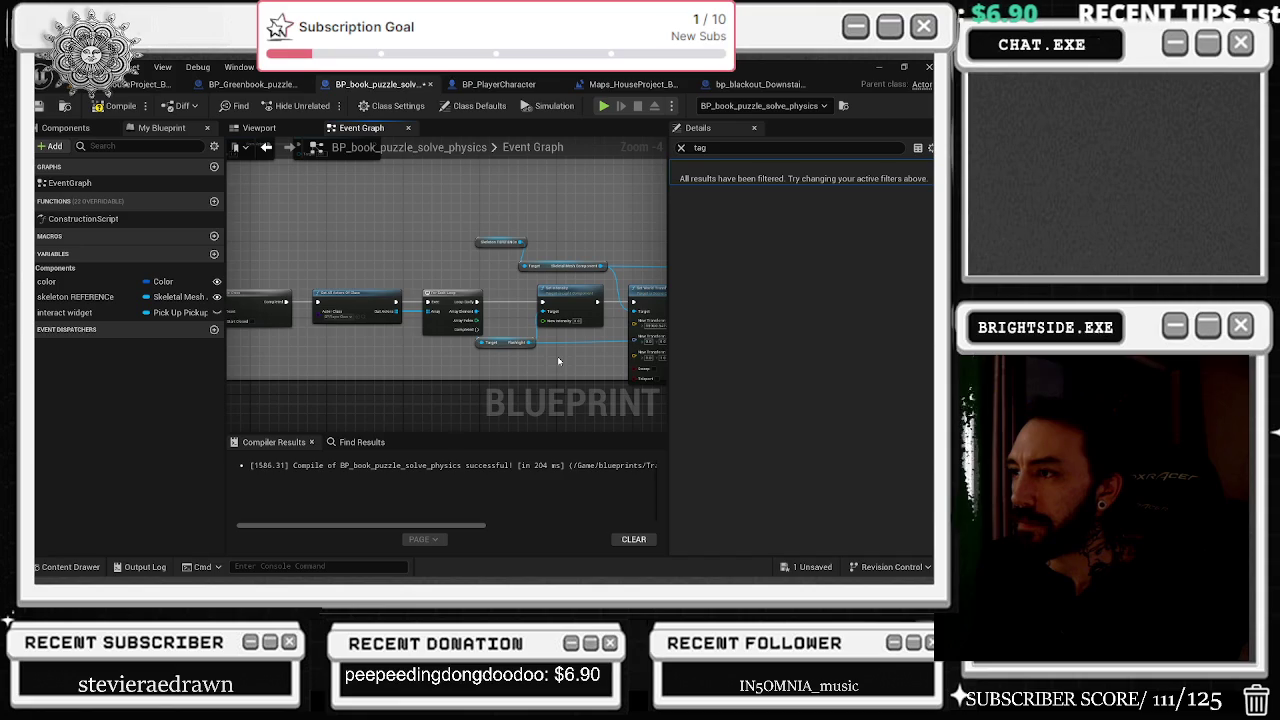
left_click_drag(387, 304, 505, 342)
scroll(387, 303, "down", 5)
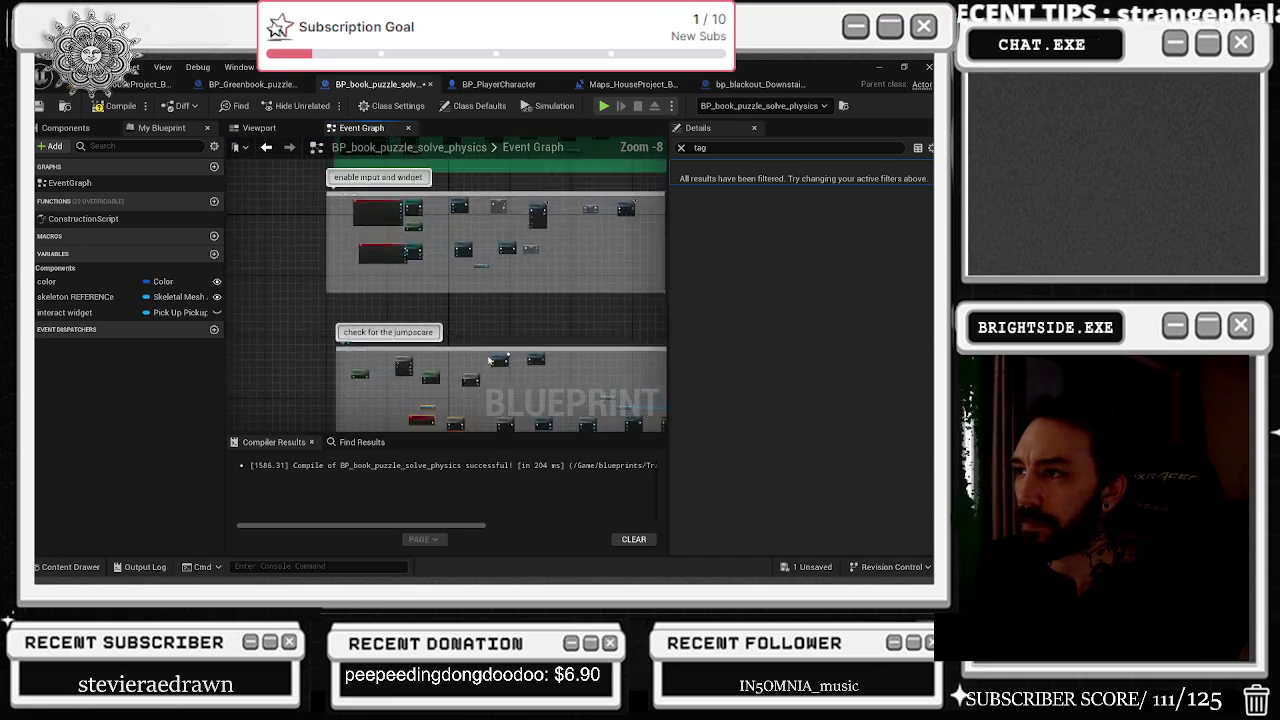
scroll(346, 290, "up", 6)
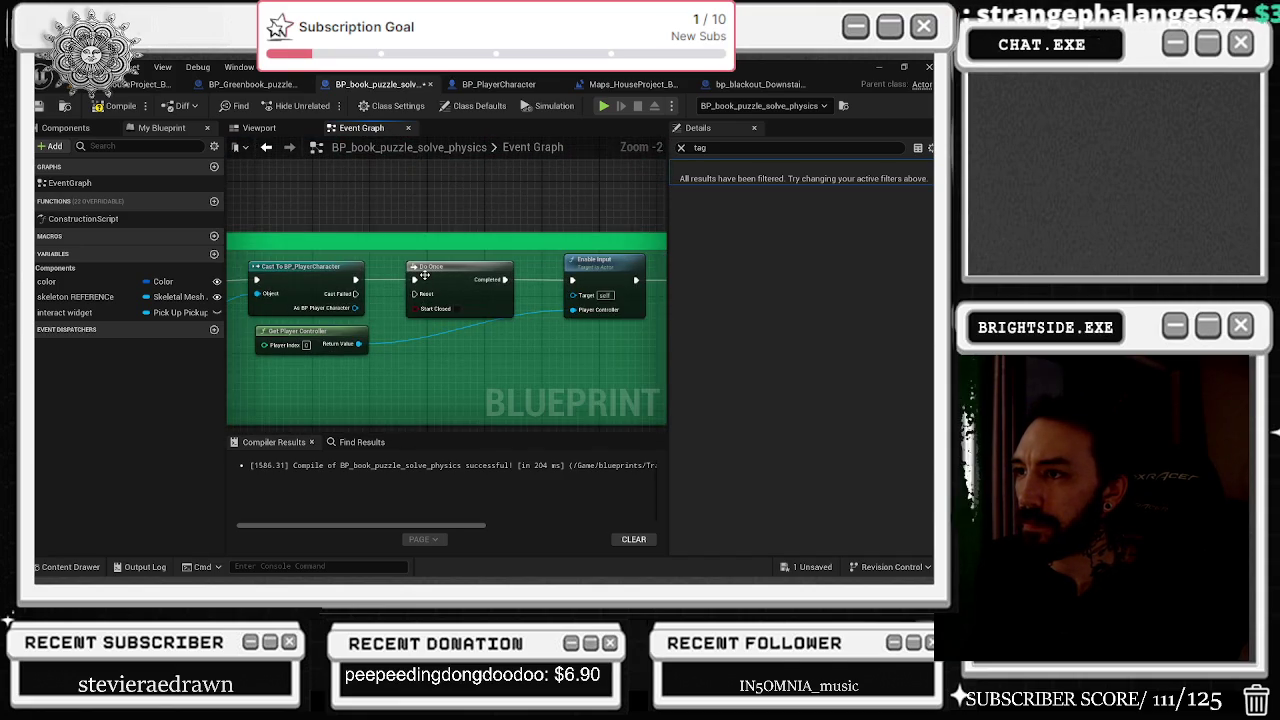
scroll(326, 222, "down", 2)
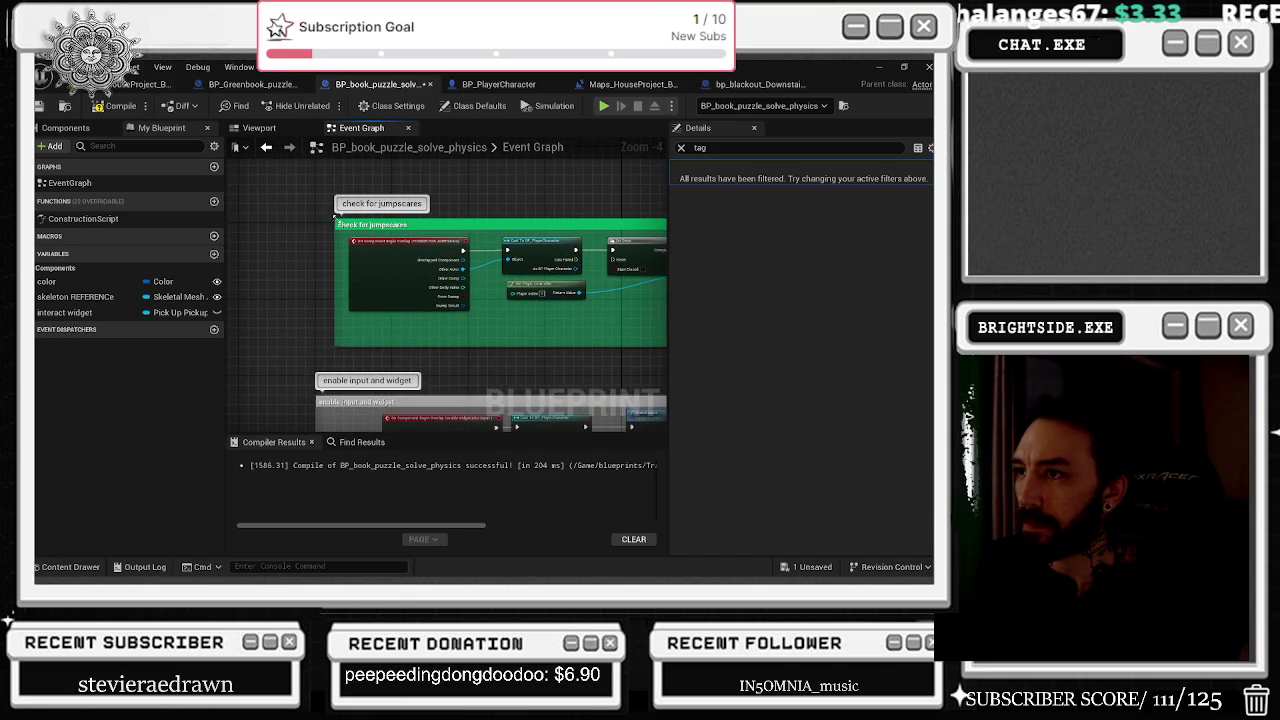
left_click_drag(293, 205, 530, 268)
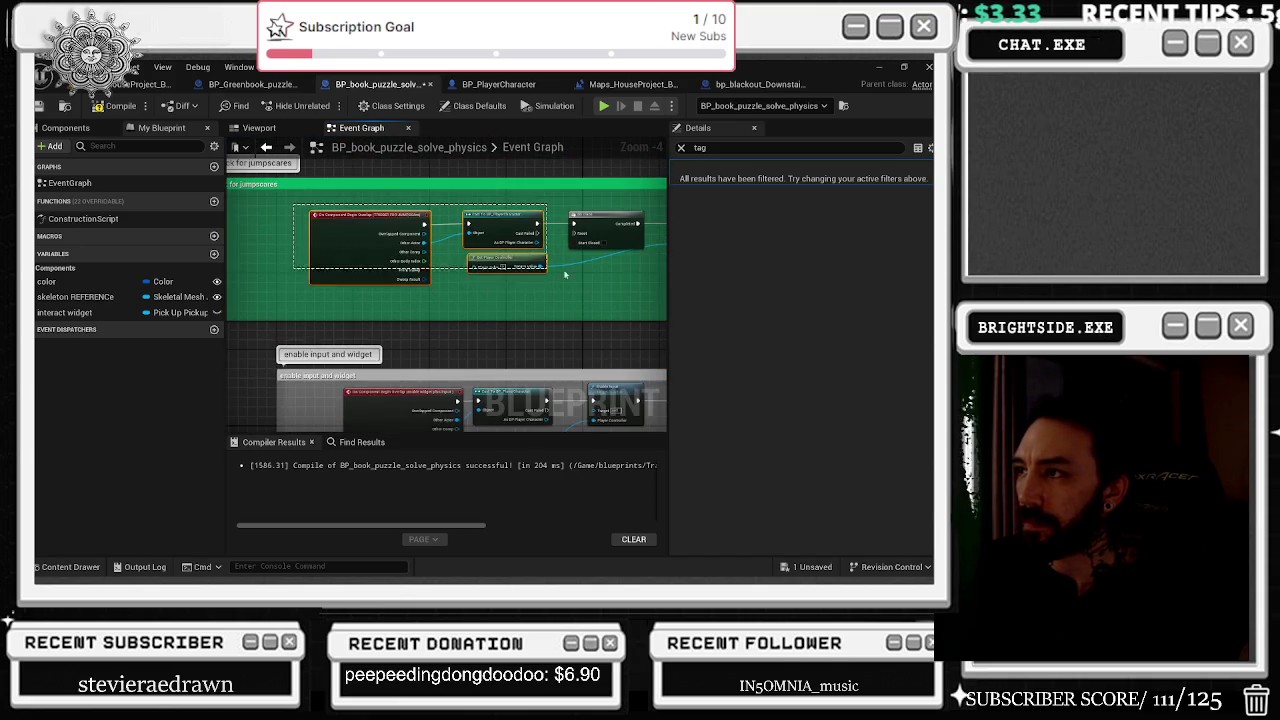
Promote the player character cast output to a variable named 'player reference'.
scroll(467, 312, "down", 2)
right_click(418, 284)
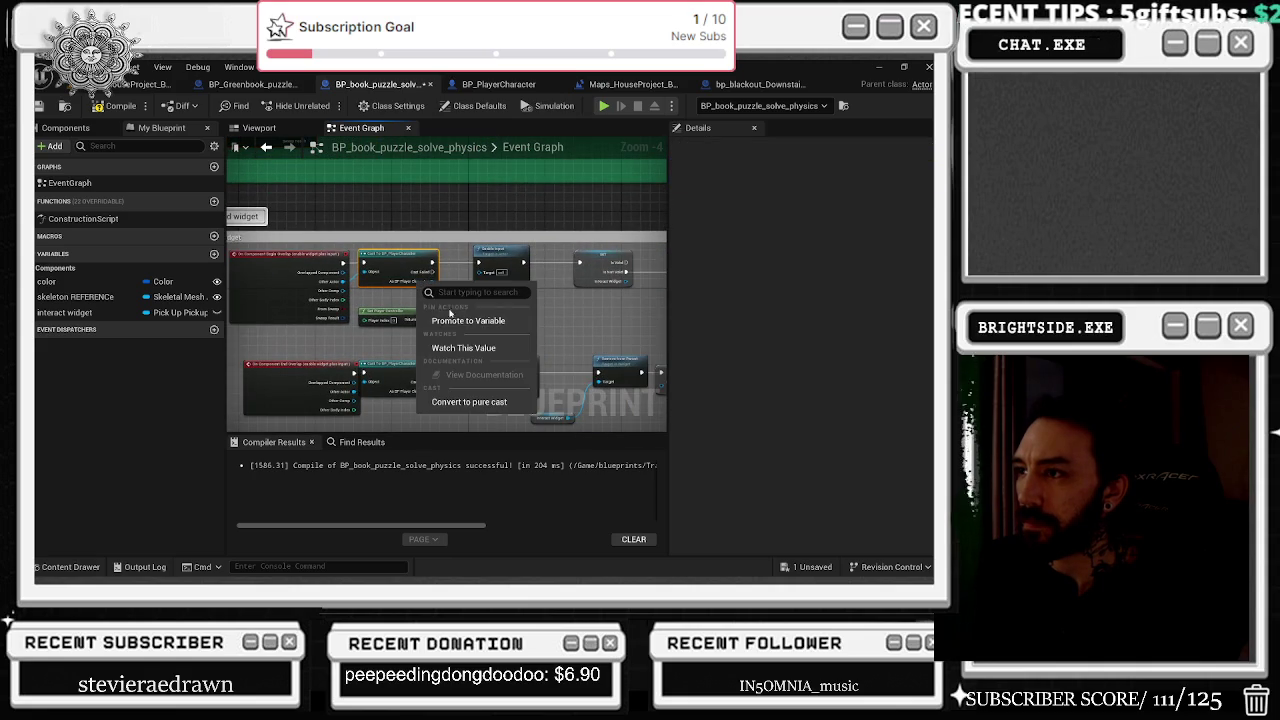
left_click(468, 320)
type("player refe")
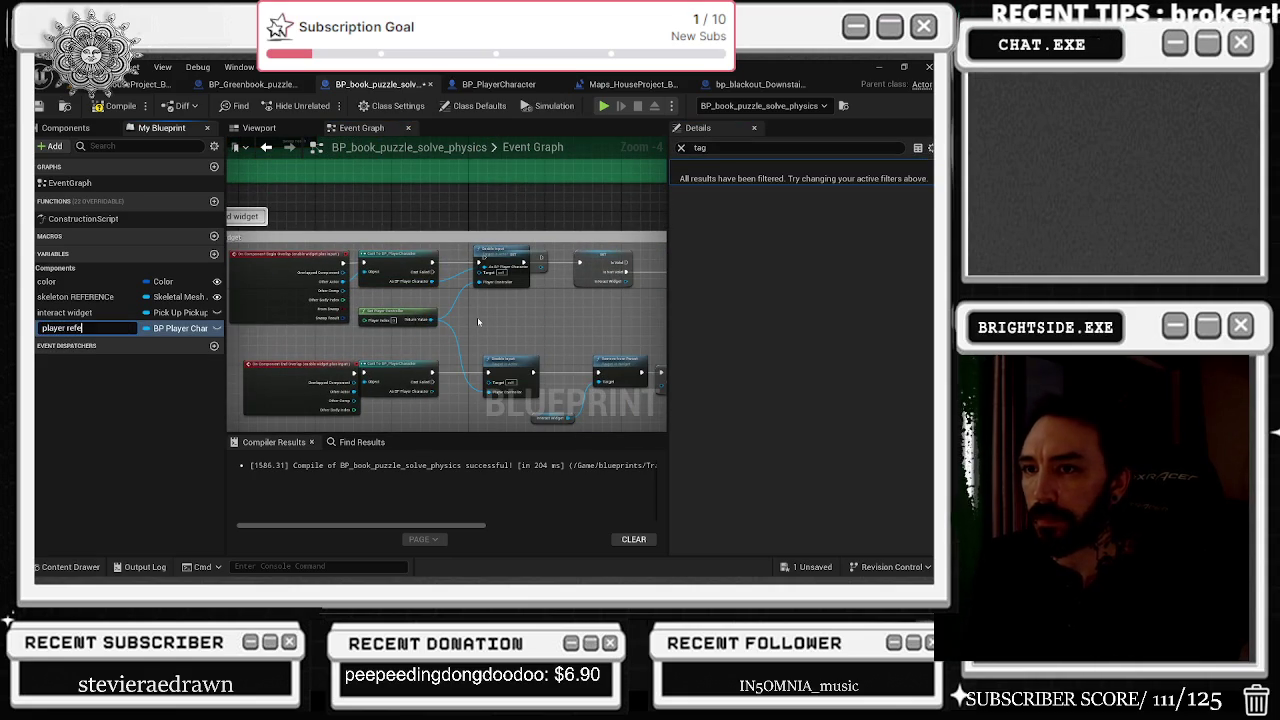
type("rence")
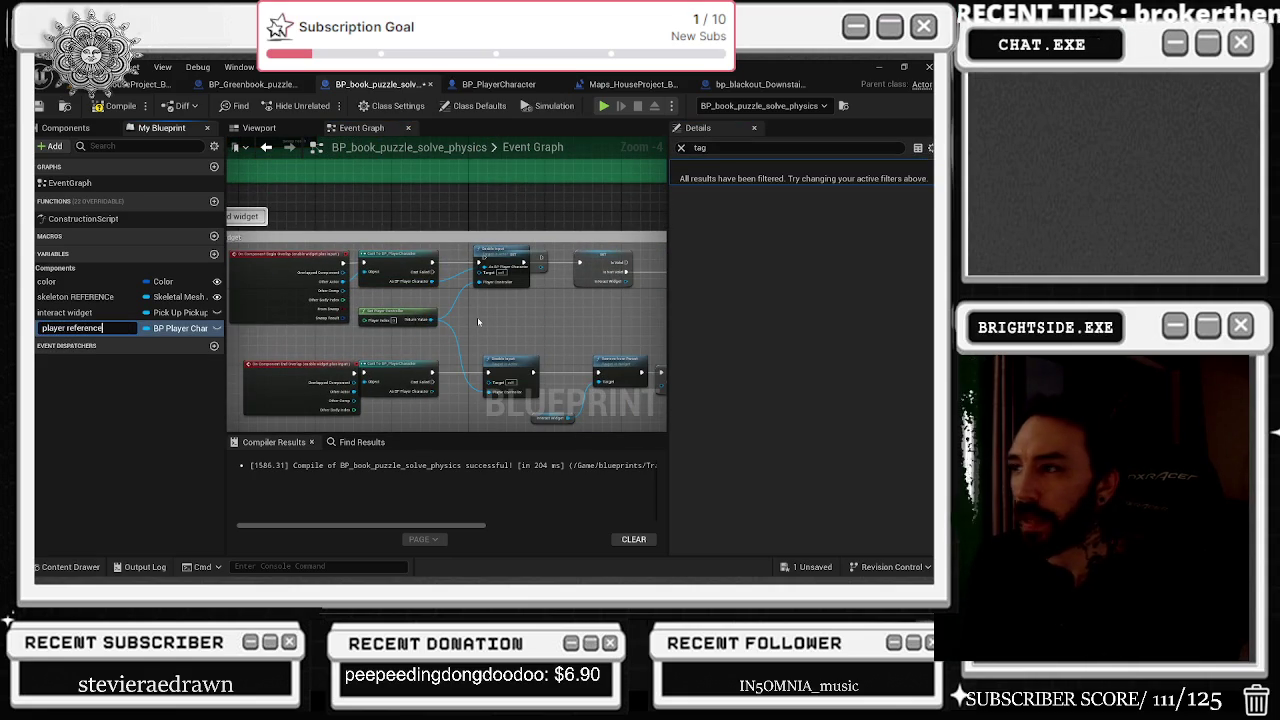
left_click(380, 261)
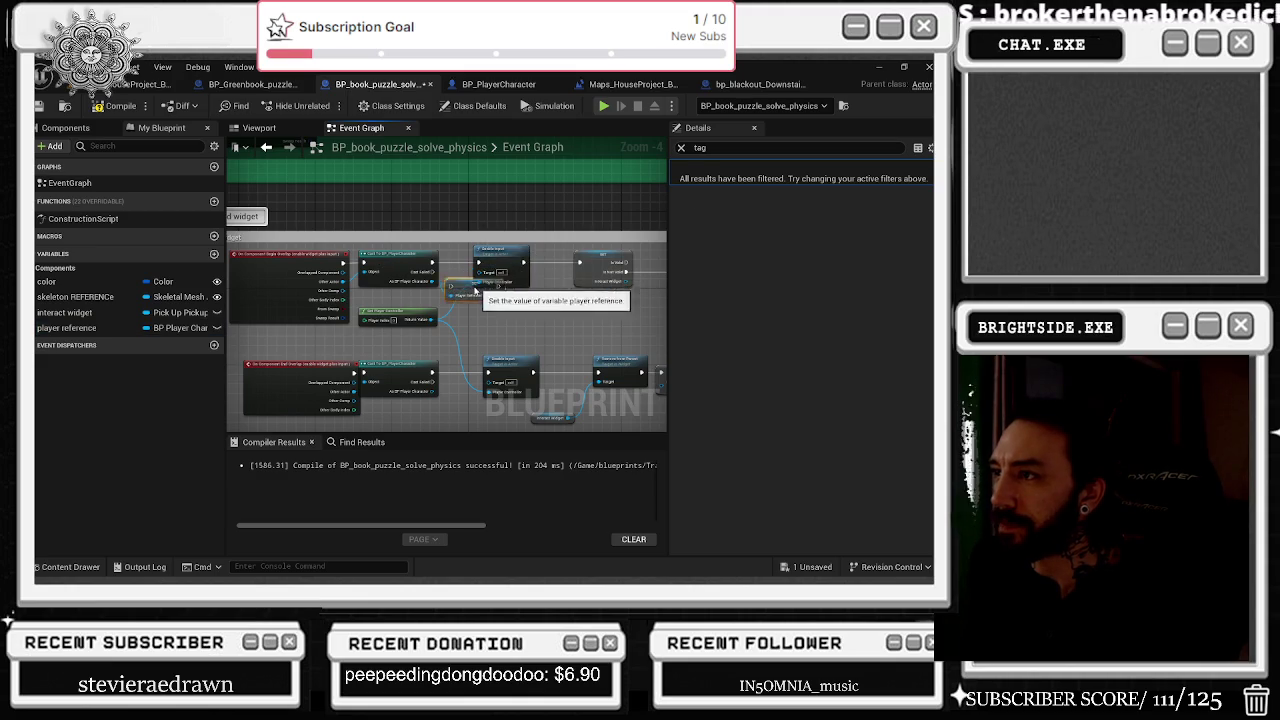
Move the Player Reference getter beside the Enable Input node.
mouse_move(520, 262)
left_mouse_down()
mouse_move(395, 253)
mouse_move(423, 253)
left_mouse_up()
left_click_drag(308, 291, 326, 263)
left_click(318, 256)
left_click(318, 265)
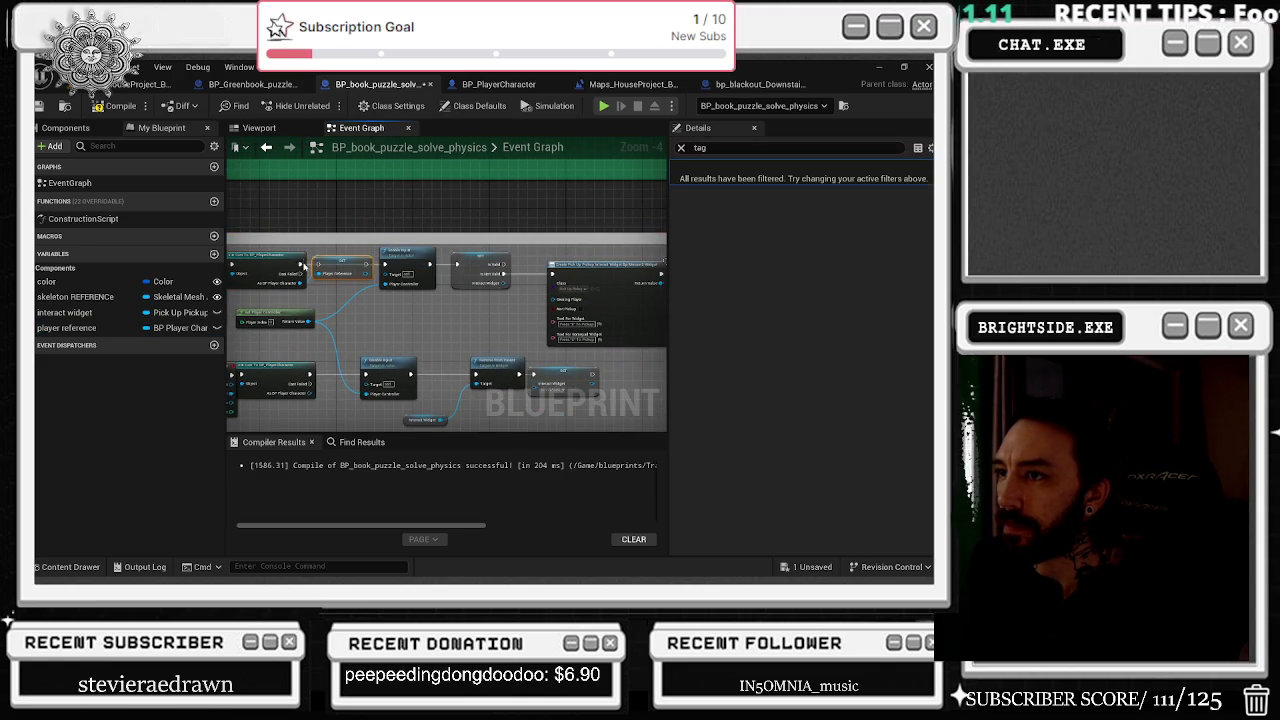
left_click(366, 265)
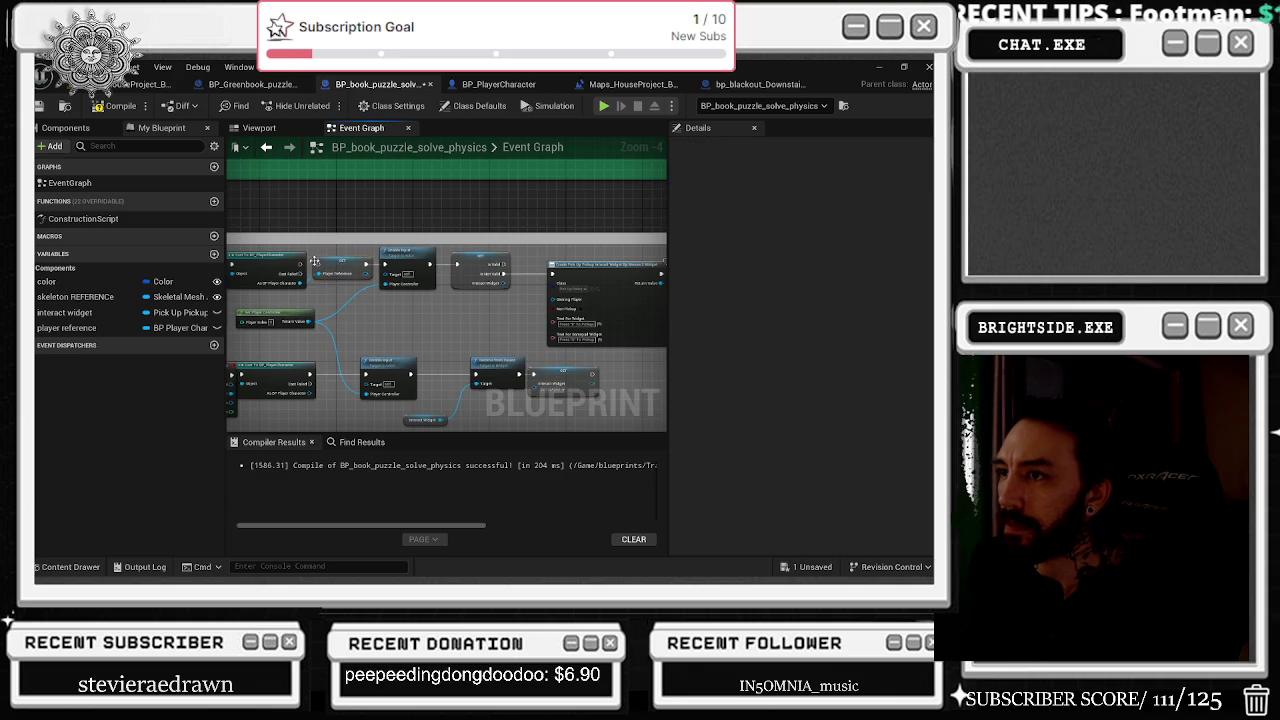
left_click(335, 253)
scroll(465, 318, "down", 3)
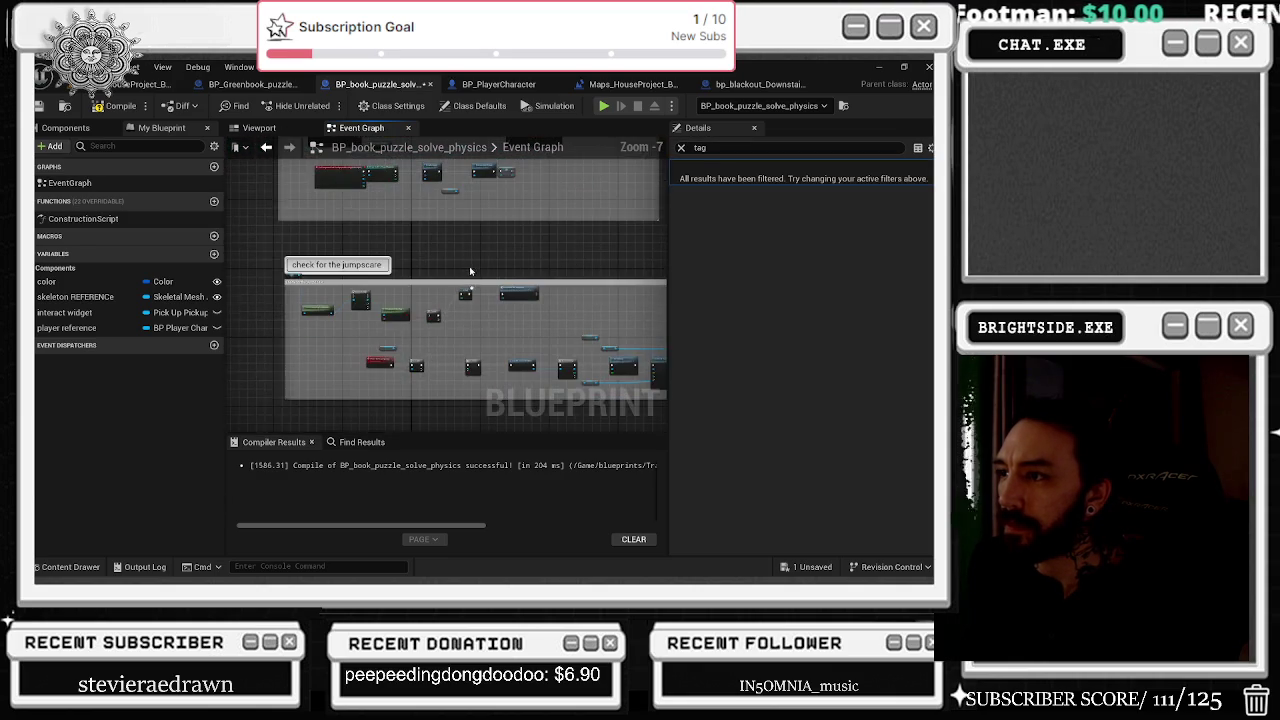
scroll(465, 318, "up", 2)
Tidy the jumpscare group, raising the green getter and moving DoOnce left toward IsValid.
left_click(424, 336)
left_click_drag(424, 336, 486, 392)
left_click(460, 300)
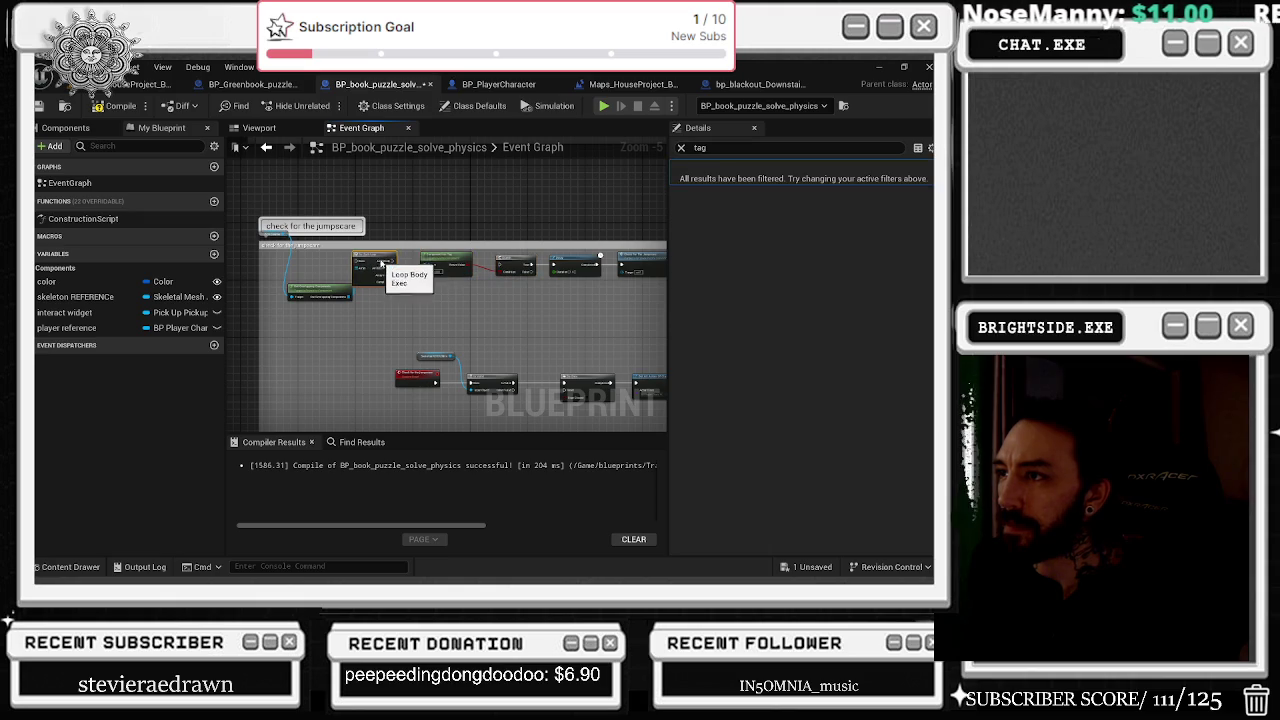
left_click_drag(339, 289, 346, 263)
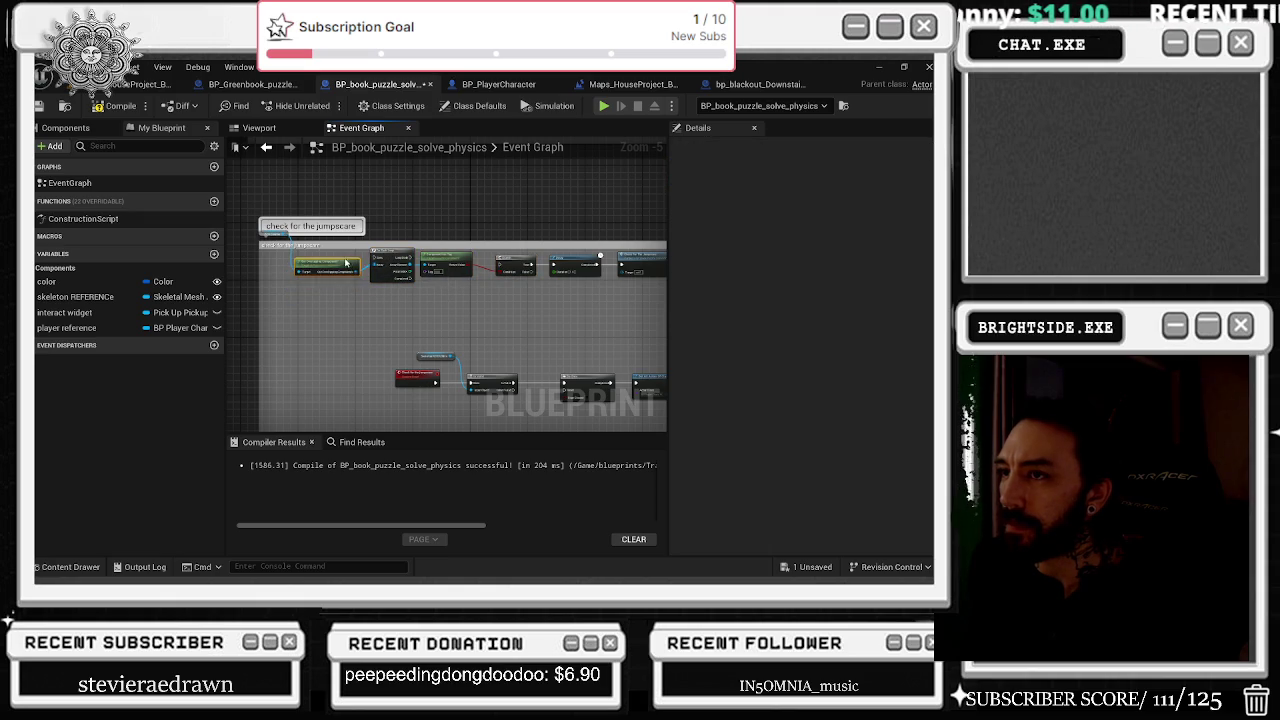
left_click(258, 237)
scroll(411, 356, "up", 2)
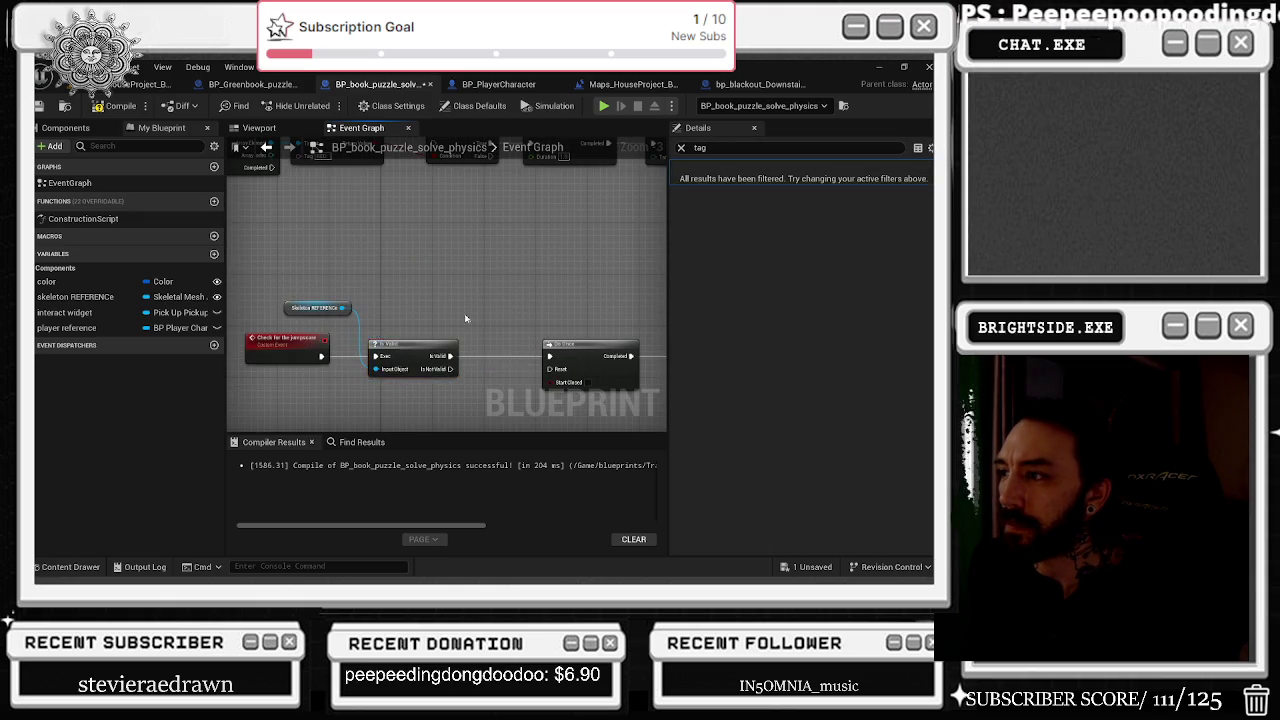
left_click_drag(441, 300, 291, 259)
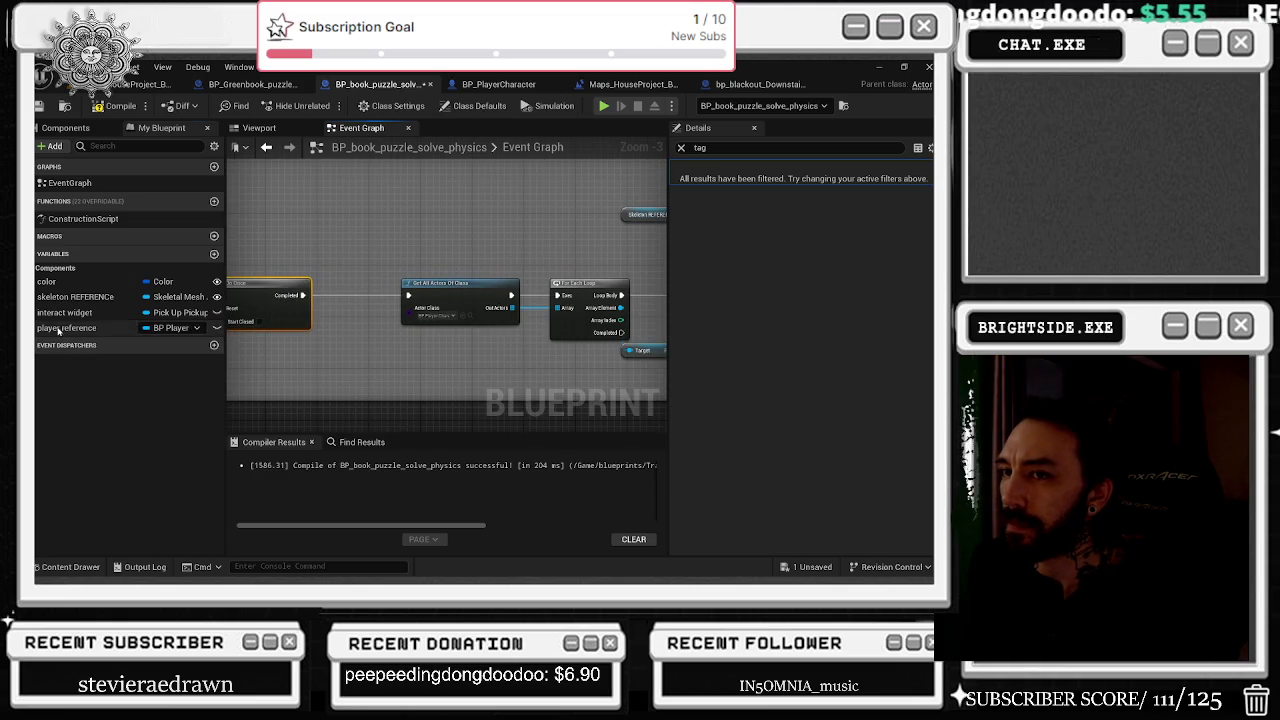
Connect Player Reference to the Flashlight target and shift Get All Actors Of Class and For Each Loop down-left.
mouse_move(367, 236)
left_mouse_down()
mouse_move(142, 256)
mouse_move(343, 312)
left_mouse_up()
mouse_move(591, 423)
left_mouse_down()
mouse_move(262, 330)
mouse_move(576, 336)
left_mouse_up()
left_click_drag(522, 374, 491, 401)
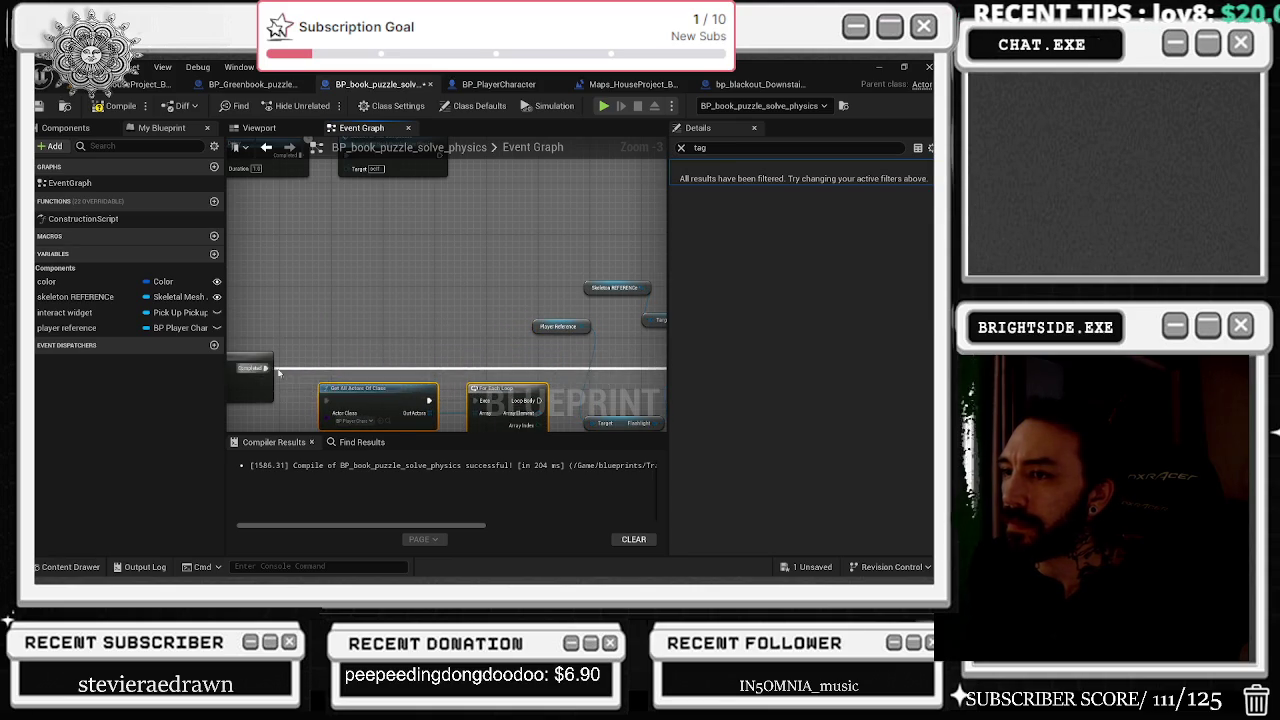
left_click_drag(415, 355, 411, 299)
left_click_drag(518, 346, 491, 366)
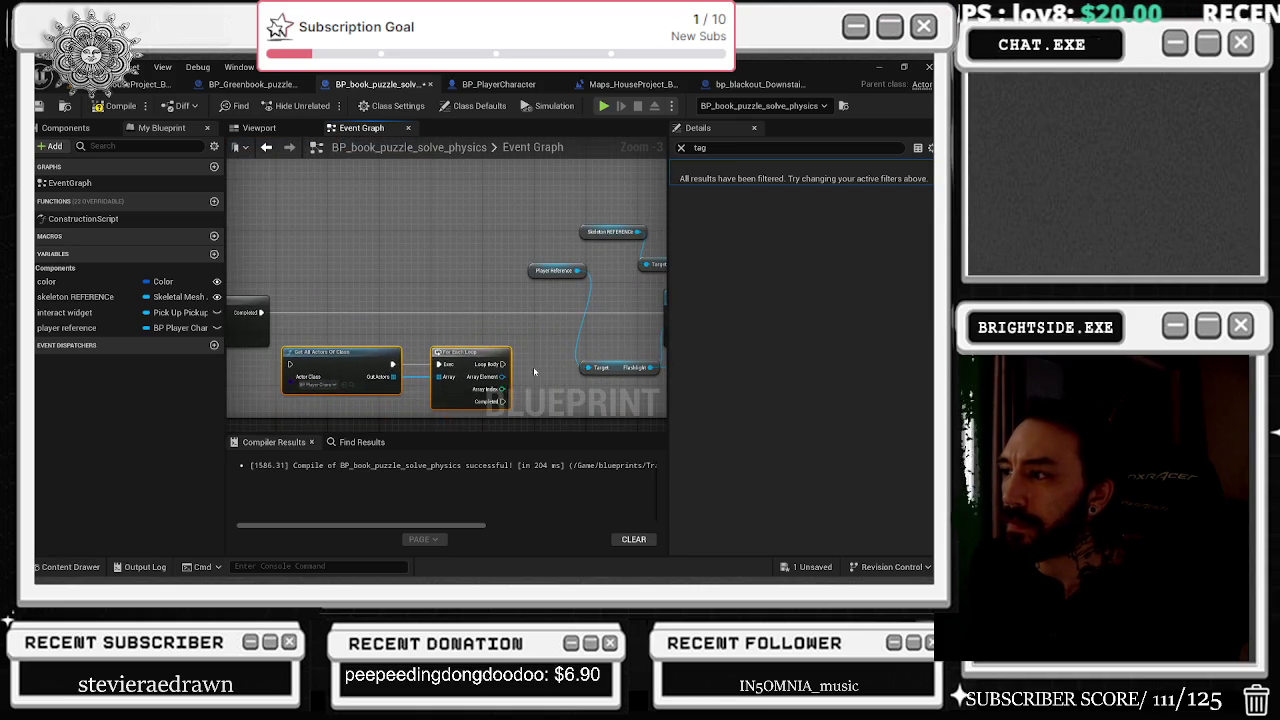
scroll(416, 252, "down", 3)
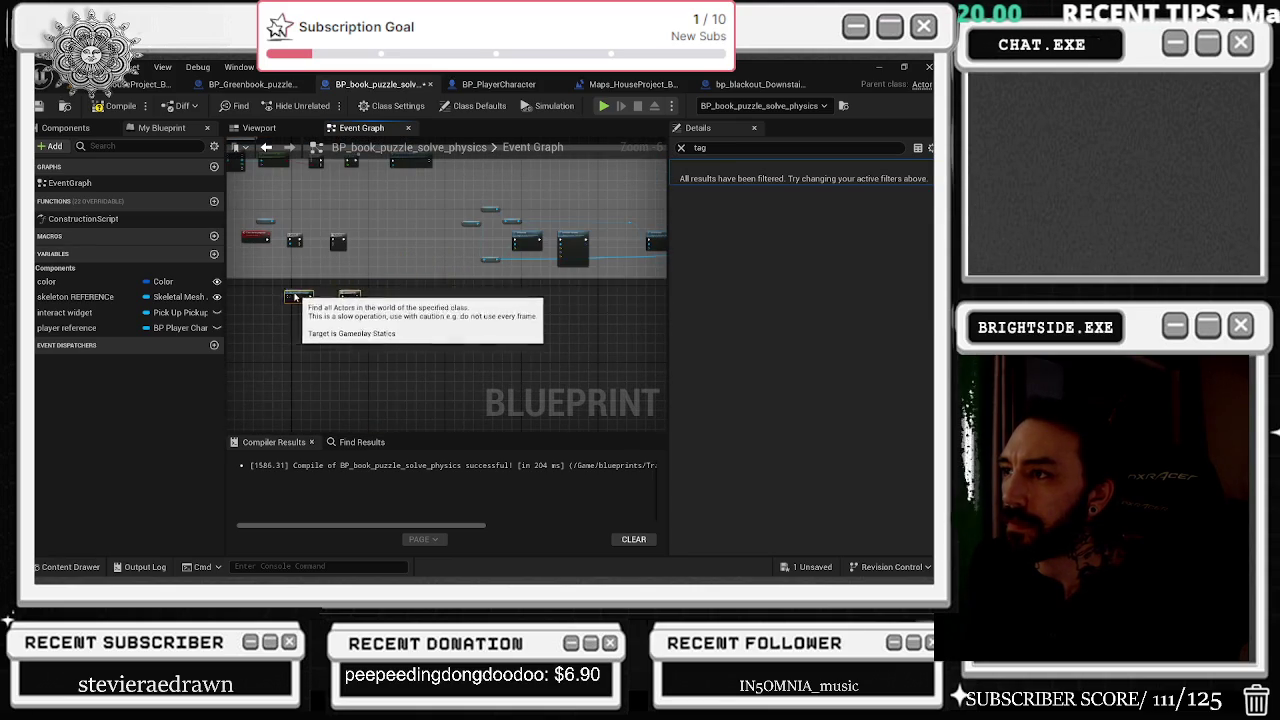
Check all nodes inside the jumpscare comment, then bring up the Greenbook puzzle Blueprint.
left_click_drag(278, 274, 271, 314)
mouse_move(287, 261)
left_mouse_down()
mouse_move(605, 307)
mouse_move(514, 319)
left_mouse_up()
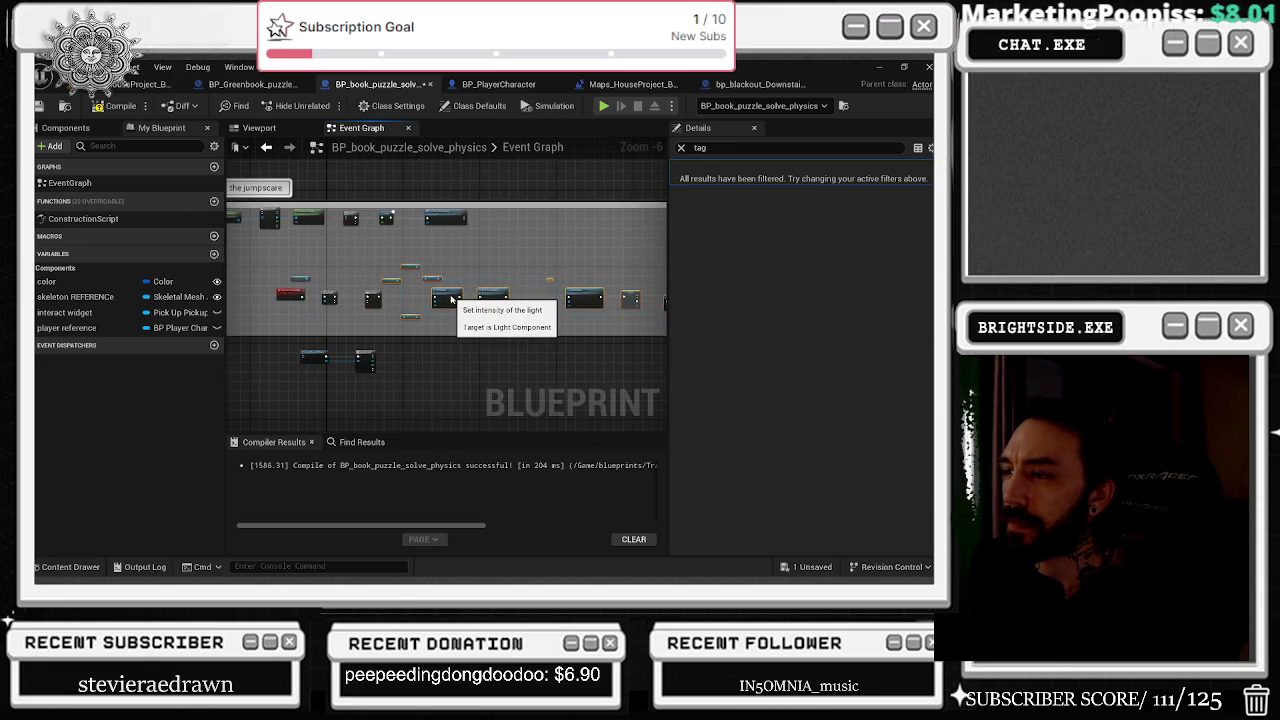
scroll(385, 298, "up", 4)
left_click(364, 272)
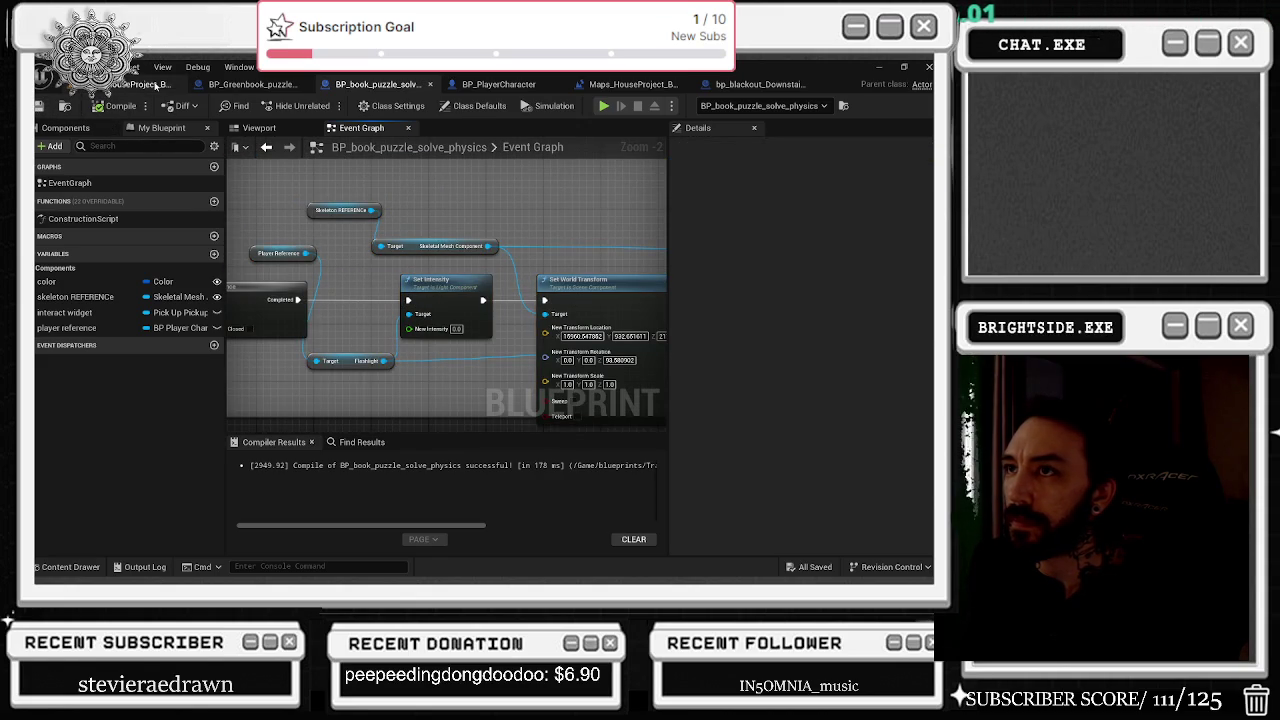
left_click(240, 85)
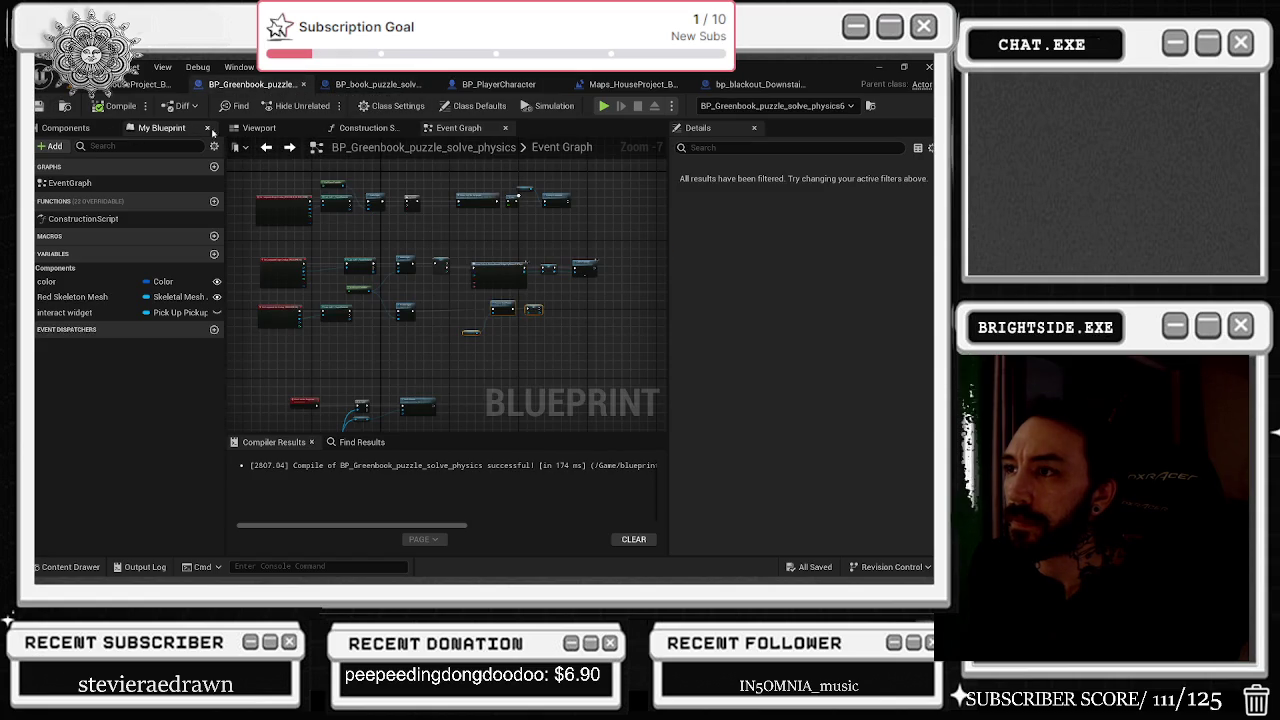
Back in BP_book_puzzle_solve_physics, review the jumpscare chain from Set Intensity to Spawn Sound 2D.
left_click(378, 84)
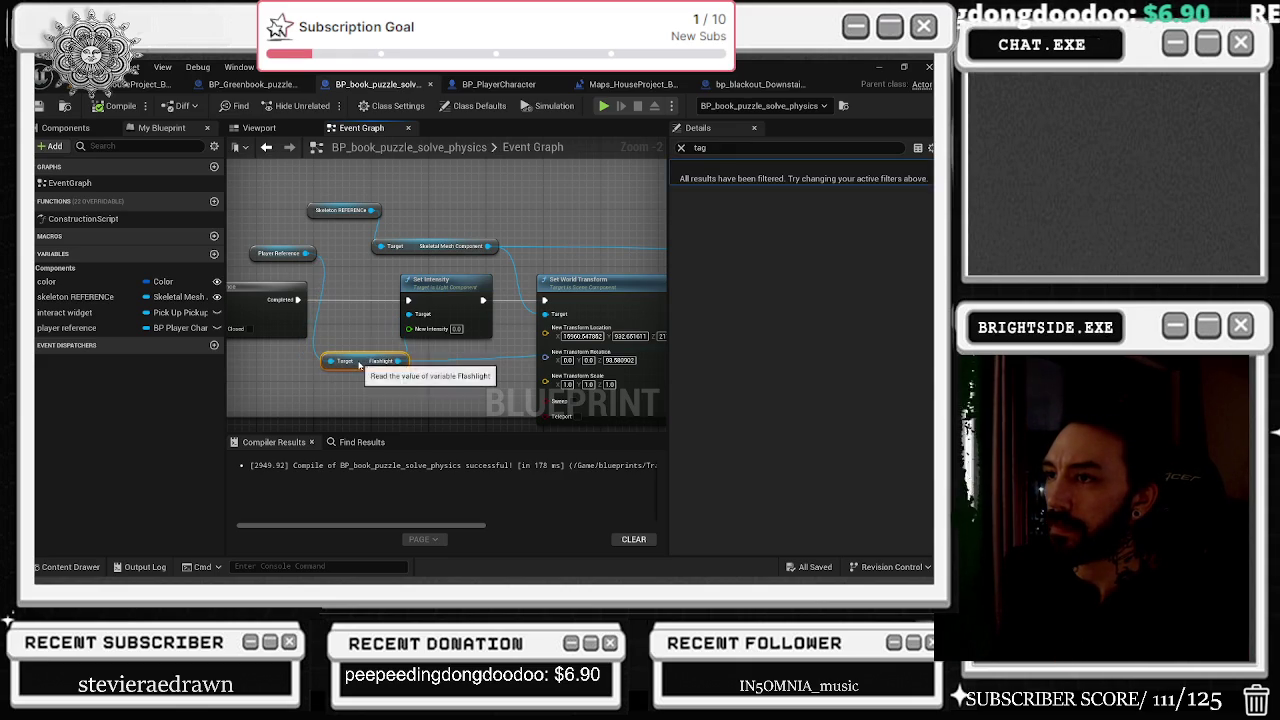
left_click_drag(345, 365, 265, 391)
left_click(352, 312)
left_click_drag(356, 291, 379, 285)
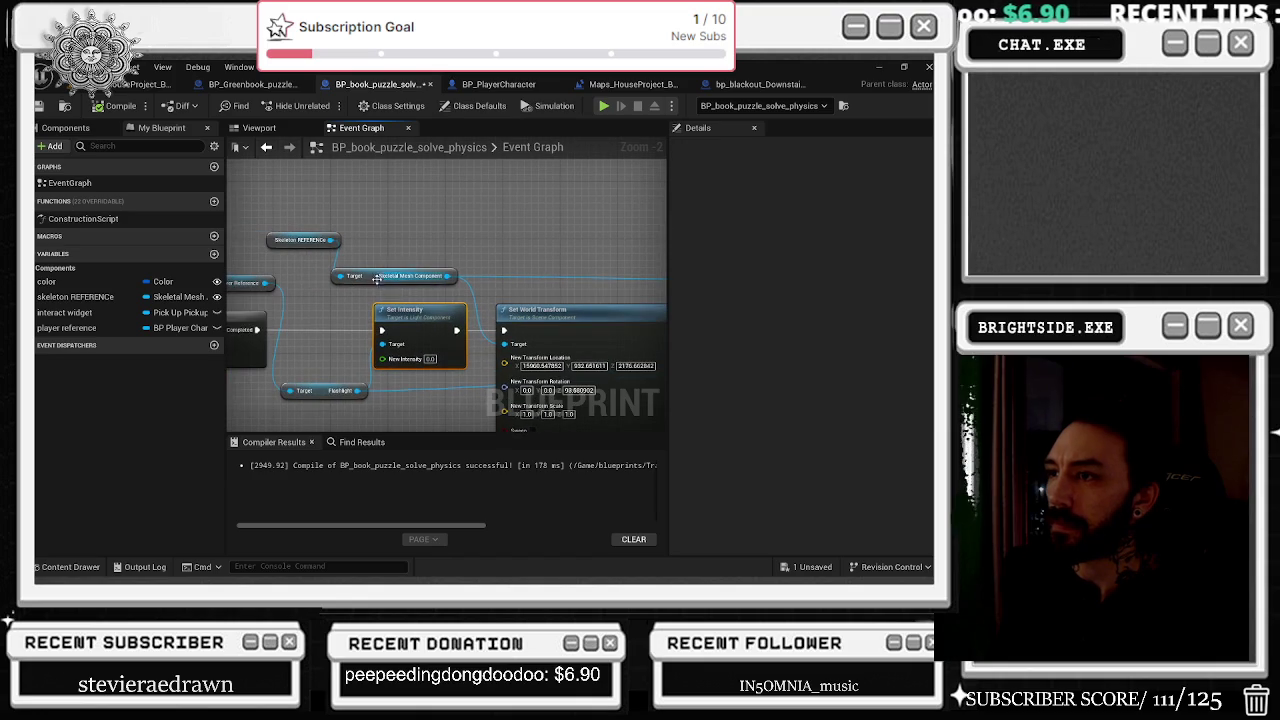
left_click_drag(508, 230, 314, 269)
left_click_drag(569, 267, 337, 285)
Save all changes and return to the level viewport.
mouse_move(455, 289)
left_mouse_down()
mouse_move(402, 294)
mouse_move(420, 286)
mouse_move(265, 358)
left_mouse_up()
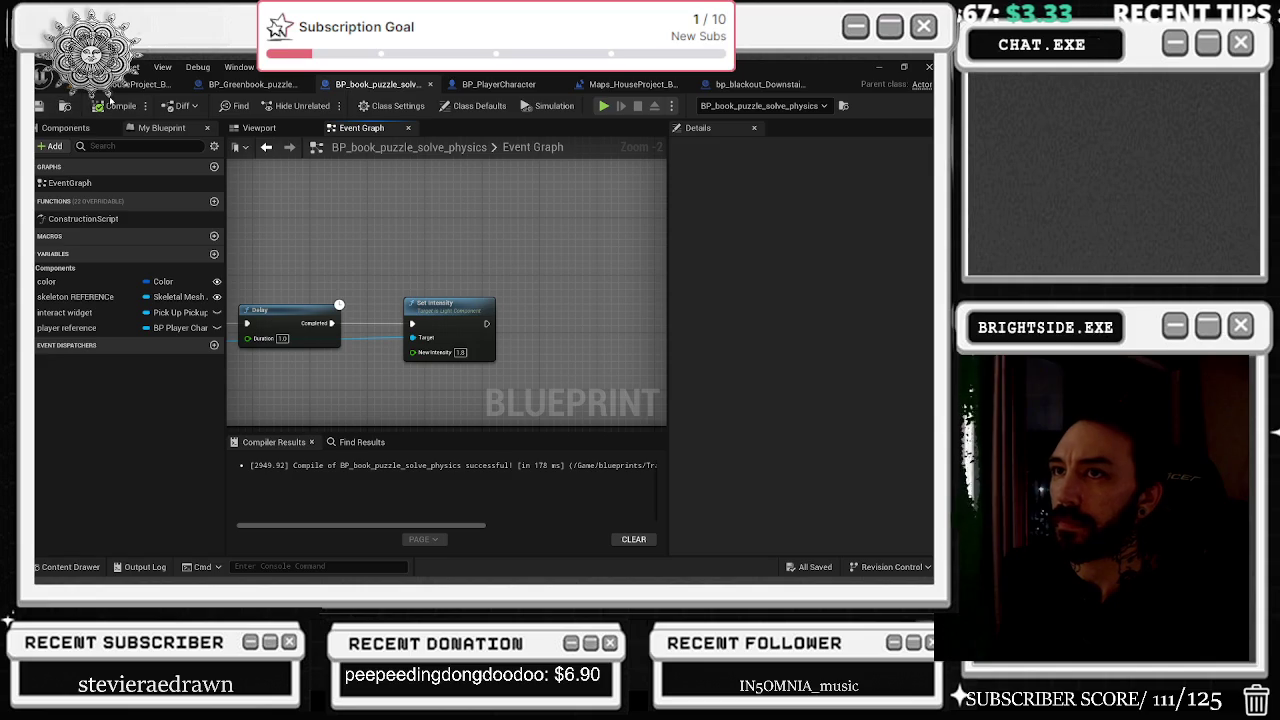
left_click(120, 84)
left_click(40, 105)
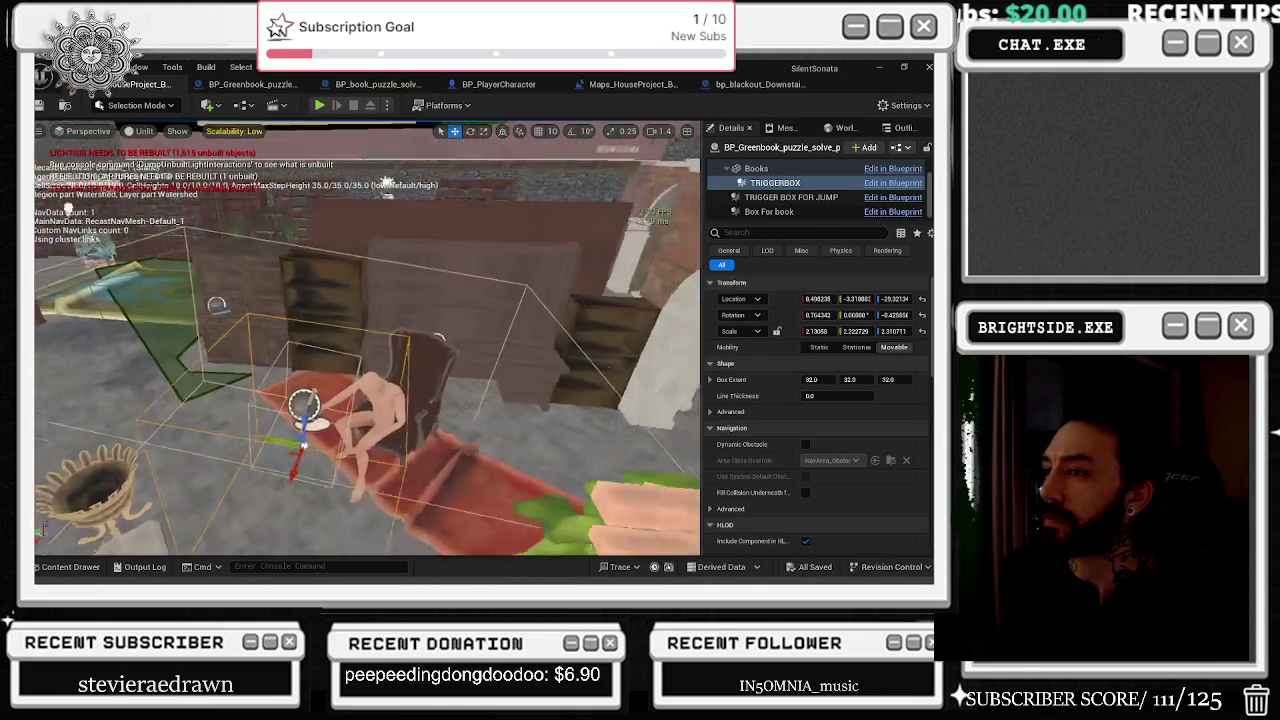
Swing and zoom the viewport camera out to view the library room.
left_click_drag(471, 350, 37, 390)
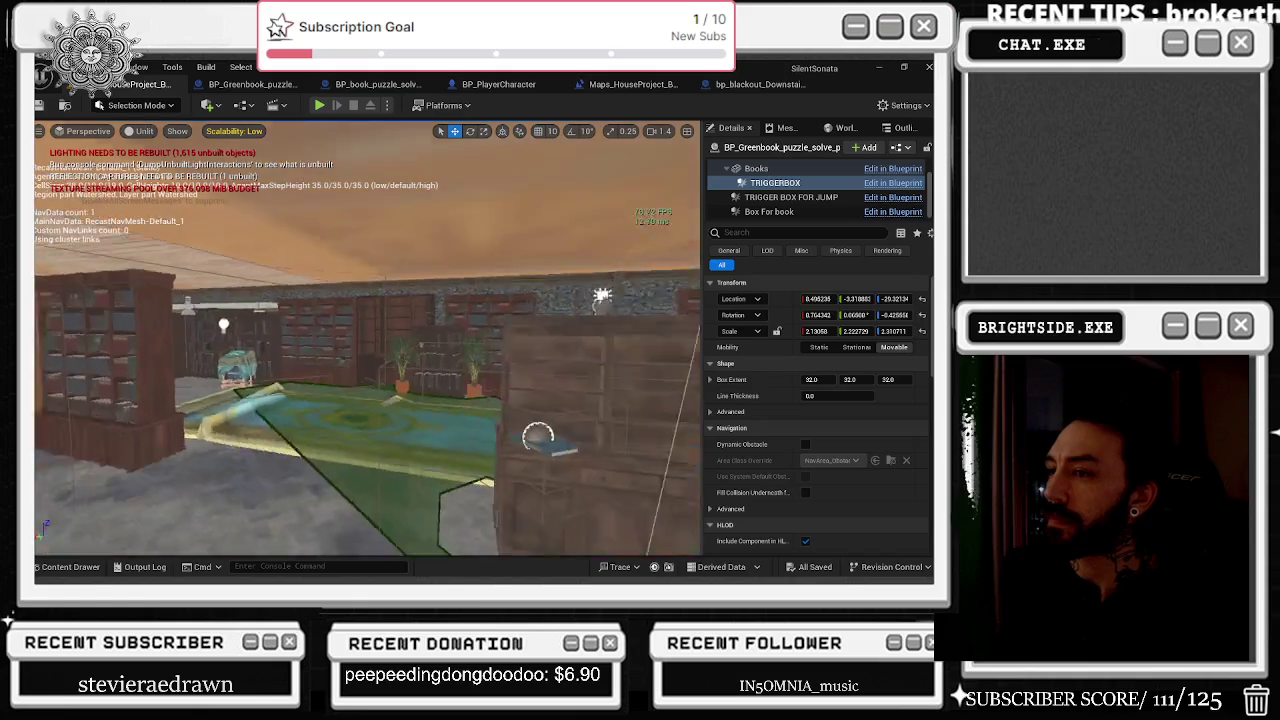
scroll(367, 338, "down", 5)
scroll(390, 408, "down", 10)
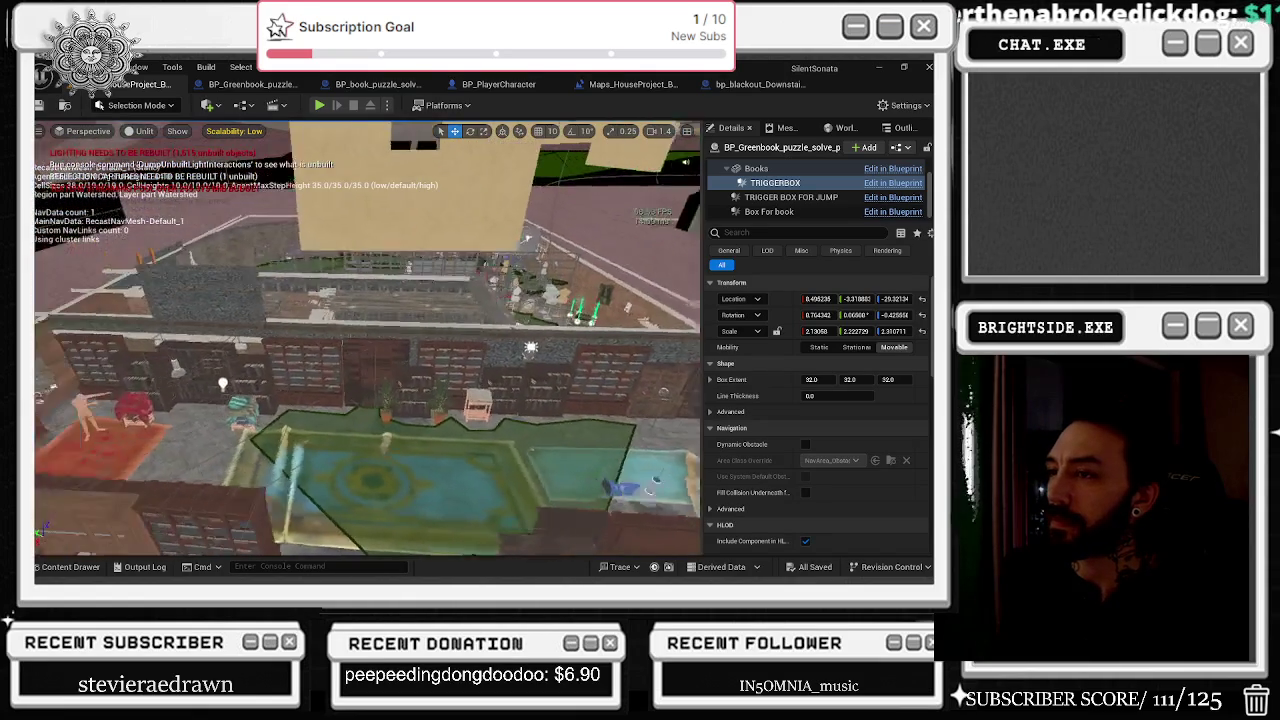
scroll(367, 346, "up", 10)
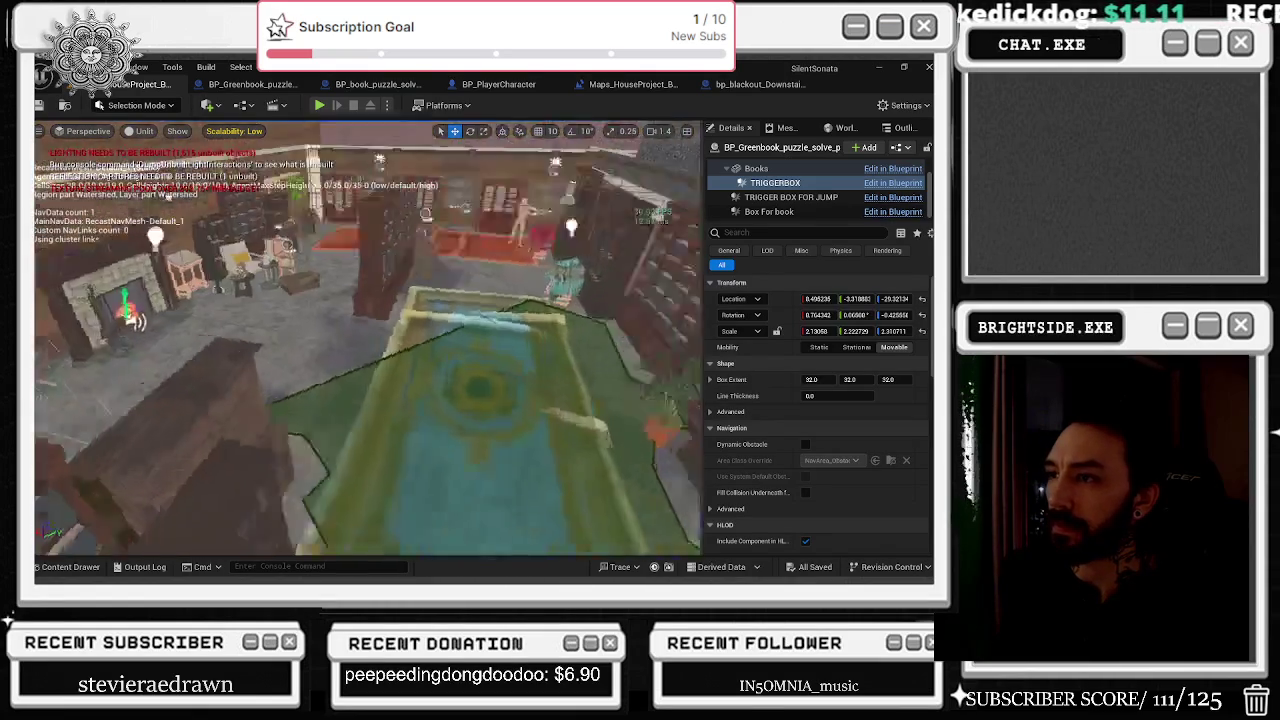
scroll(55, 248, "up", 5)
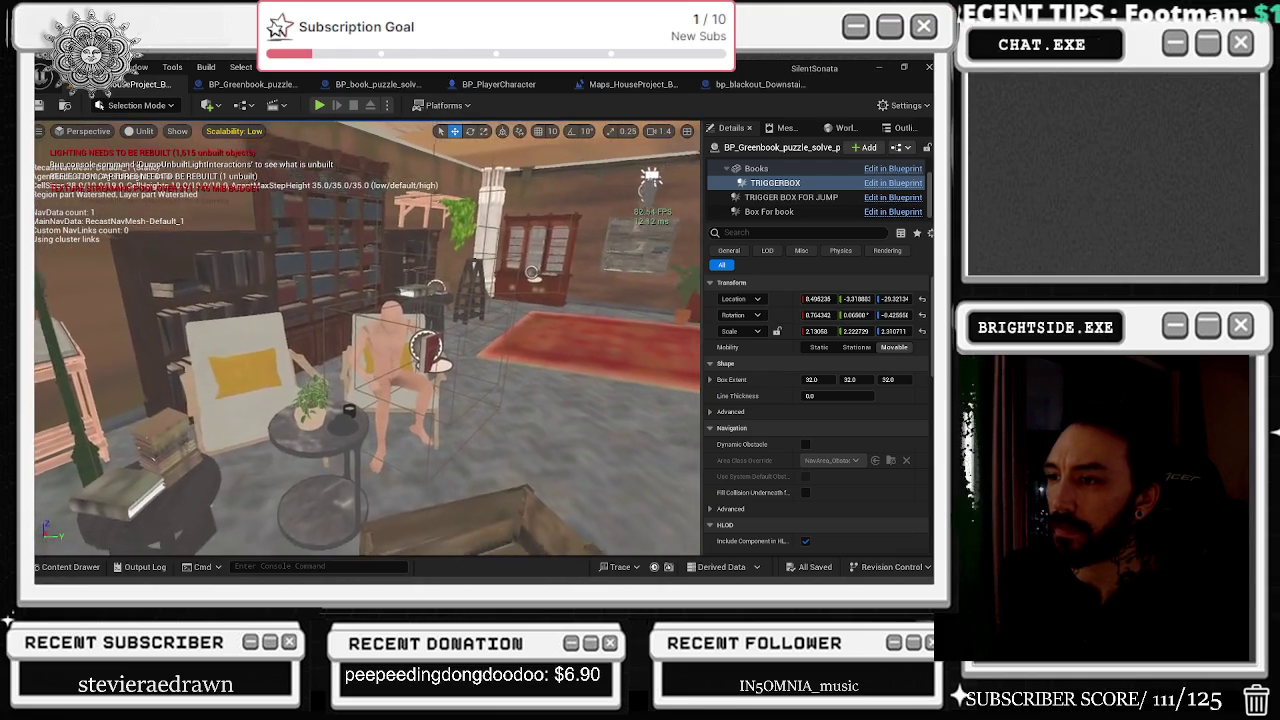
scroll(368, 338, "down", 3)
left_click_drag(521, 391, 505, 391)
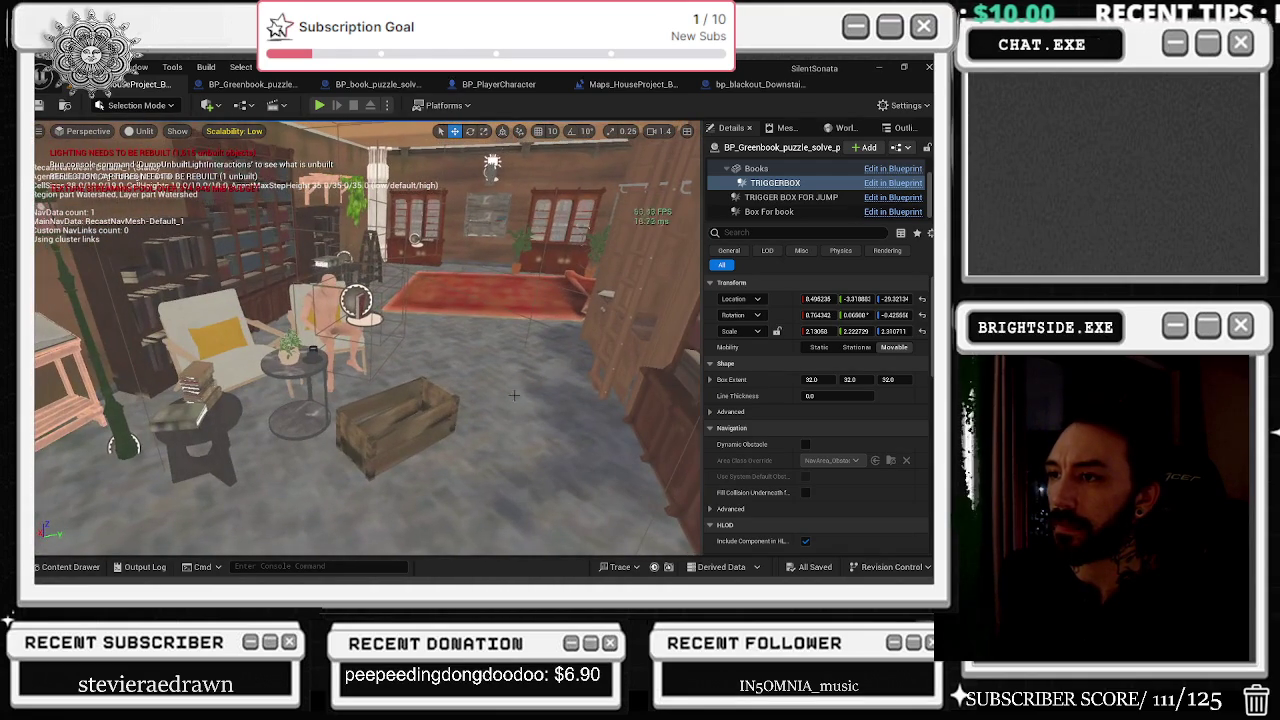
Select BP_Greenbook_puzzle_solve_physics4 in the room and focus the view on it with F.
left_click(357, 300)
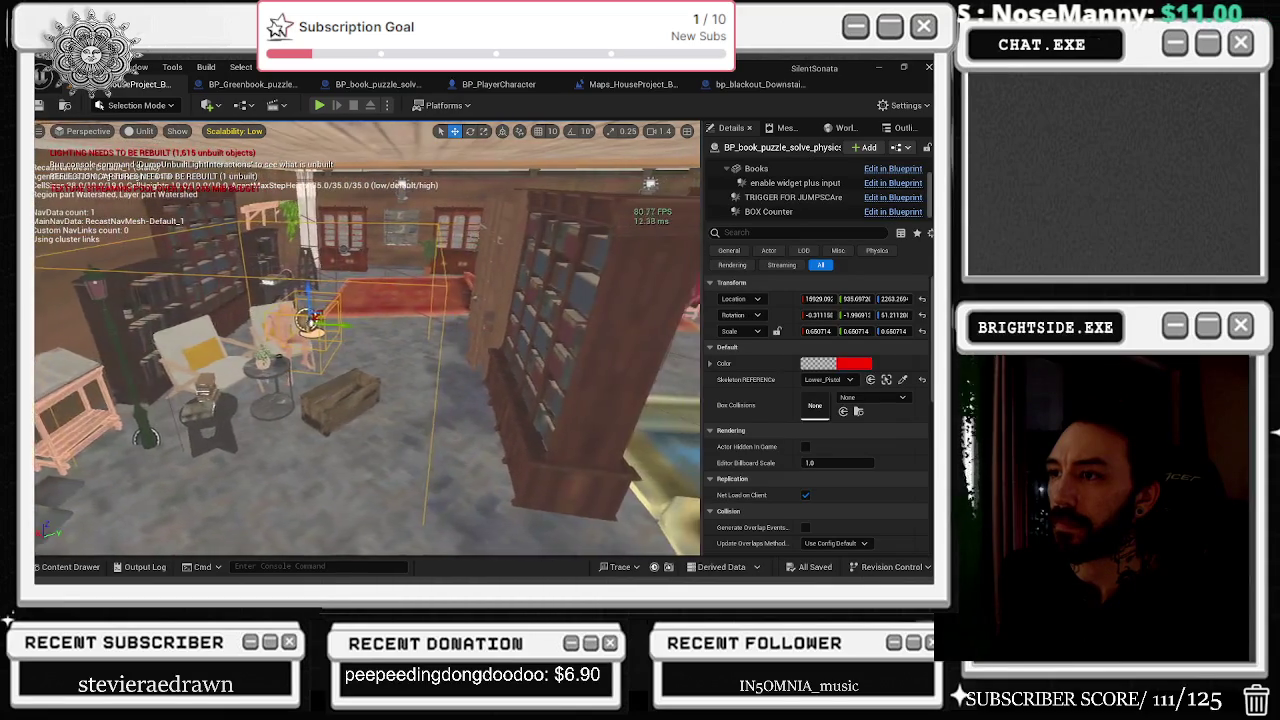
mouse_move(367, 338)
left_mouse_down()
mouse_move(305, 312)
mouse_move(312, 338)
mouse_move(360, 357)
left_mouse_up()
left_click(315, 250)
key("f")
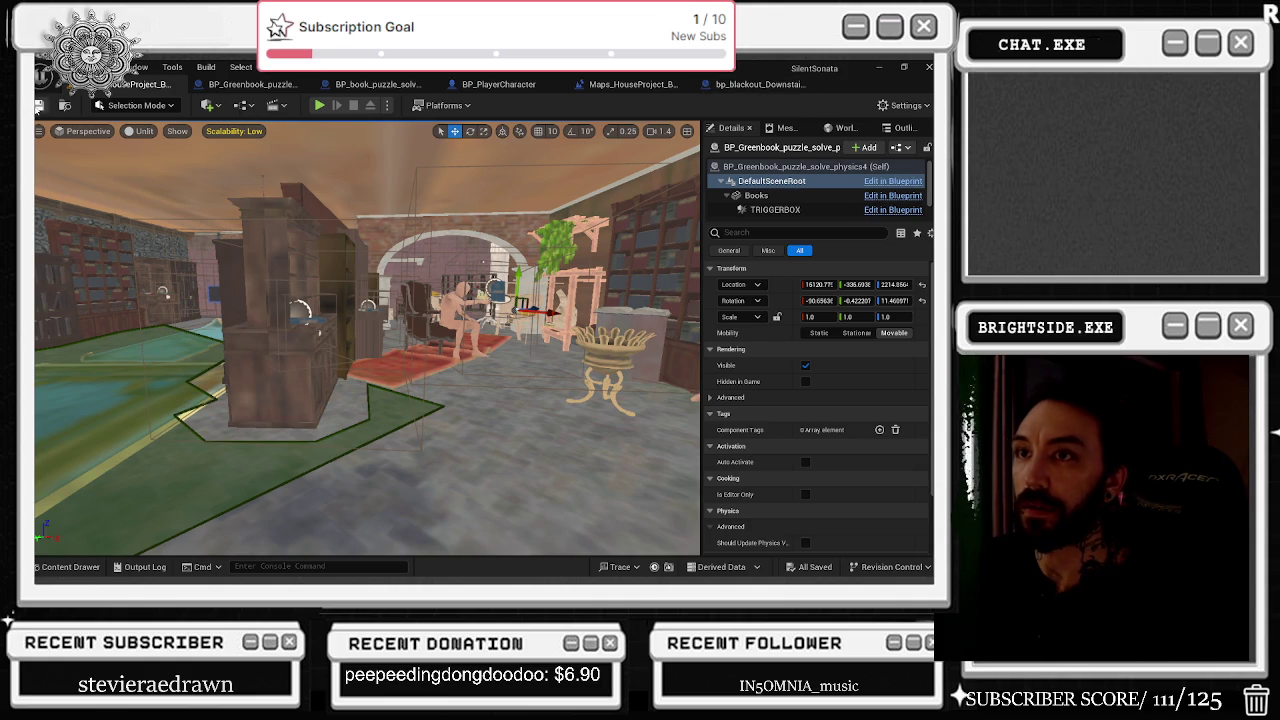
mouse_move(558, 338)
left_mouse_down()
mouse_move(500, 335)
mouse_move(558, 338)
left_mouse_up()
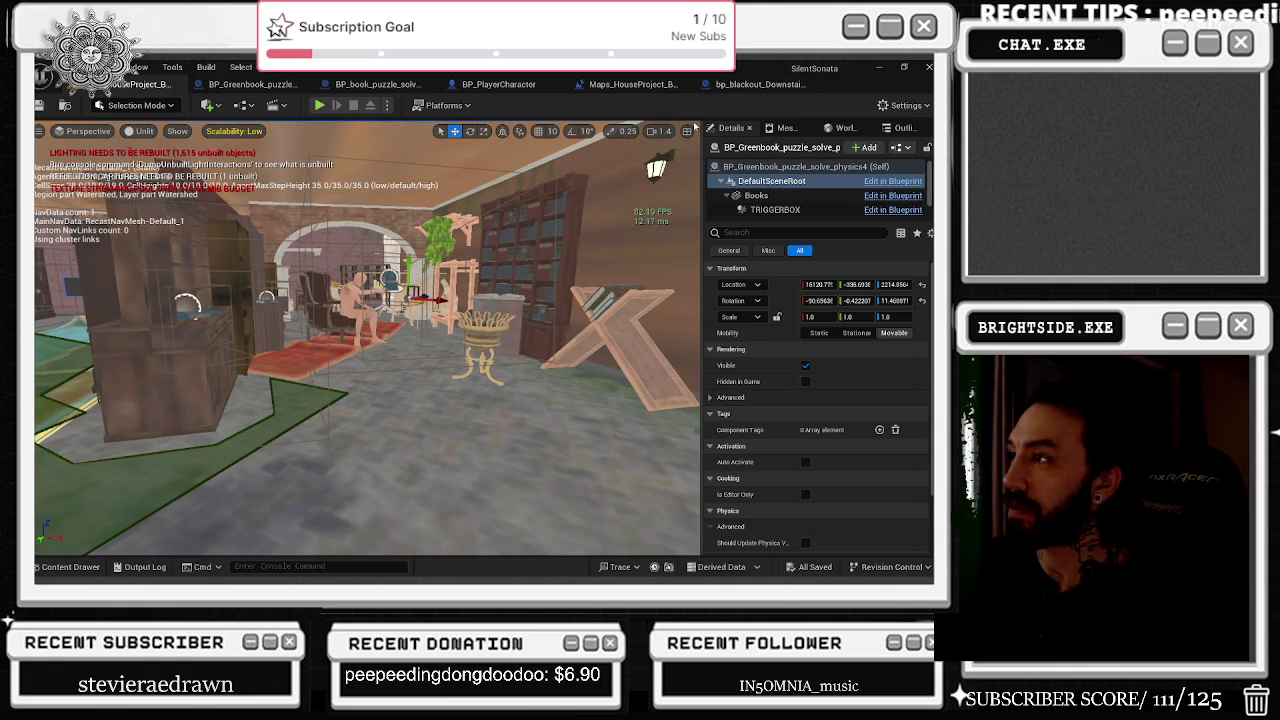
Check the Flashlight variable node in the bp_blackout_Downstairs_v2 event graph, then go back to the level editor.
left_click(766, 87)
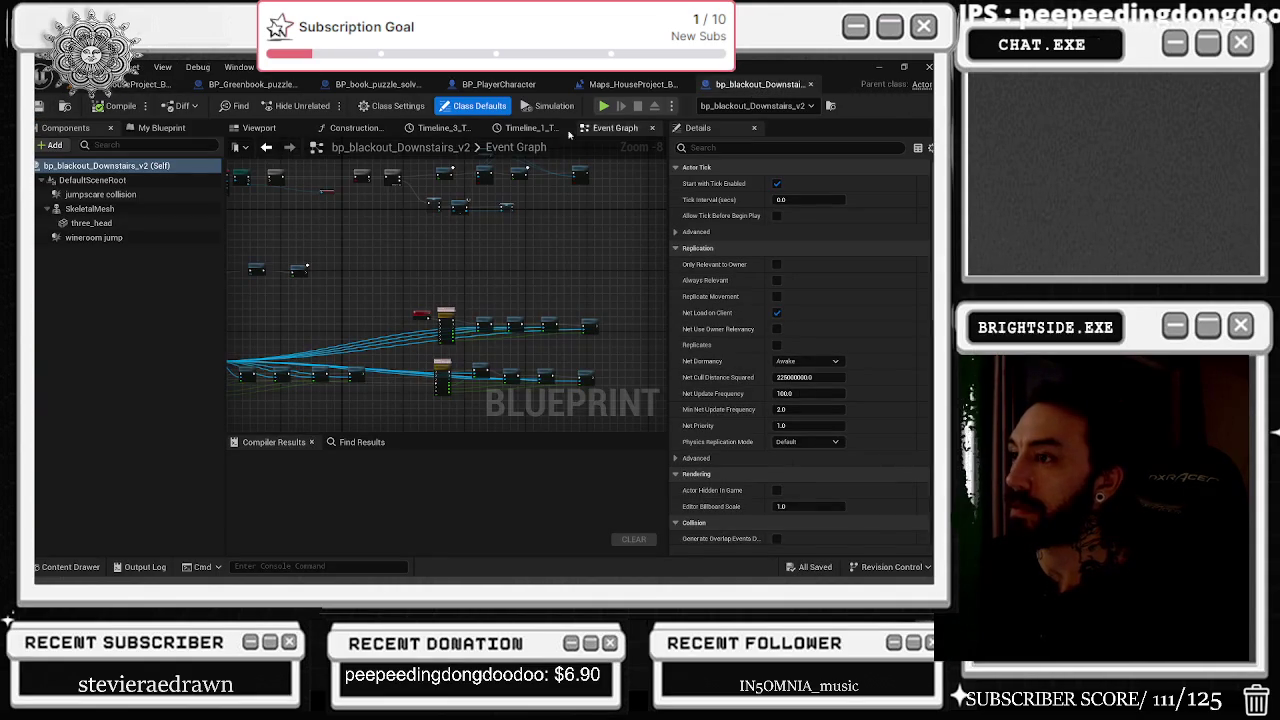
mouse_move(406, 289)
left_mouse_down()
mouse_move(570, 337)
mouse_move(584, 328)
left_mouse_up()
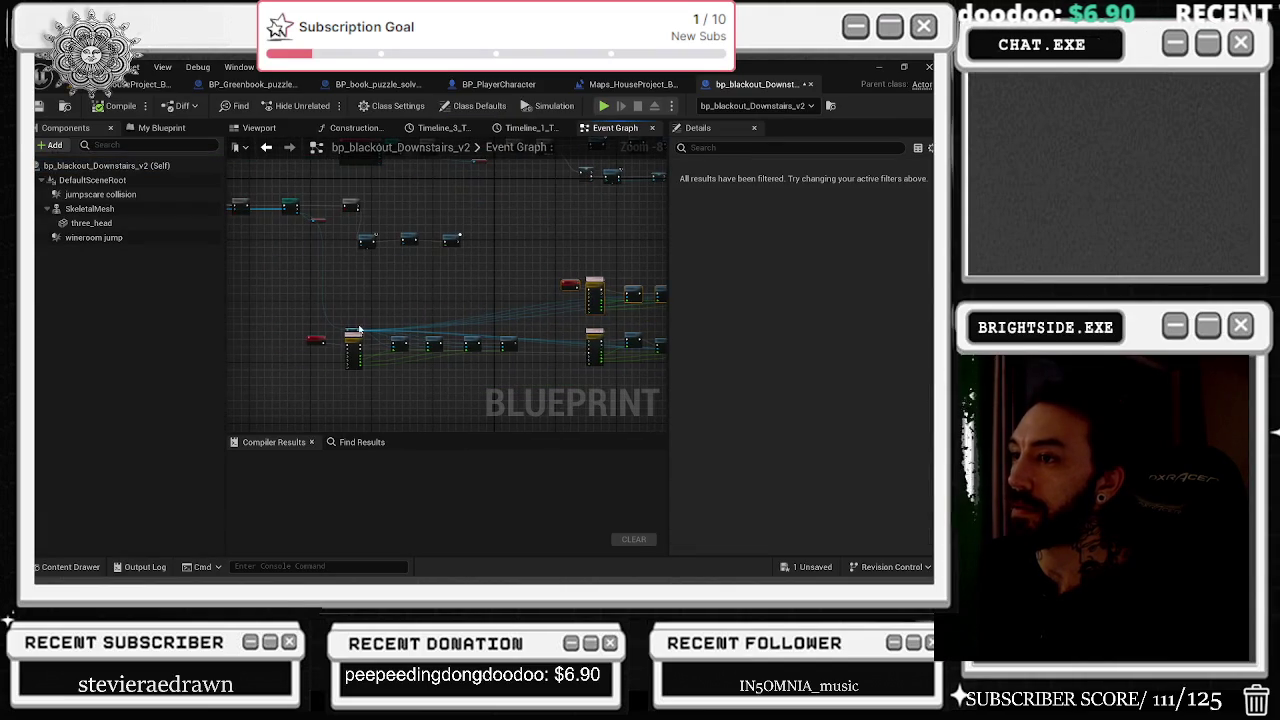
scroll(355, 333, "up", 4)
left_click(366, 338)
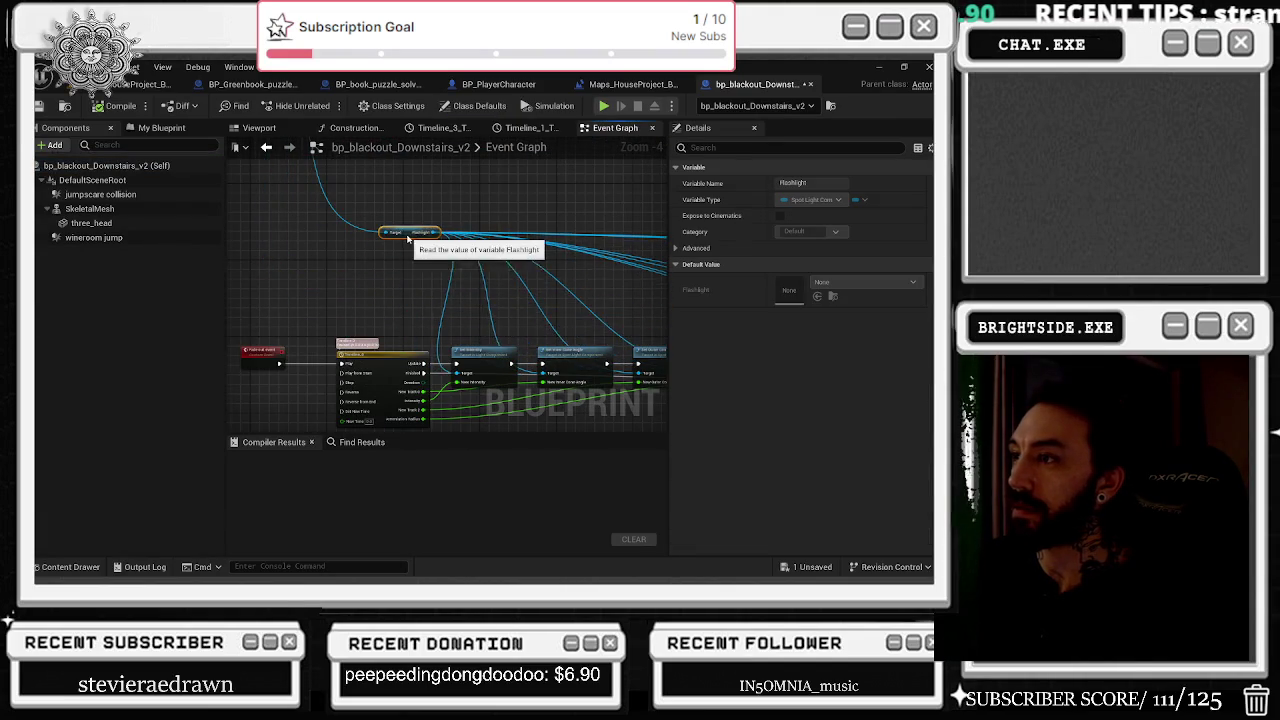
scroll(410, 300, "down", 6)
scroll(410, 298, "up", 5)
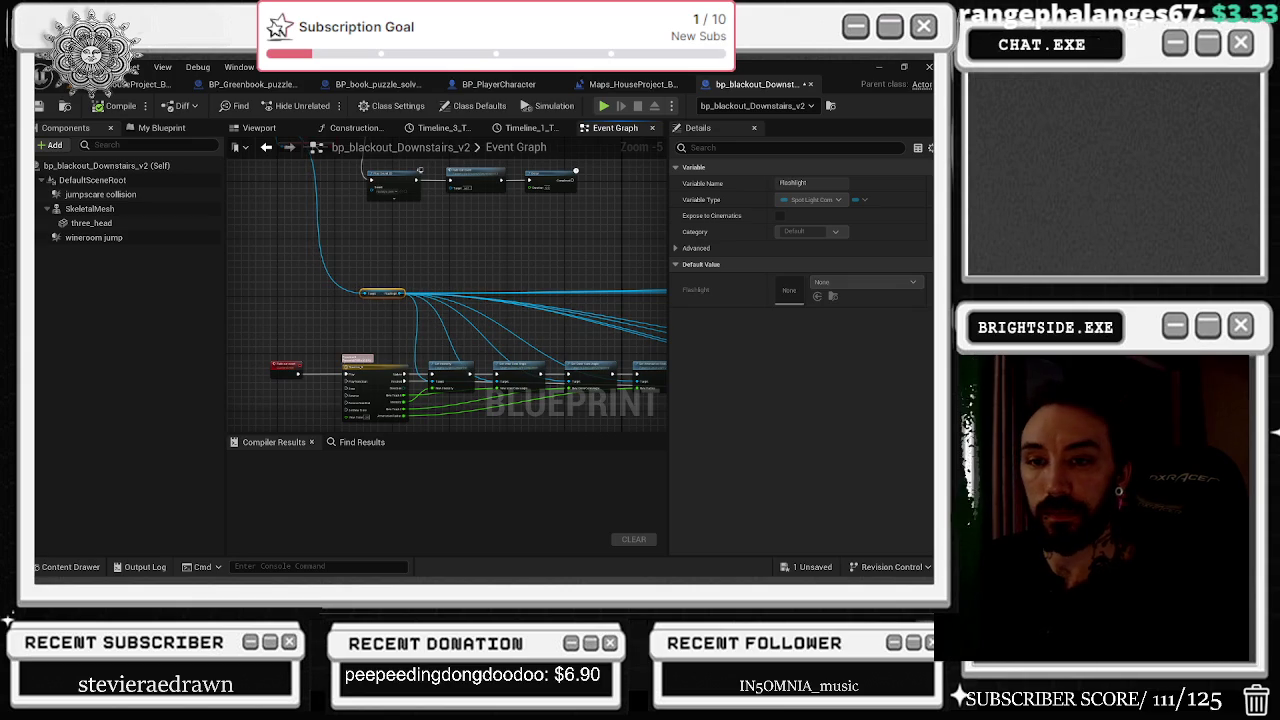
scroll(249, 313, "down", 4)
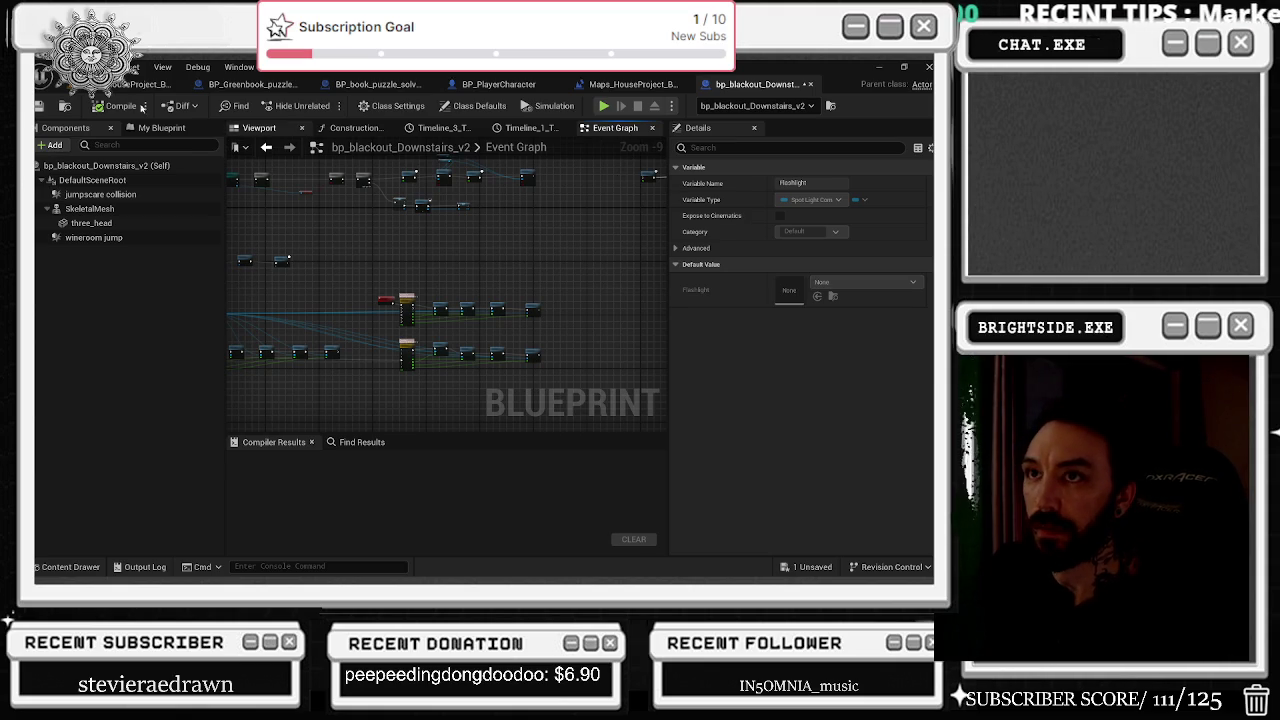
left_click(140, 84)
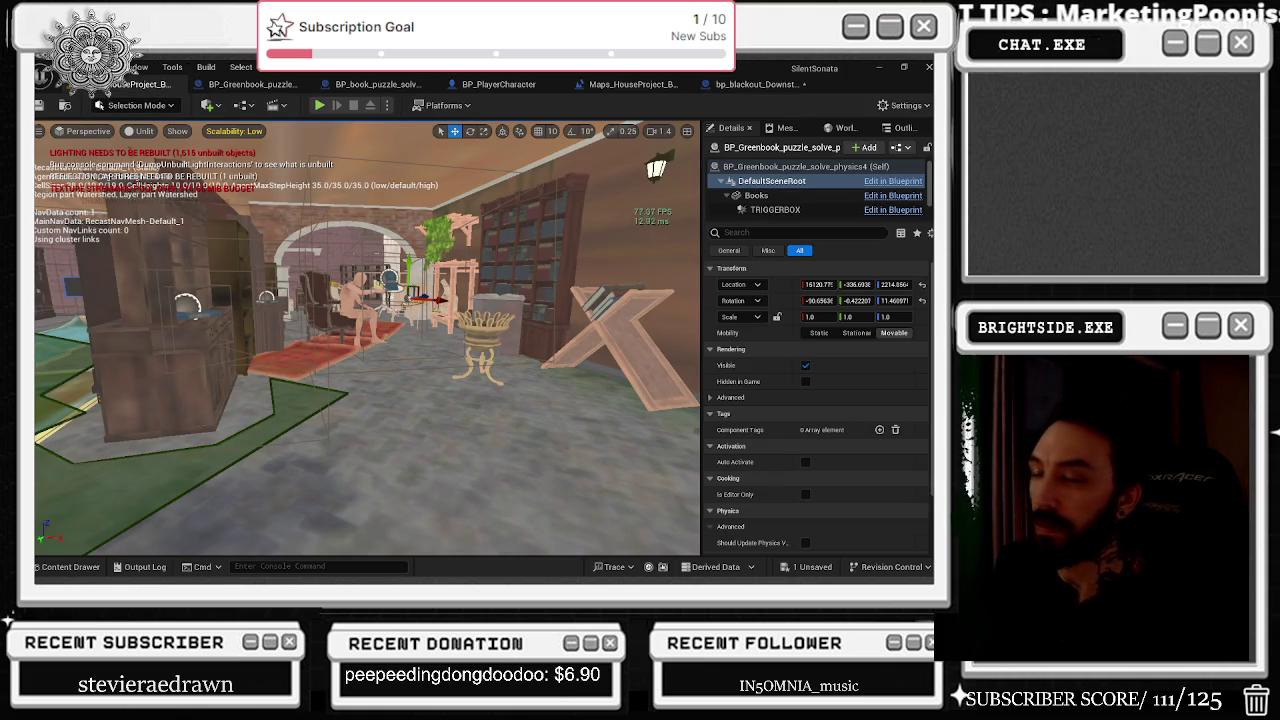
Open the green book puzzle actor's Blueprint and select its Books component in the Viewport.
key("w")
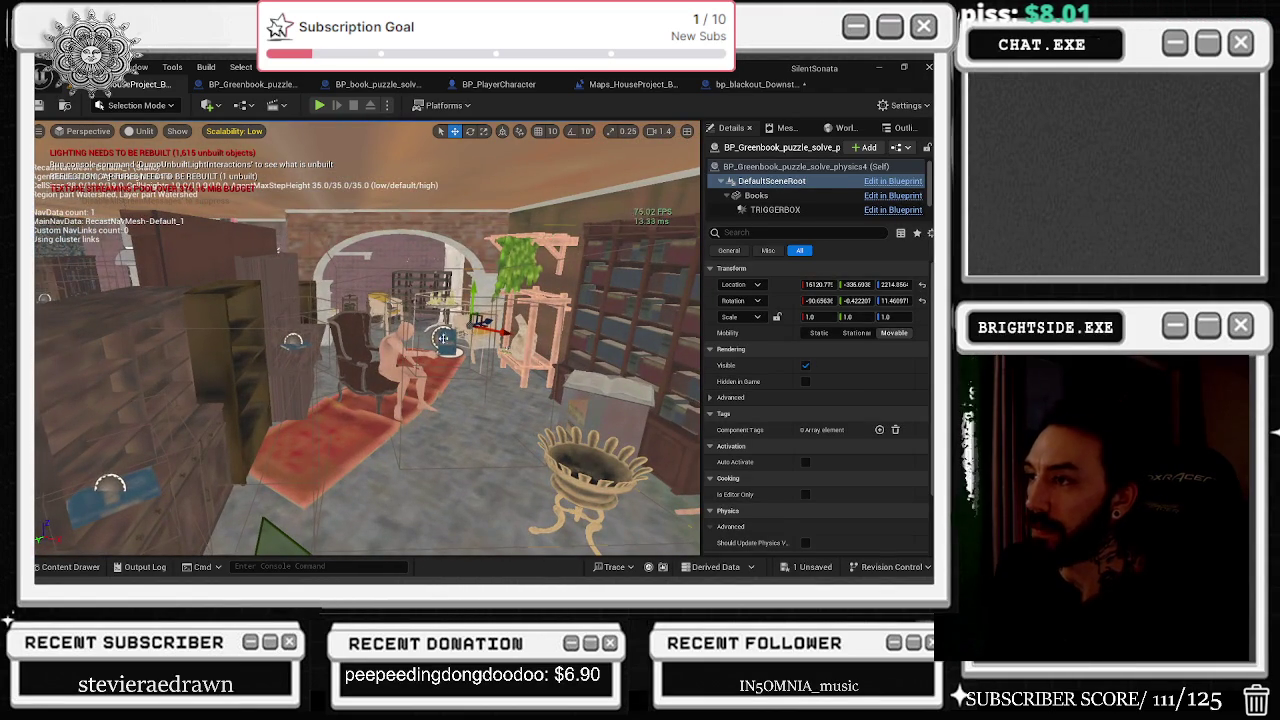
left_click(446, 339)
double_click(446, 339)
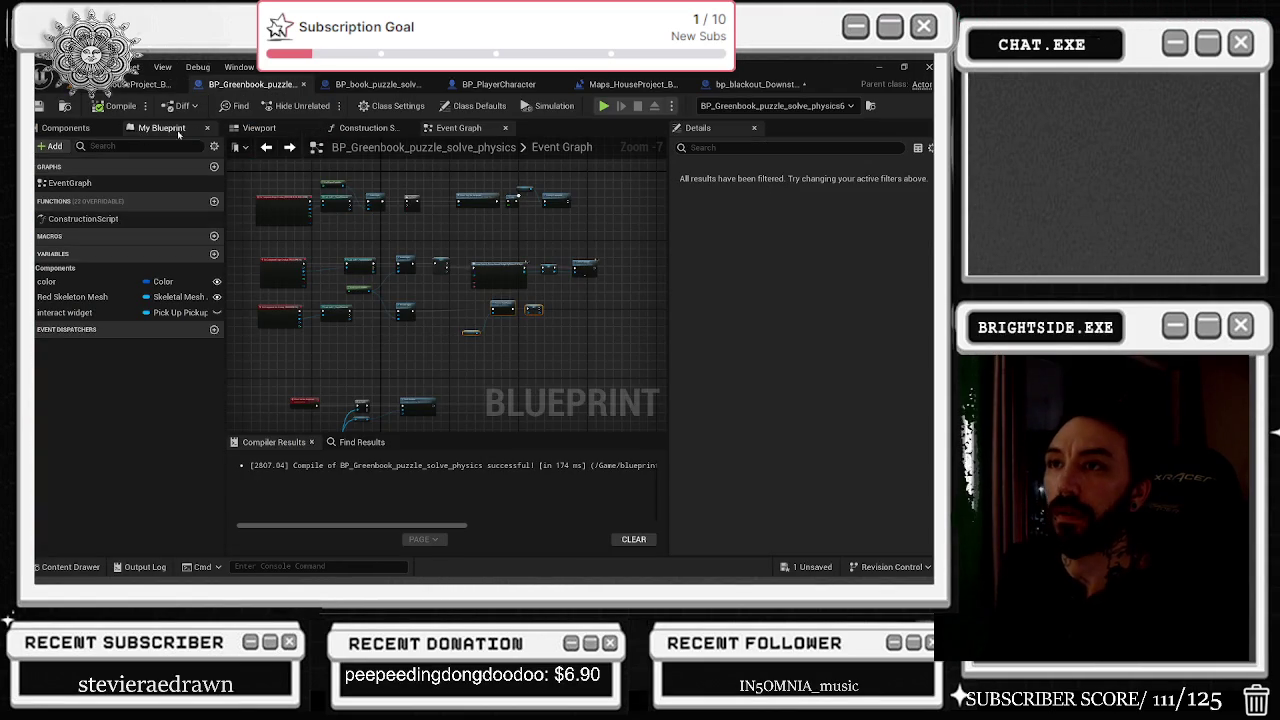
left_click(276, 133)
left_click(66, 128)
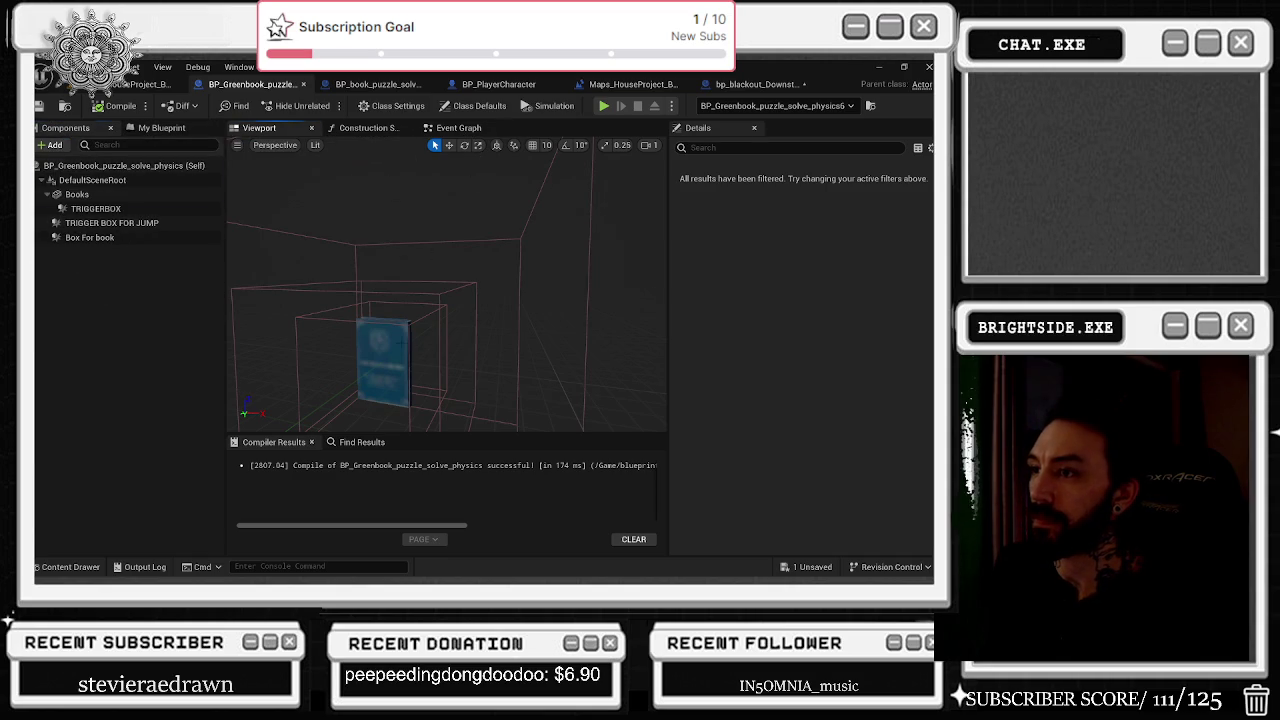
left_click(383, 355)
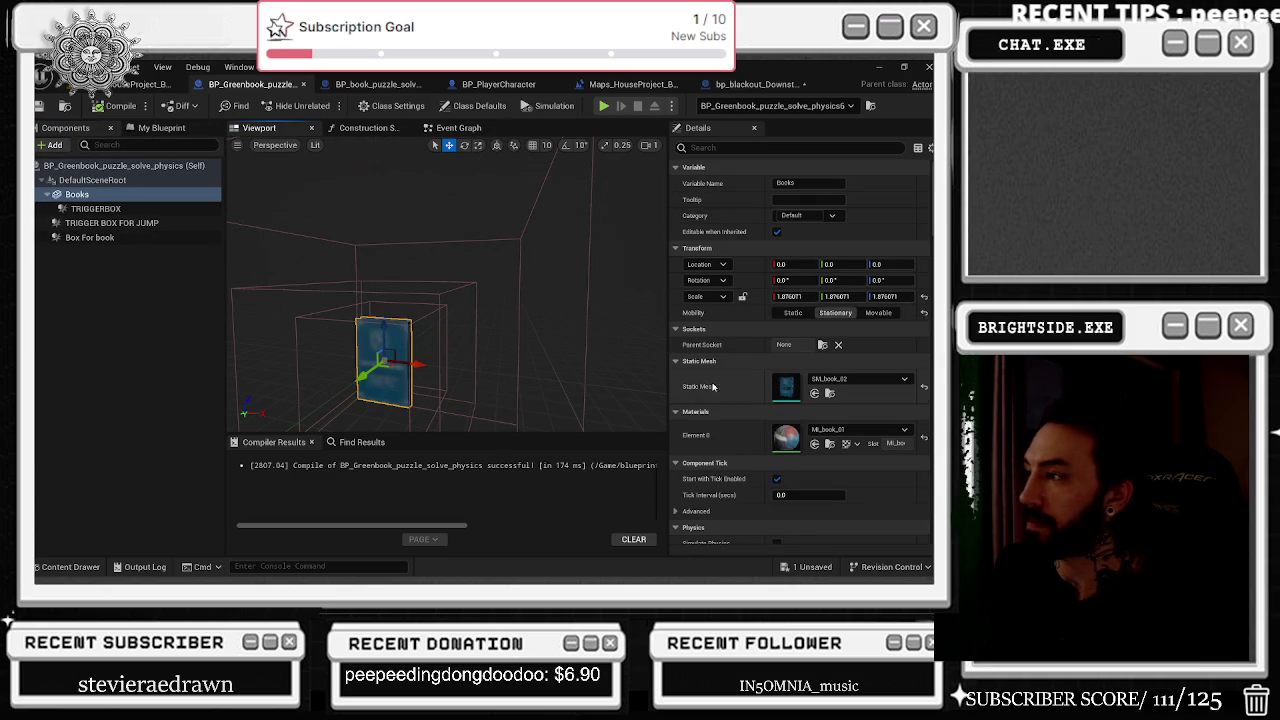
key("alt+Tab")
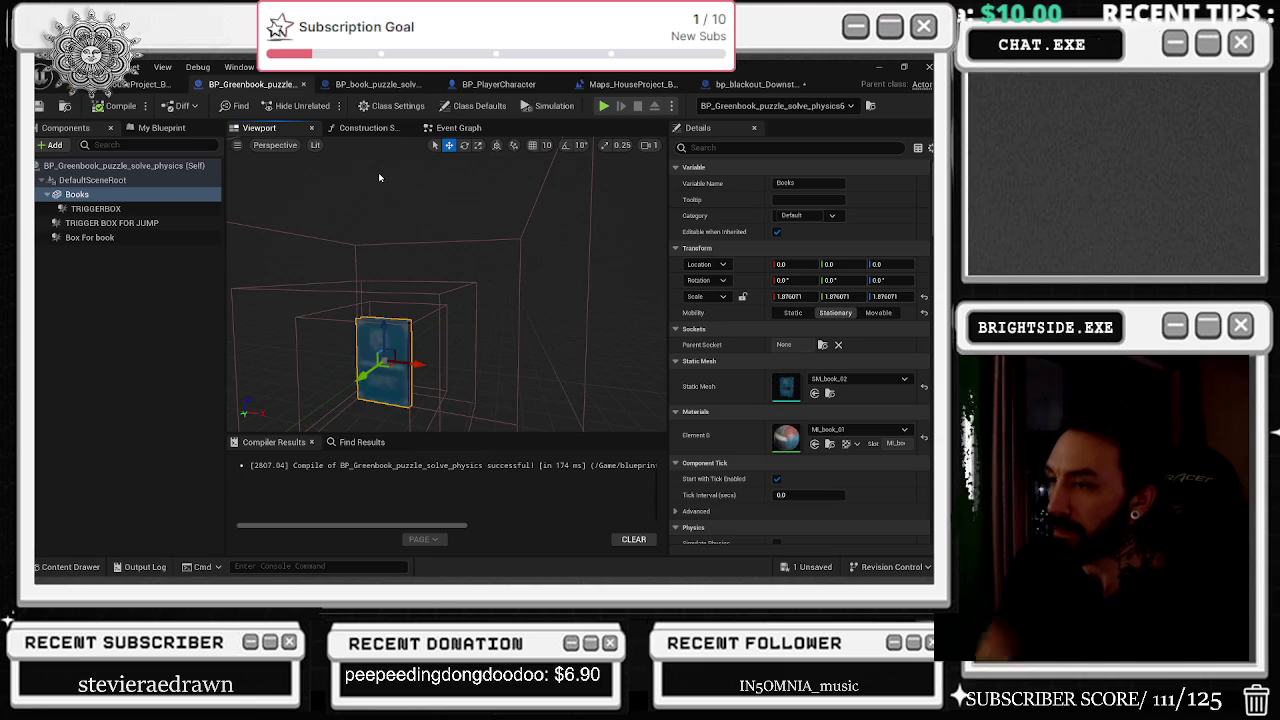
left_click_drag(355, 244, 354, 247)
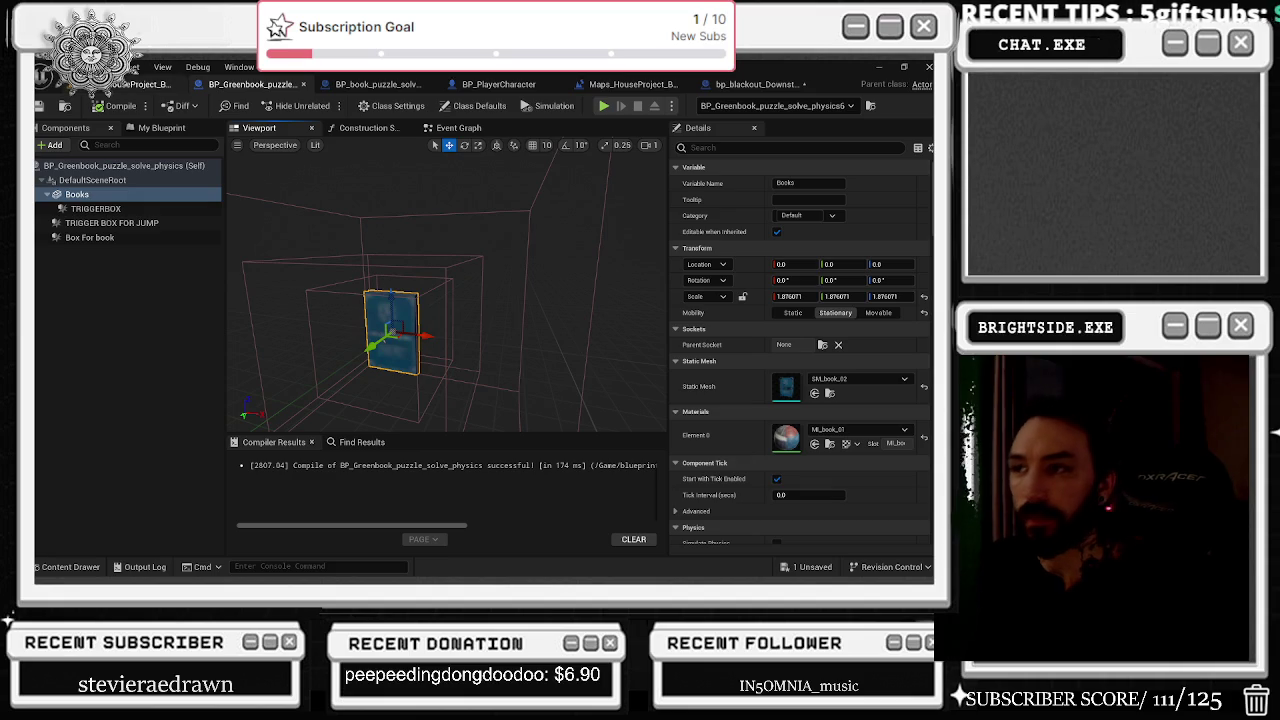
Select all three trigger box components together in the component list.
left_click(362, 442)
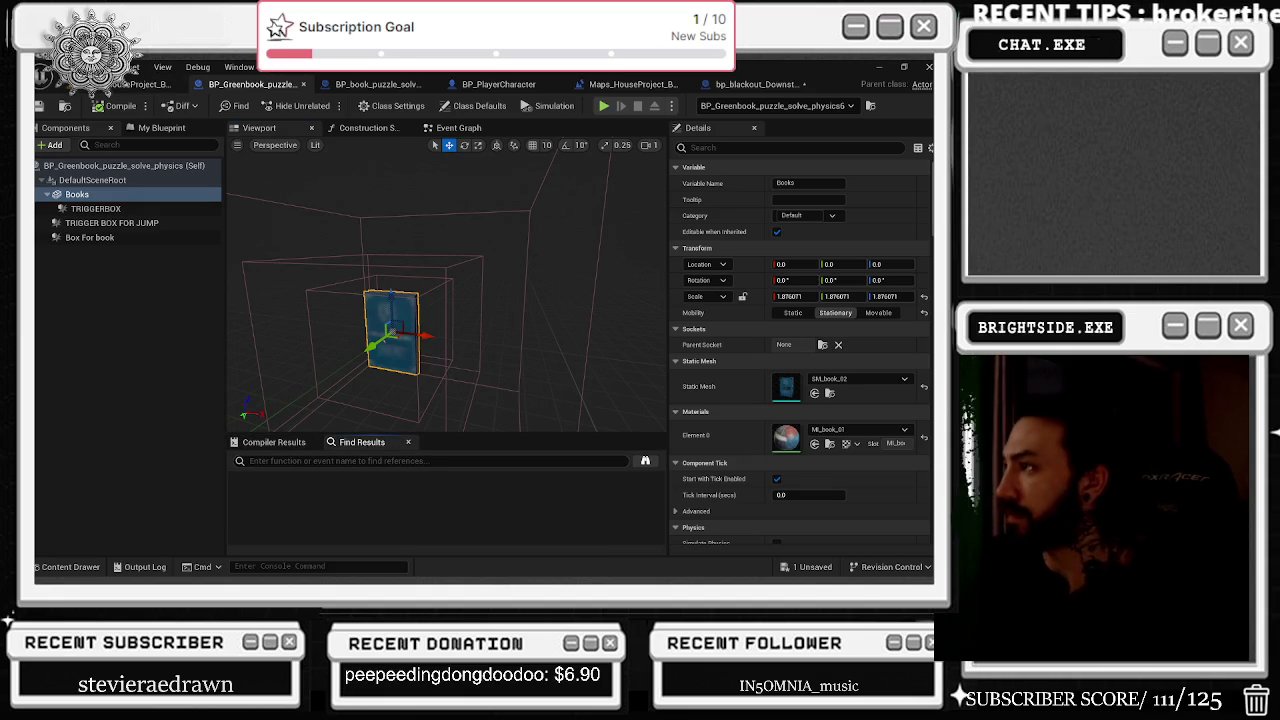
scroll(800, 350, "down", 5)
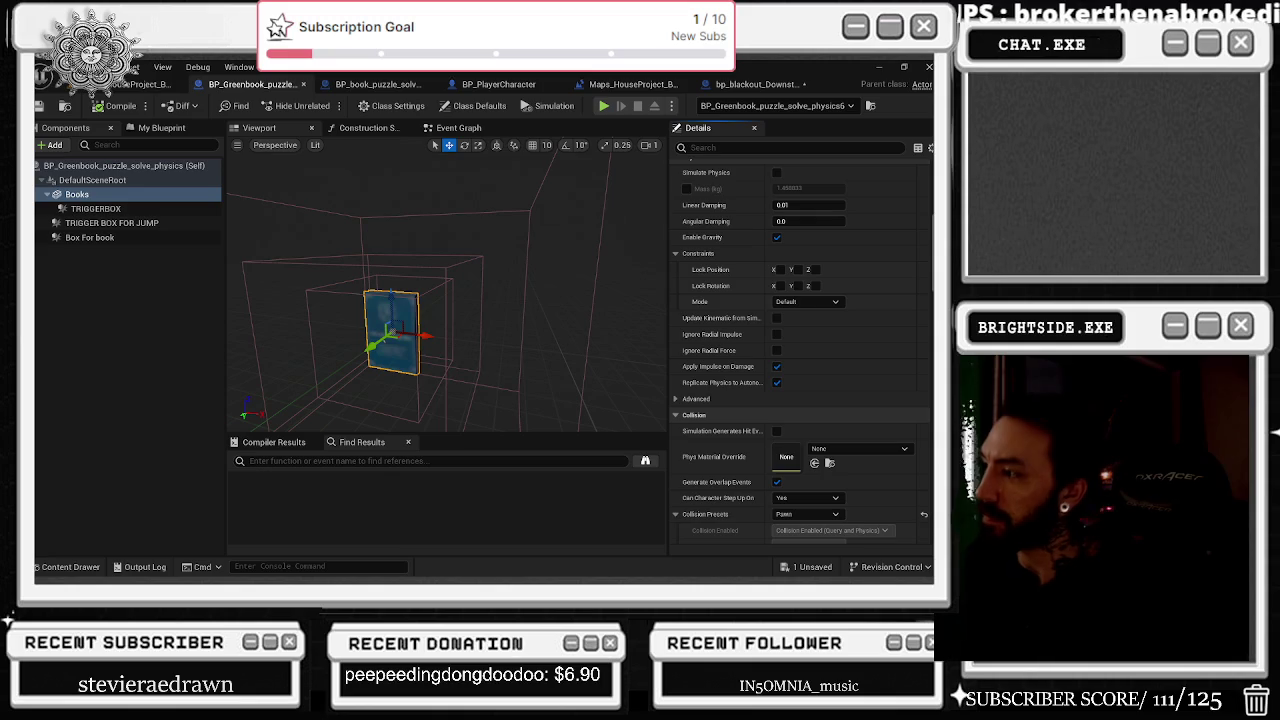
scroll(800, 400, "down", 1)
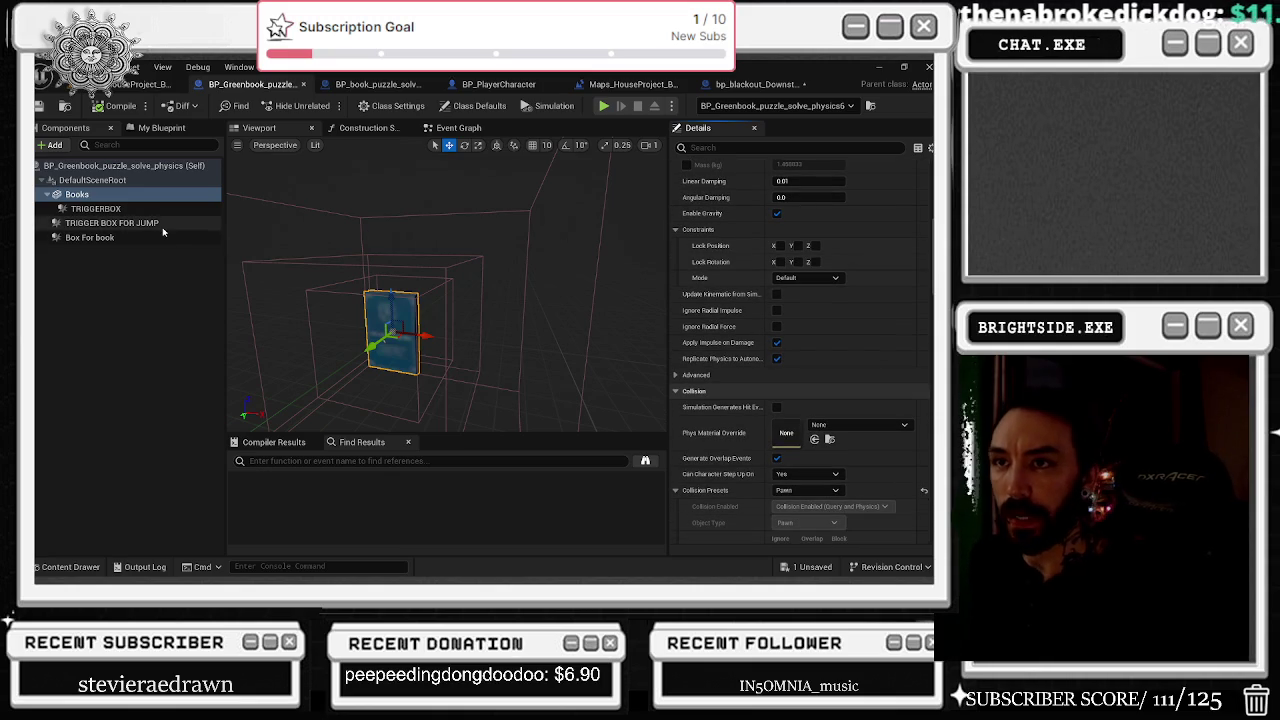
key("Down")
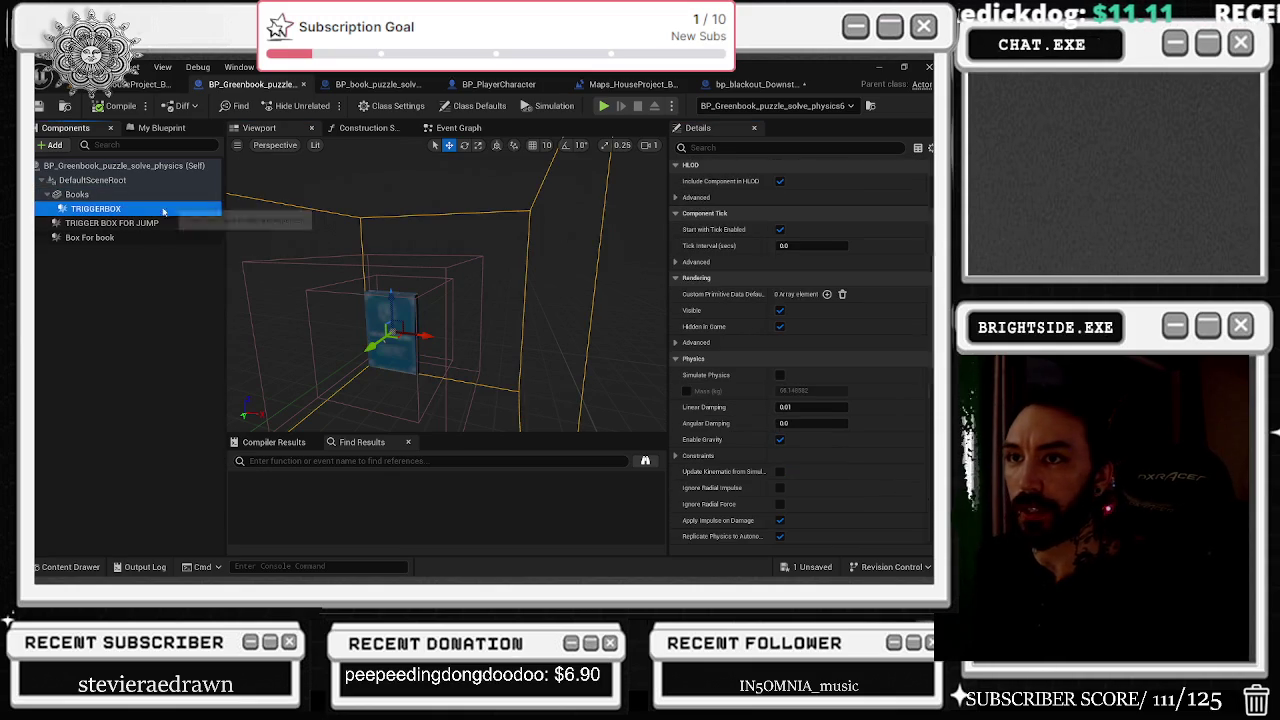
left_click(153, 238, "shift")
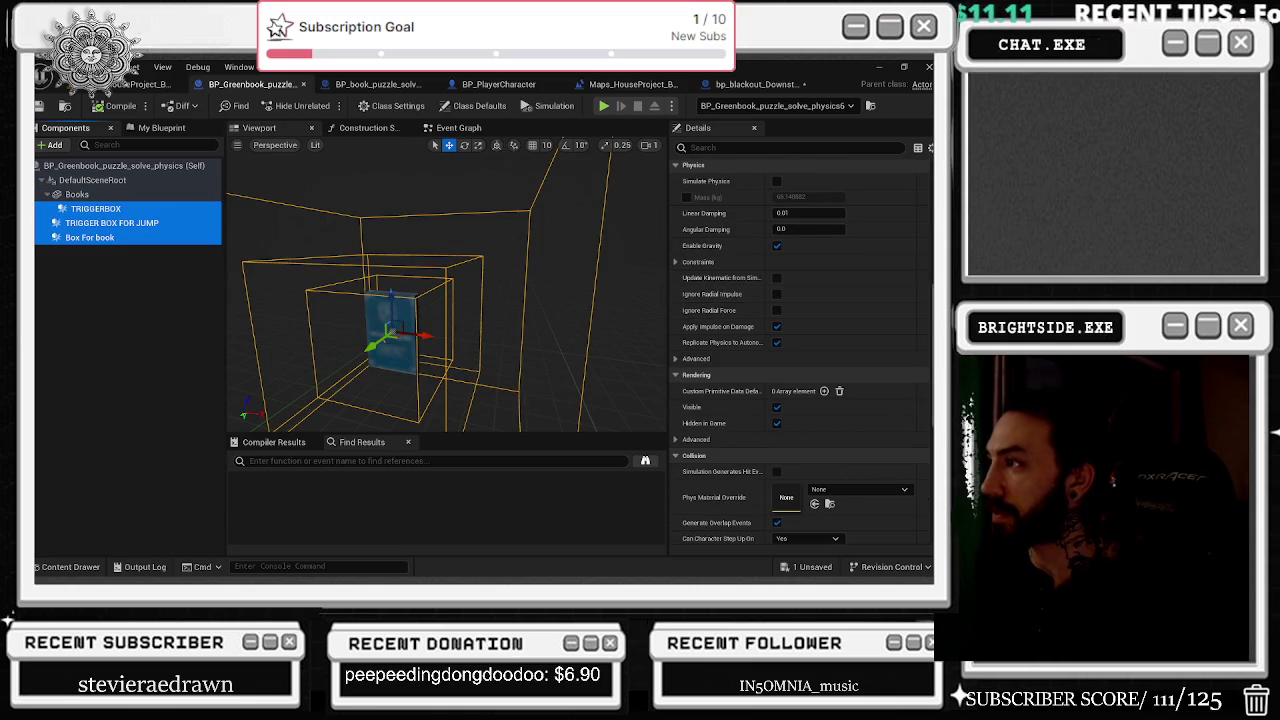
scroll(800, 350, "up", 10)
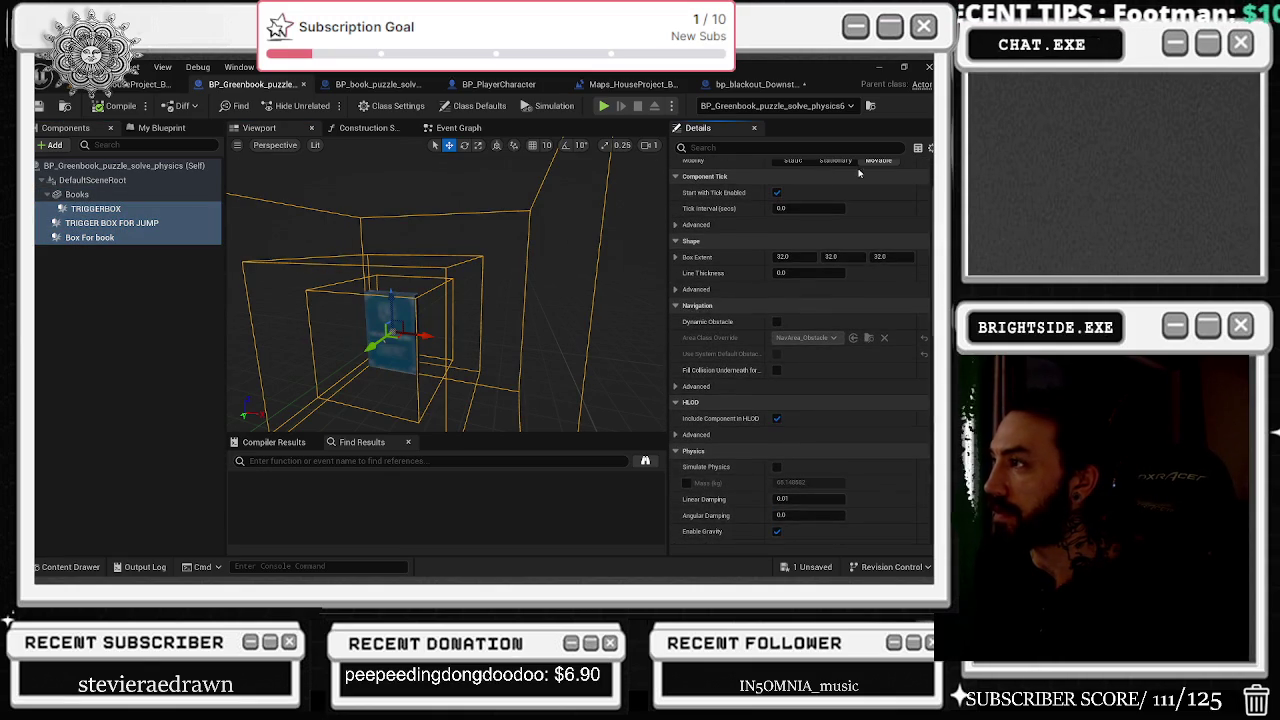
Give the boxes Custom collision: Query and Physics, Pawn object type, overlapping Pawn.
left_click(807, 147)
type("colli")
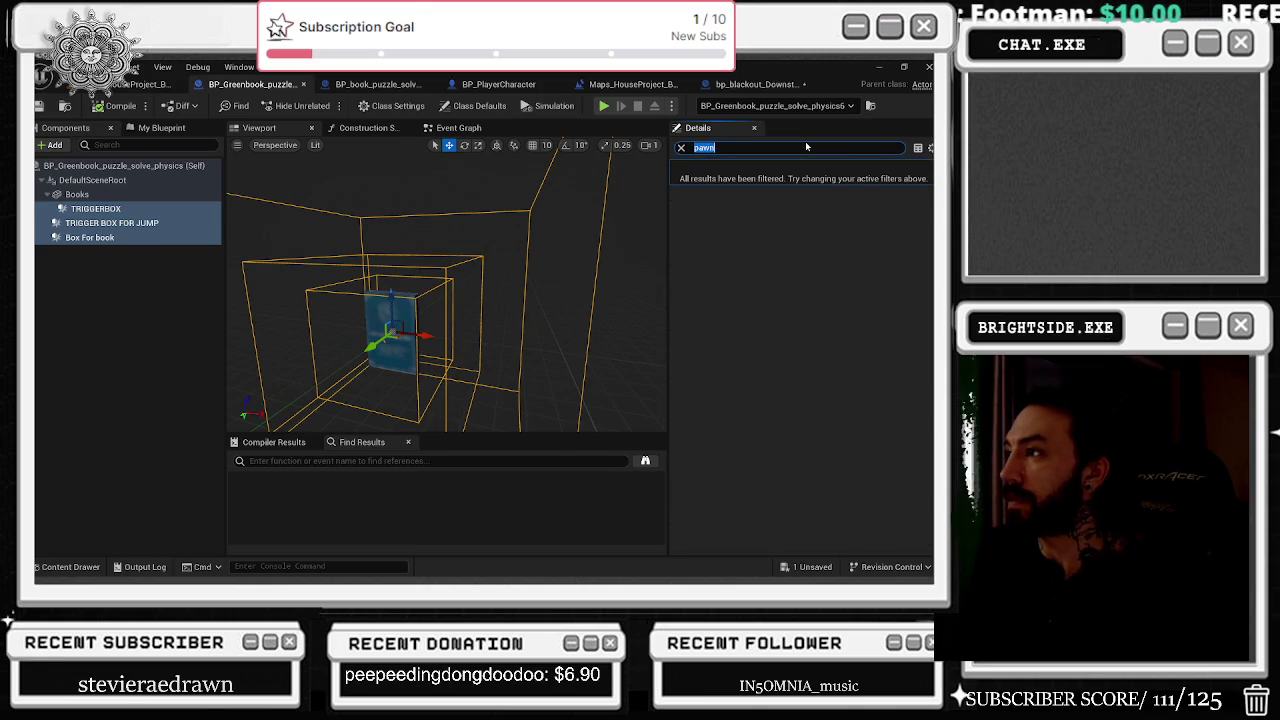
type("sion")
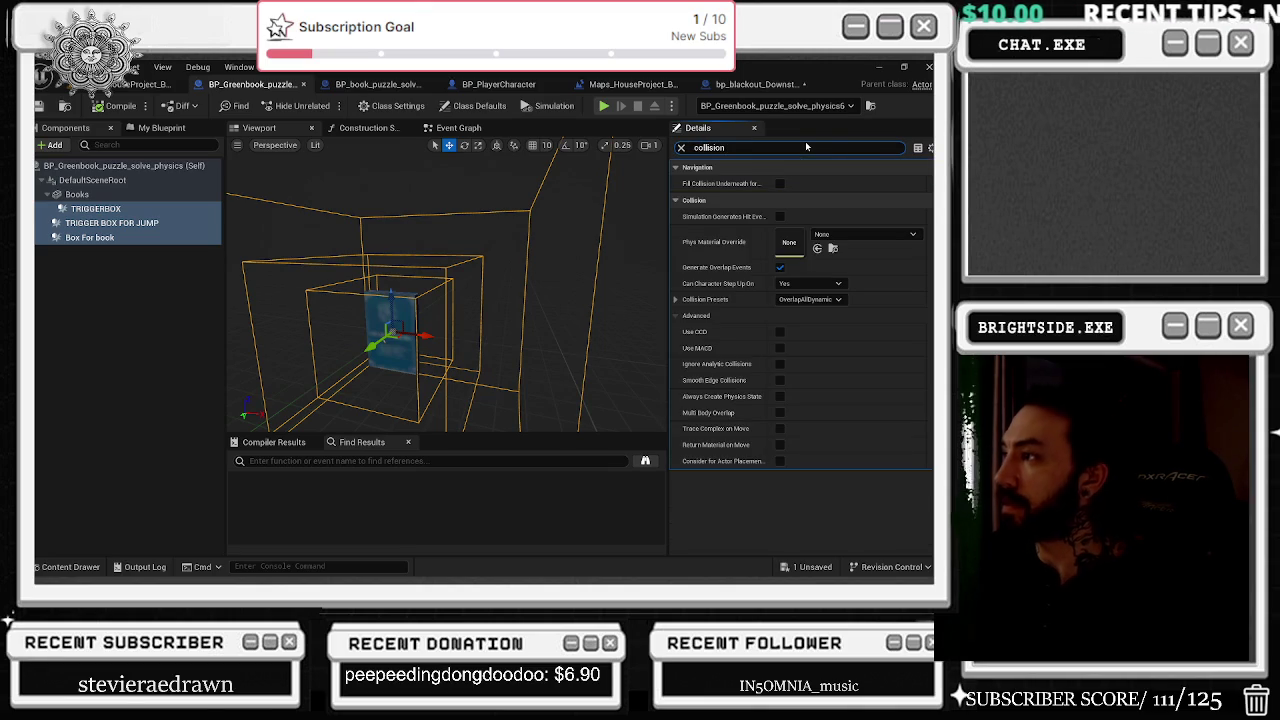
left_click(837, 300)
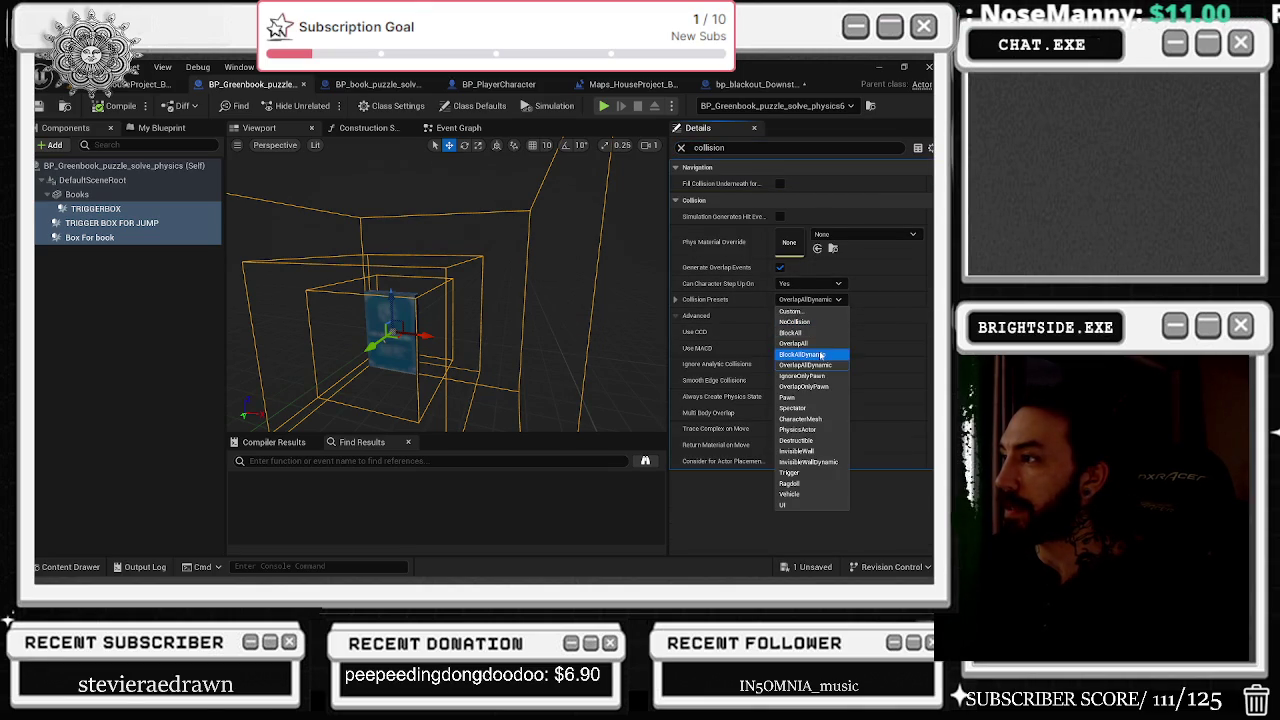
left_click(797, 310)
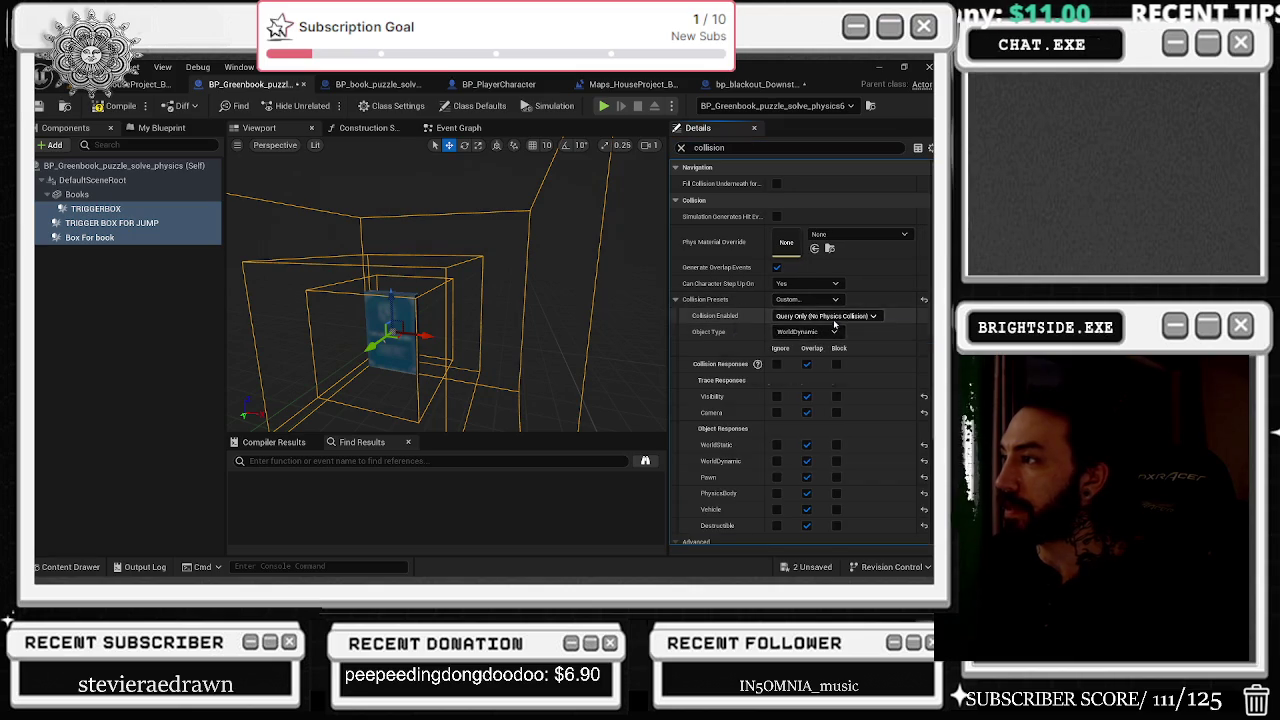
left_click(826, 315)
left_click(832, 360)
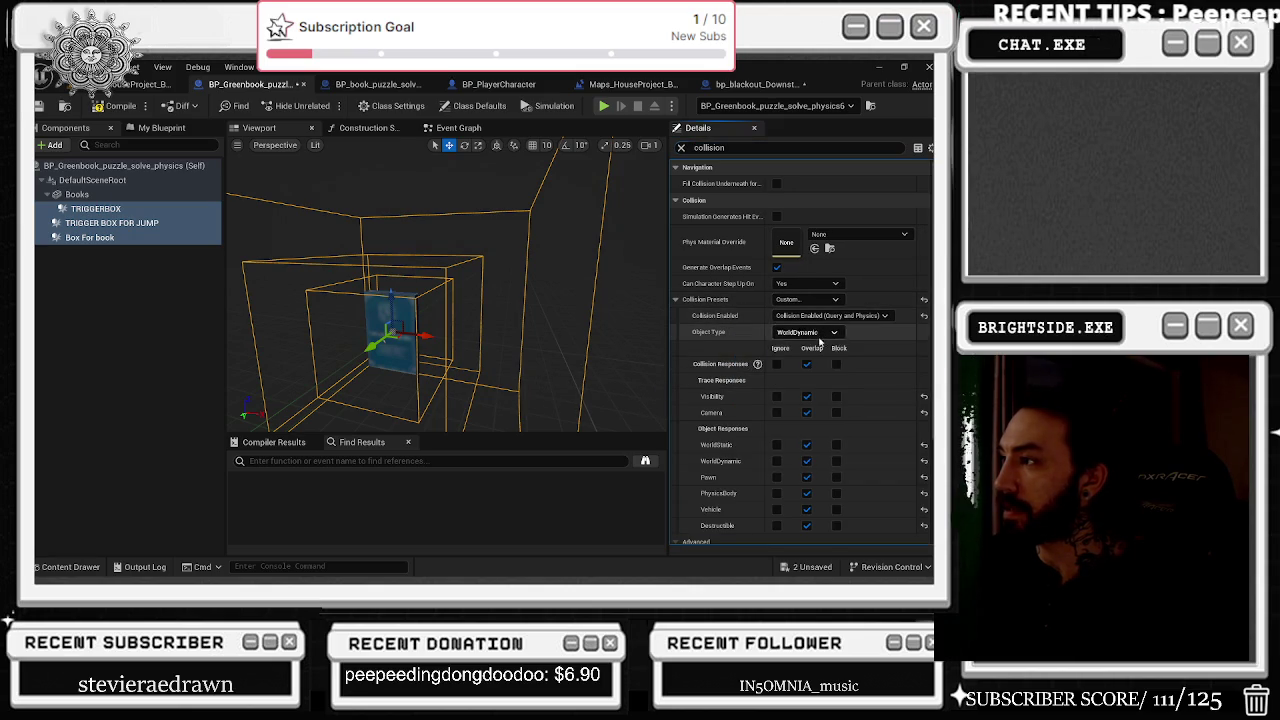
left_click(806, 331)
left_click(808, 367)
left_click(777, 364)
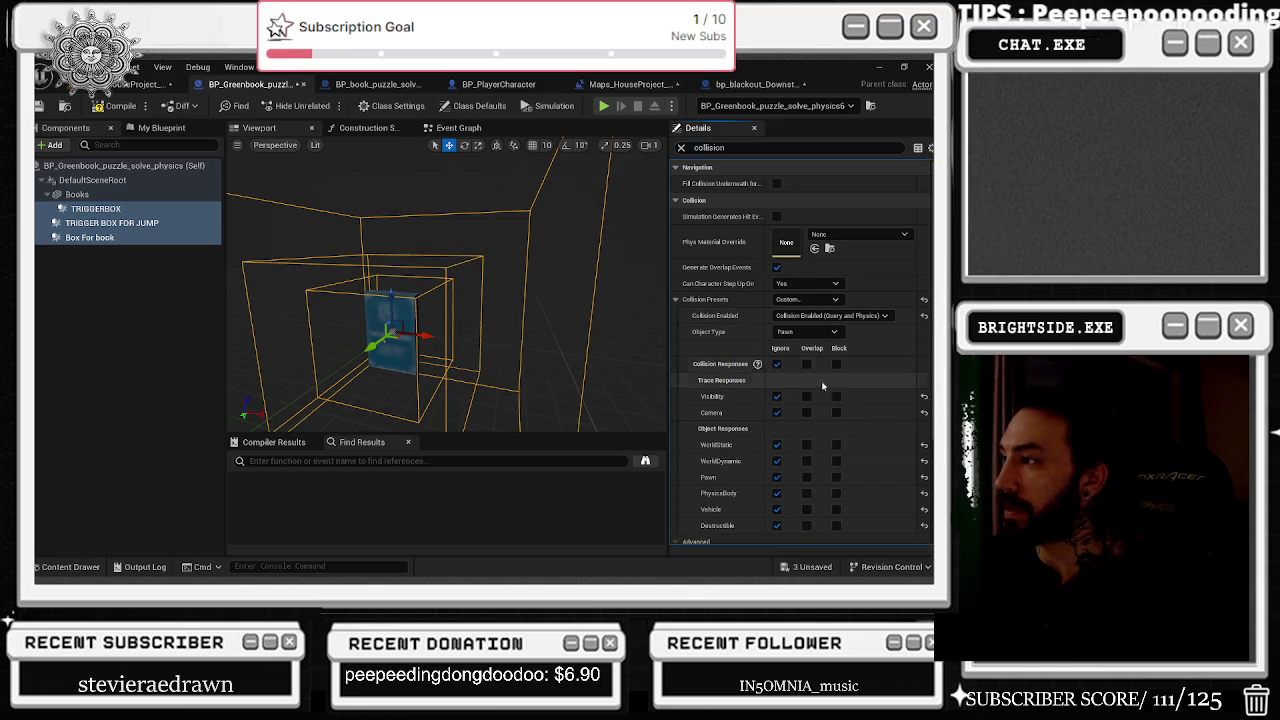
left_click(808, 477)
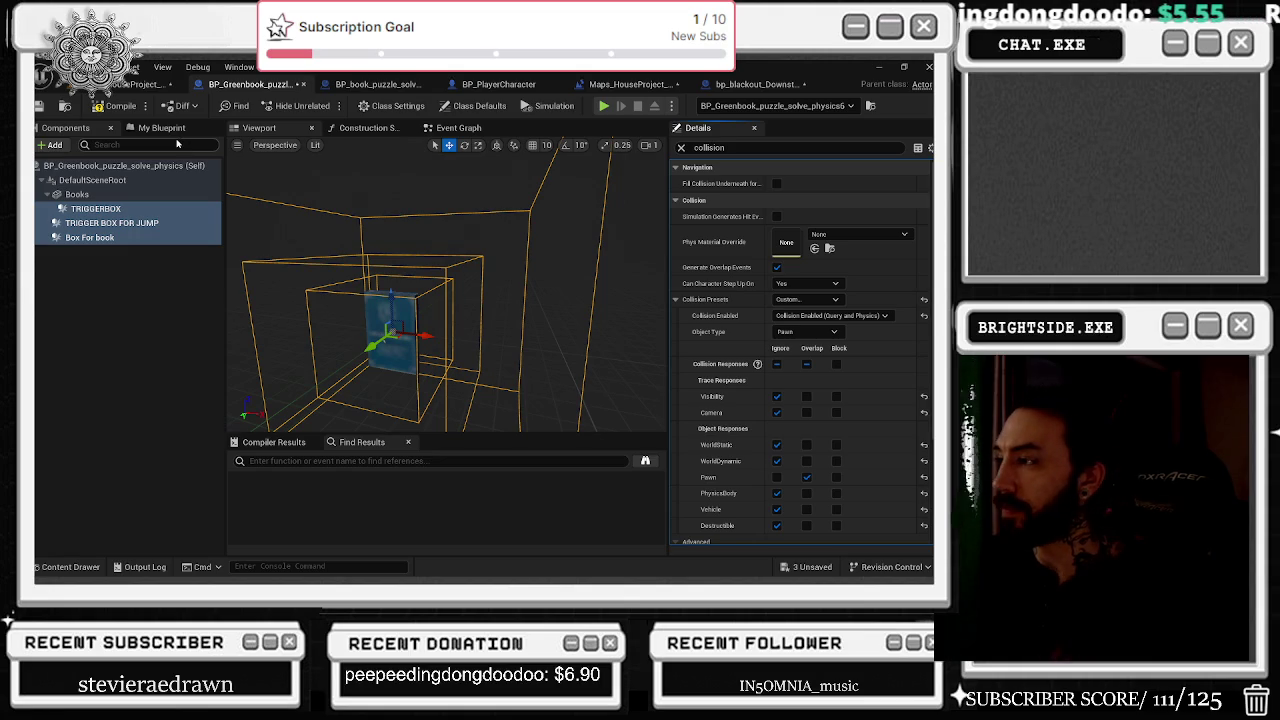
left_click(80, 195)
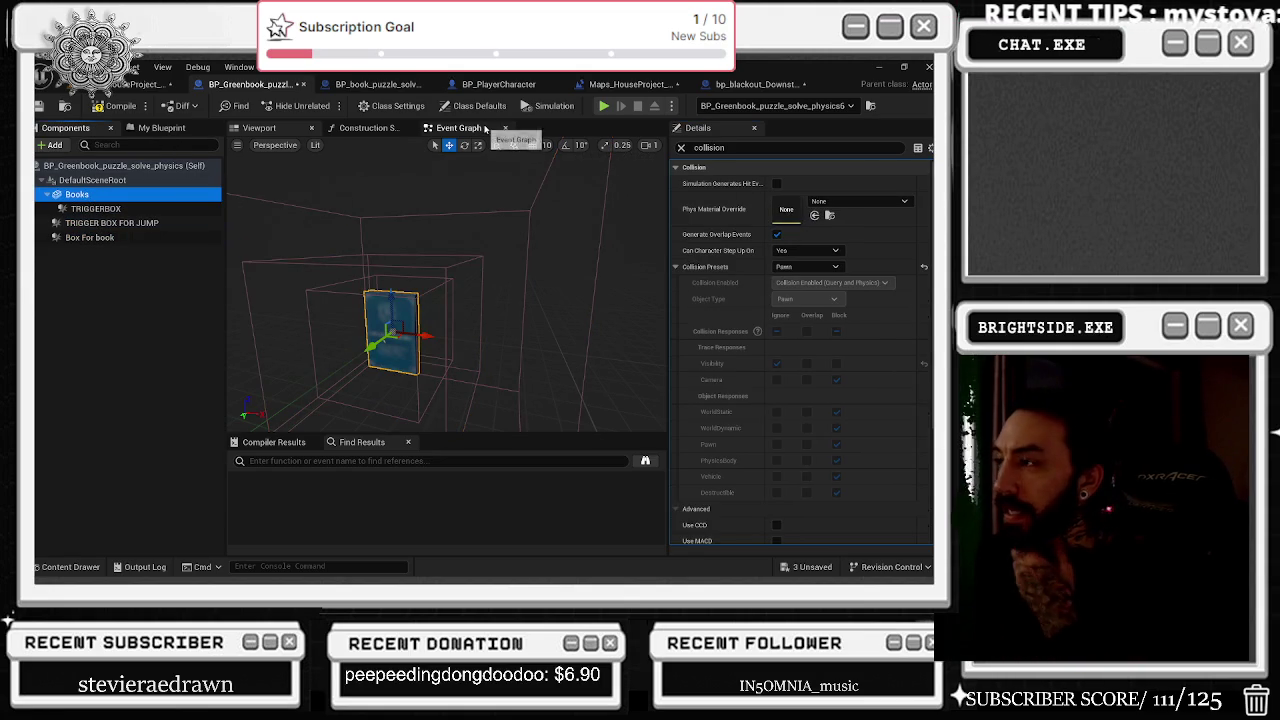
Give Books no step-up and Custom collision blocking WorldStatic and WorldDynamic, then compile.
left_click(806, 251)
left_click(785, 265)
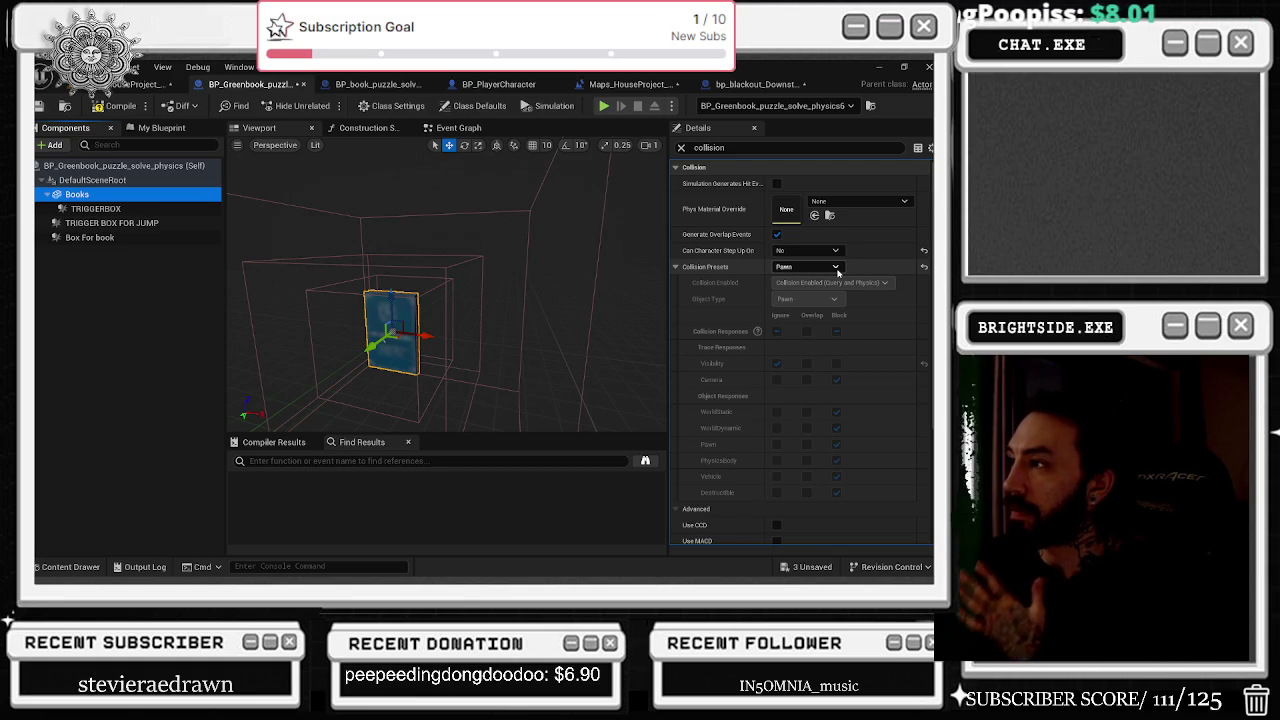
left_click(822, 266)
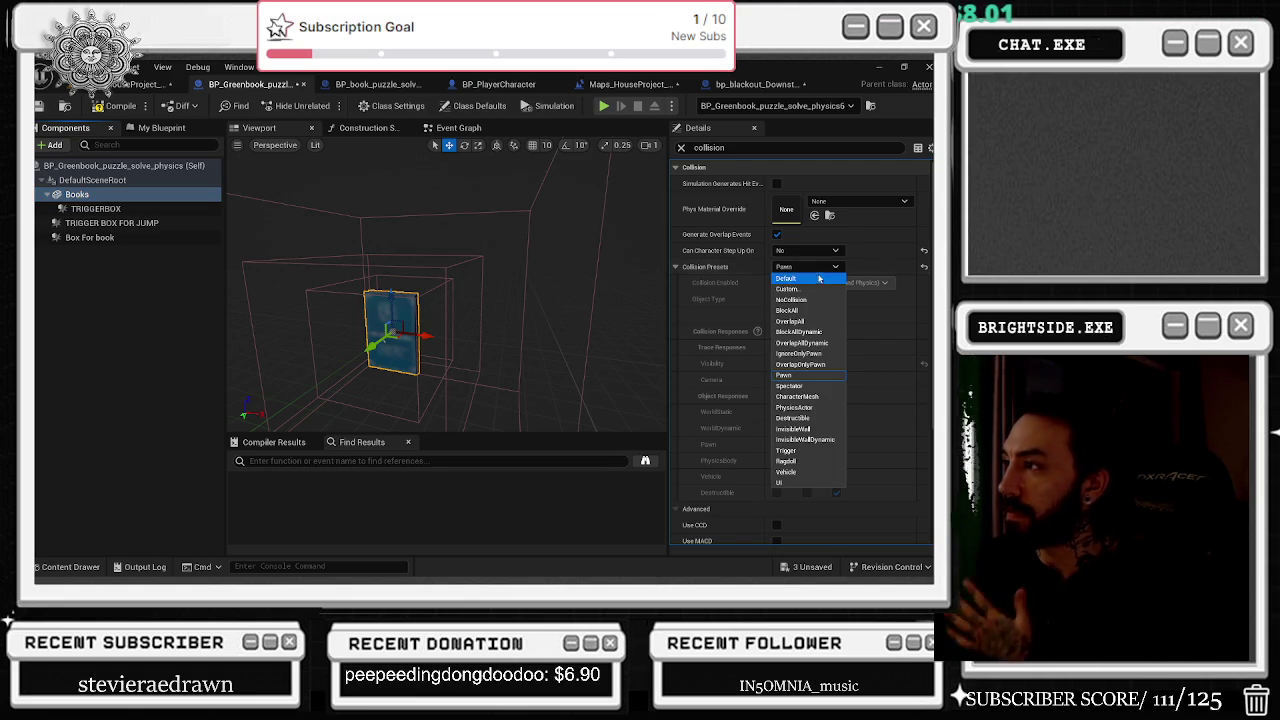
left_click(812, 286)
left_click(775, 332)
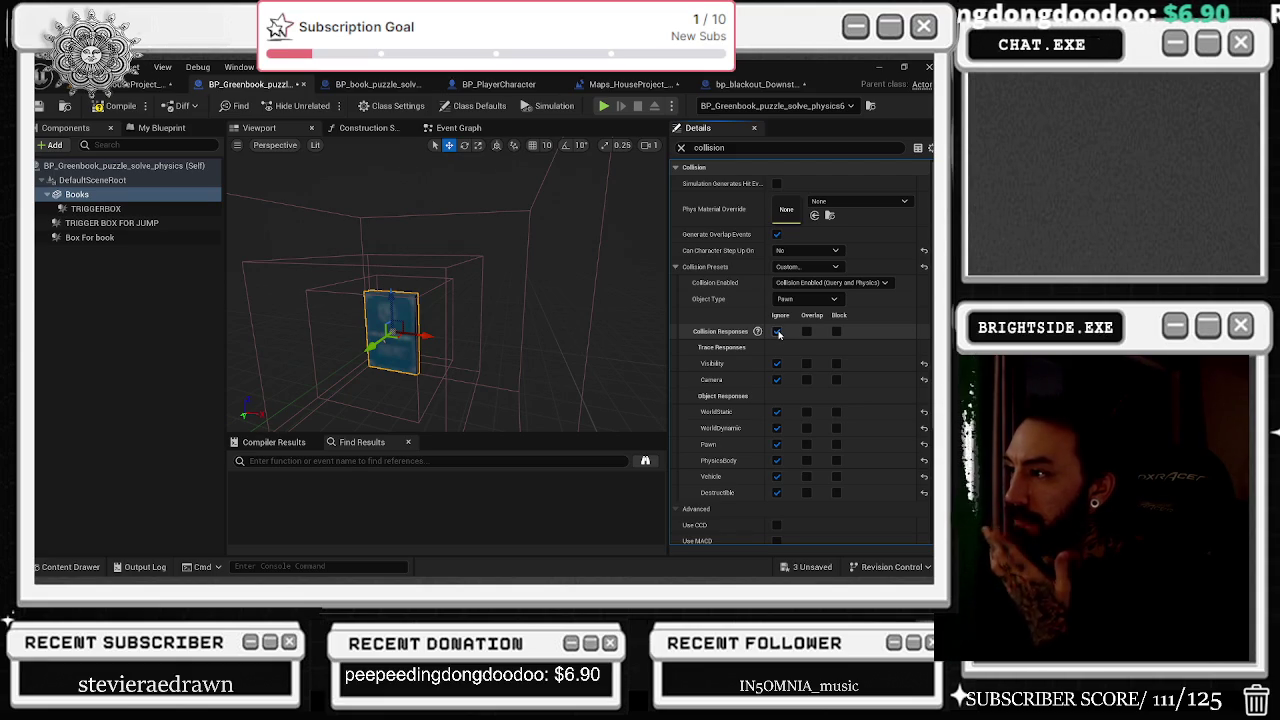
left_click(836, 412)
left_click(836, 428)
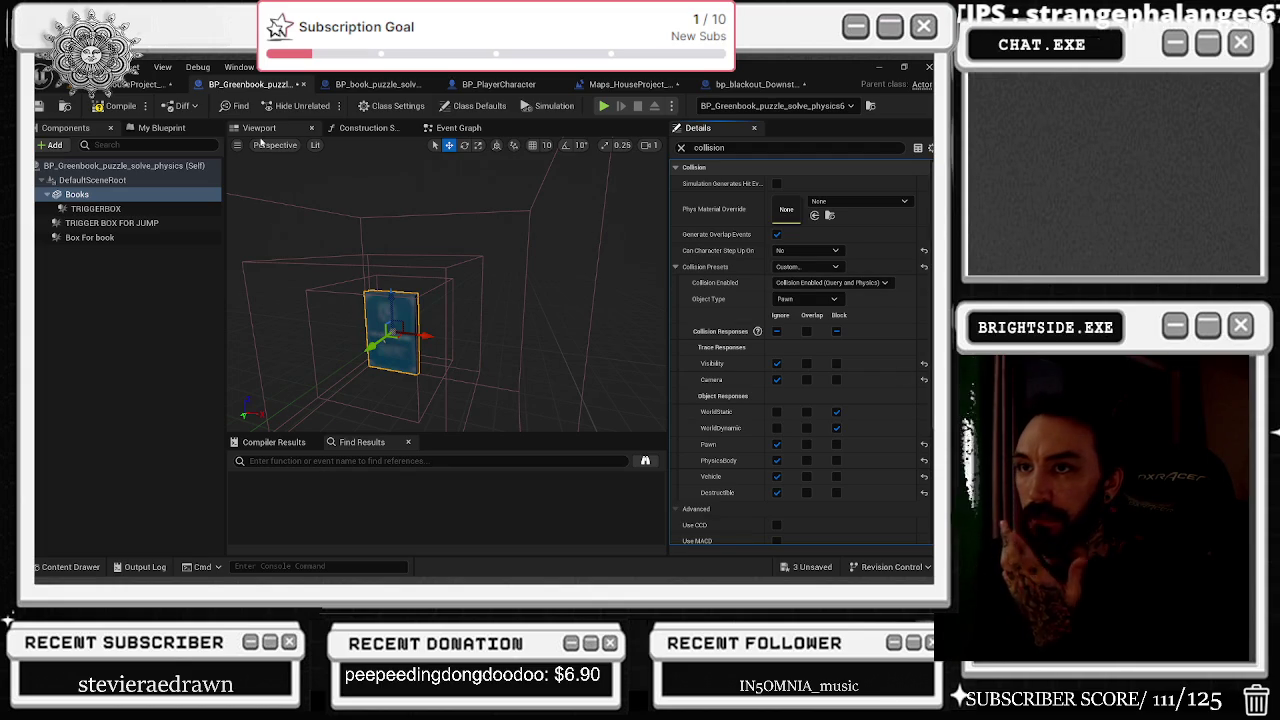
left_click(130, 105)
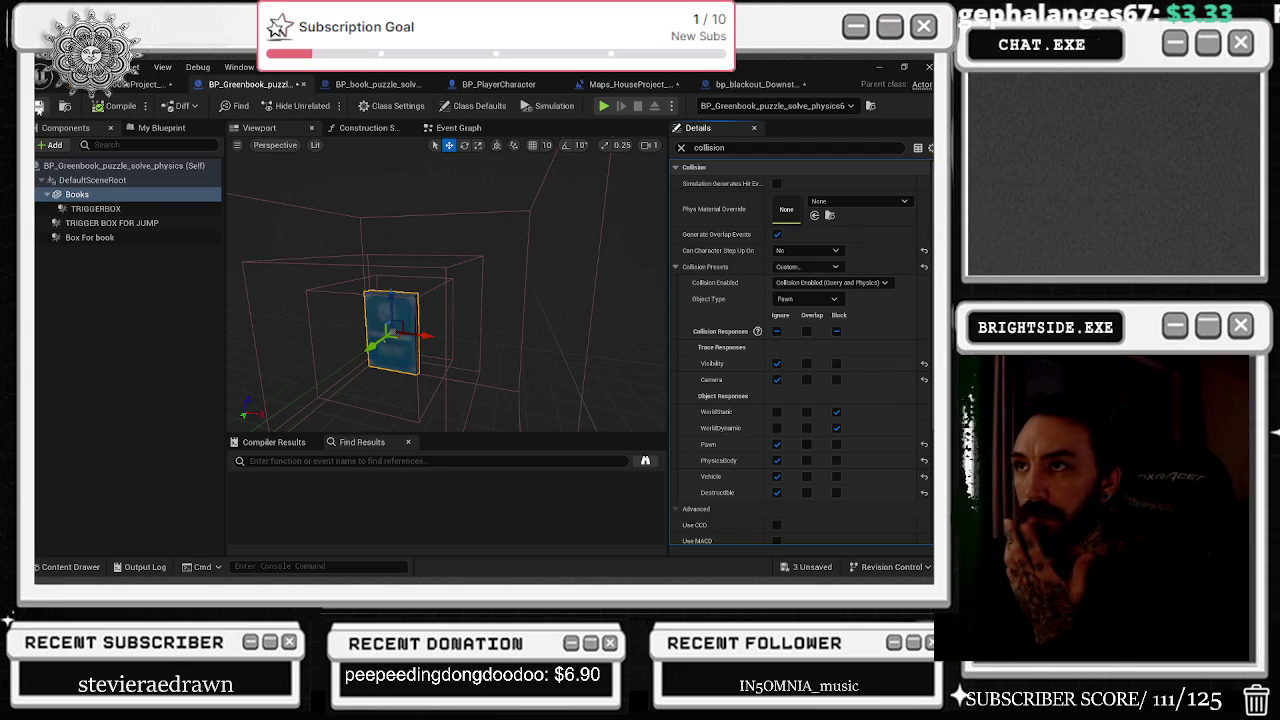
left_click(377, 90)
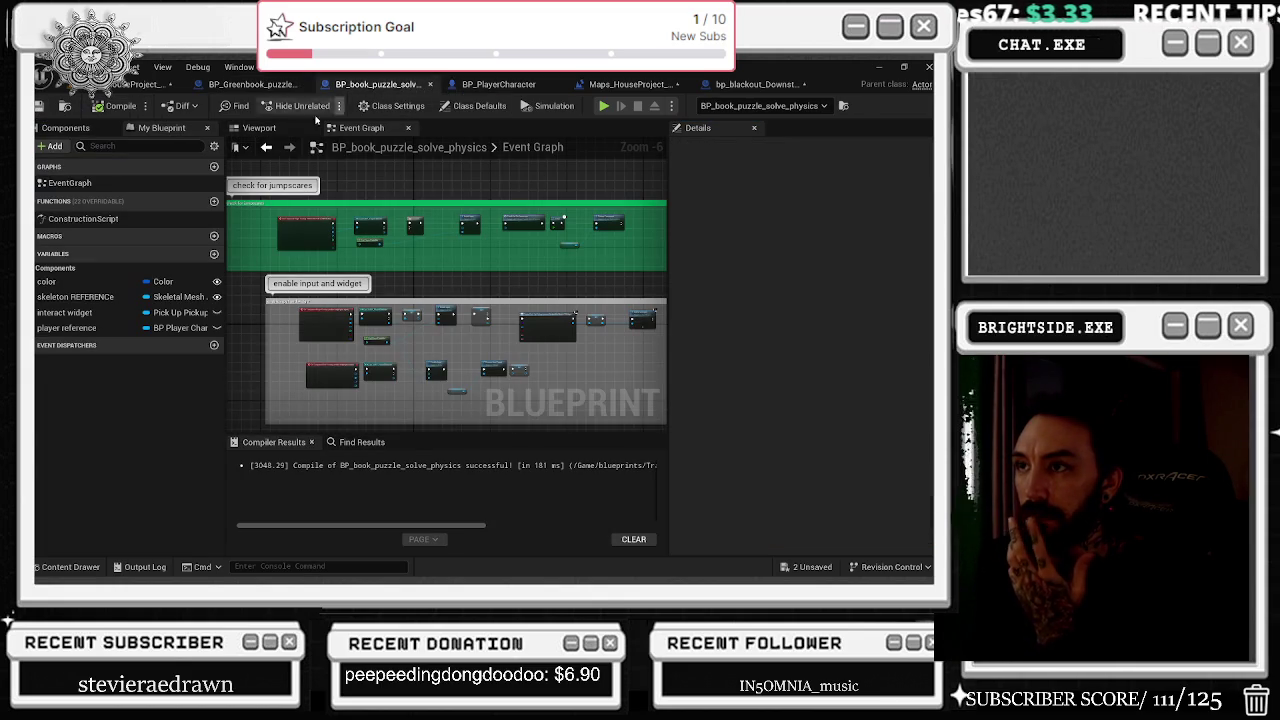
Show the book puzzle Blueprint's viewport and select its three box components.
left_click(258, 129)
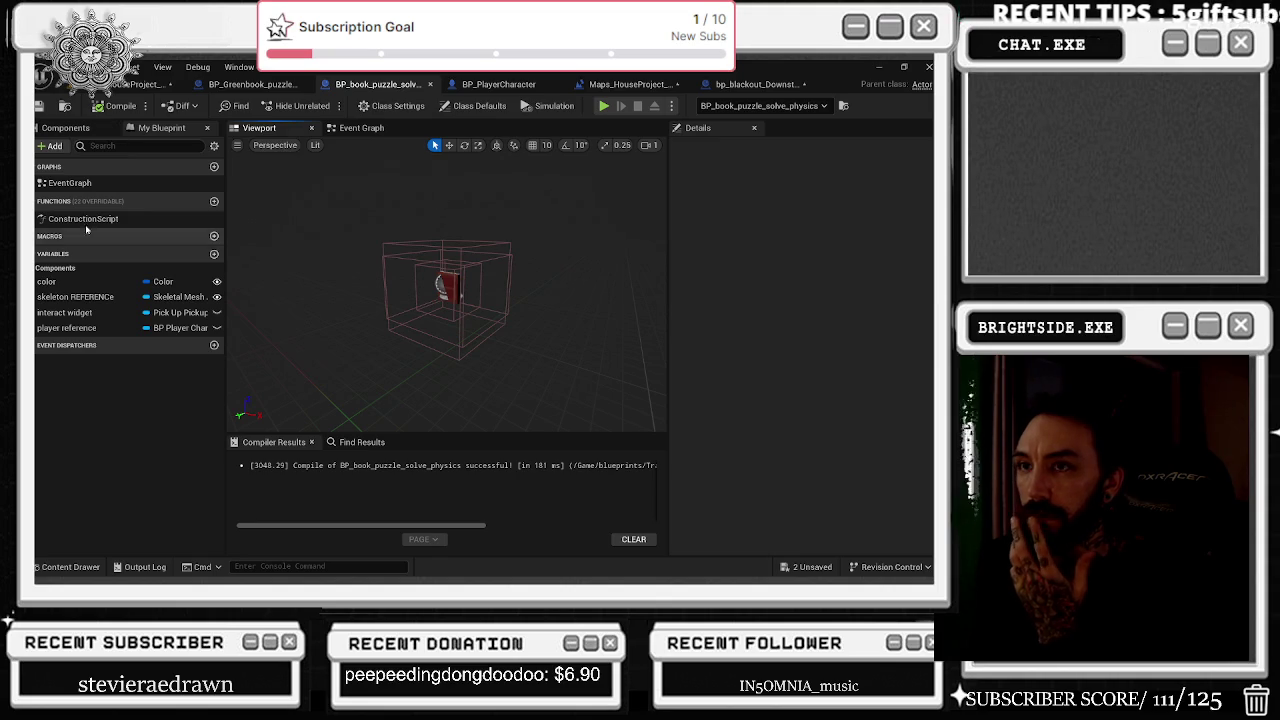
left_click(65, 128)
left_click(90, 210)
left_click(89, 237, "shift")
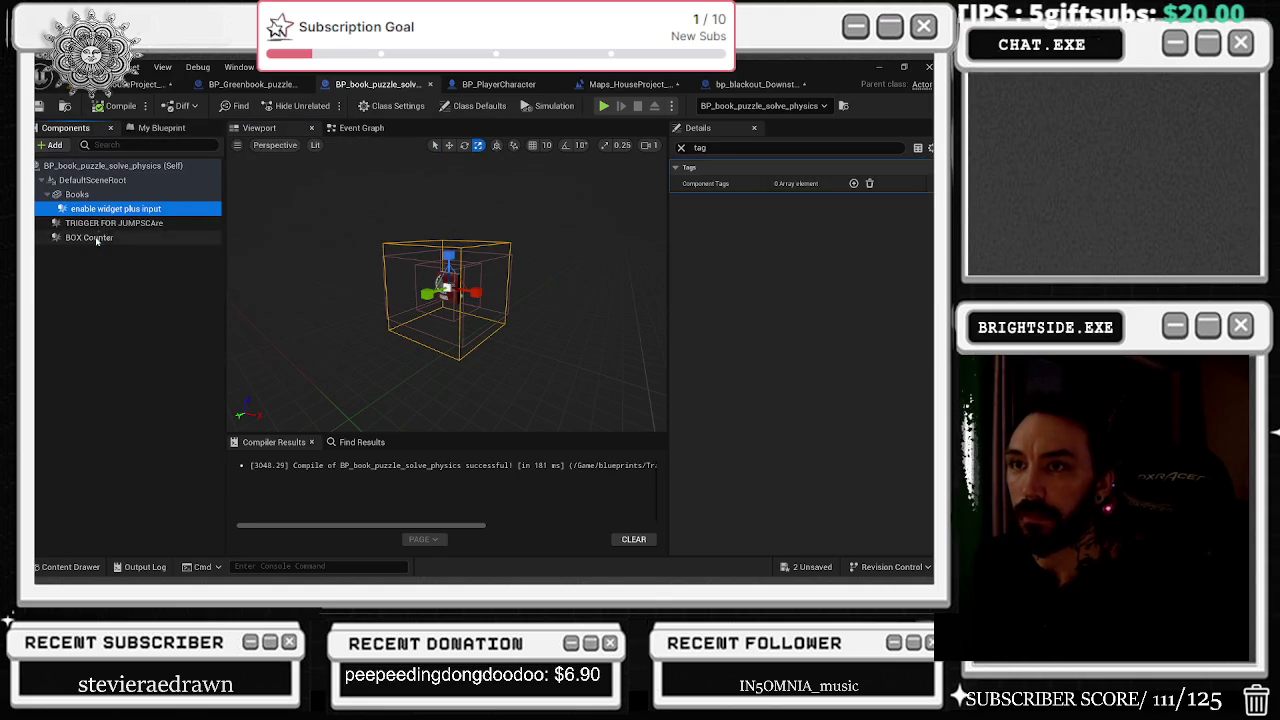
Set the boxes to Custom Query and Physics collision overlapping Pawn, with step-up disabled.
left_click(770, 148)
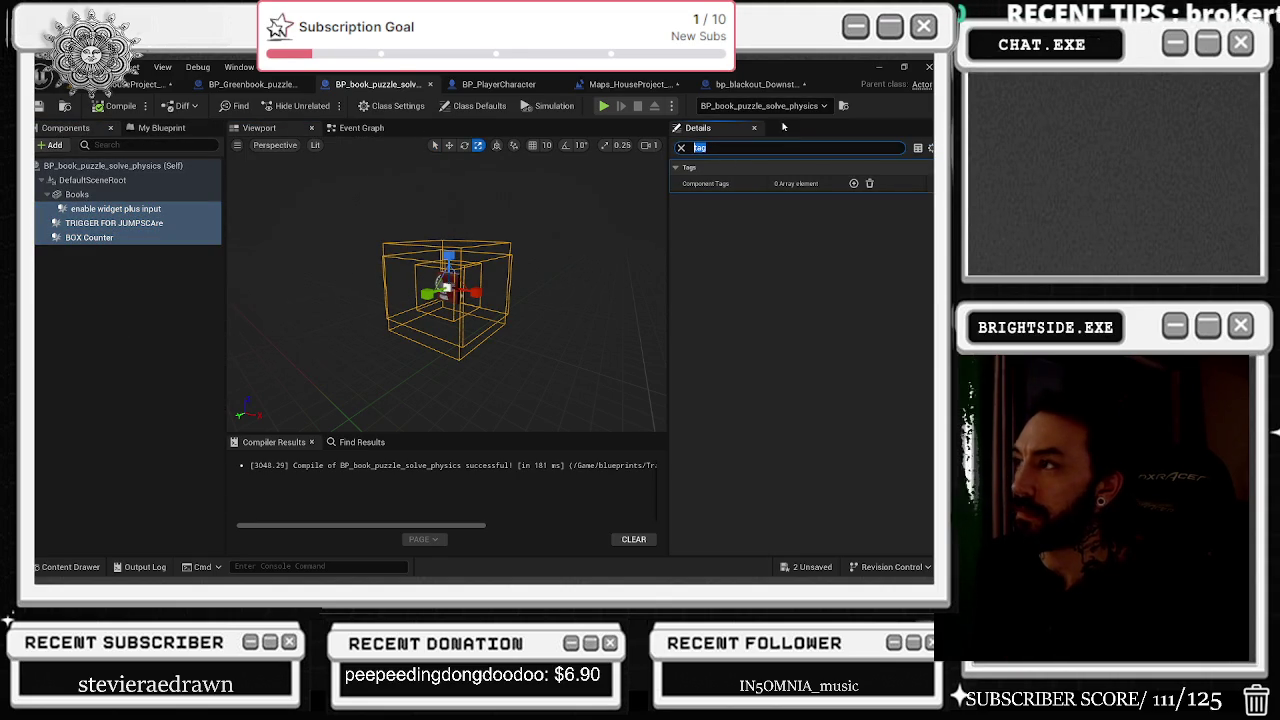
type("d")
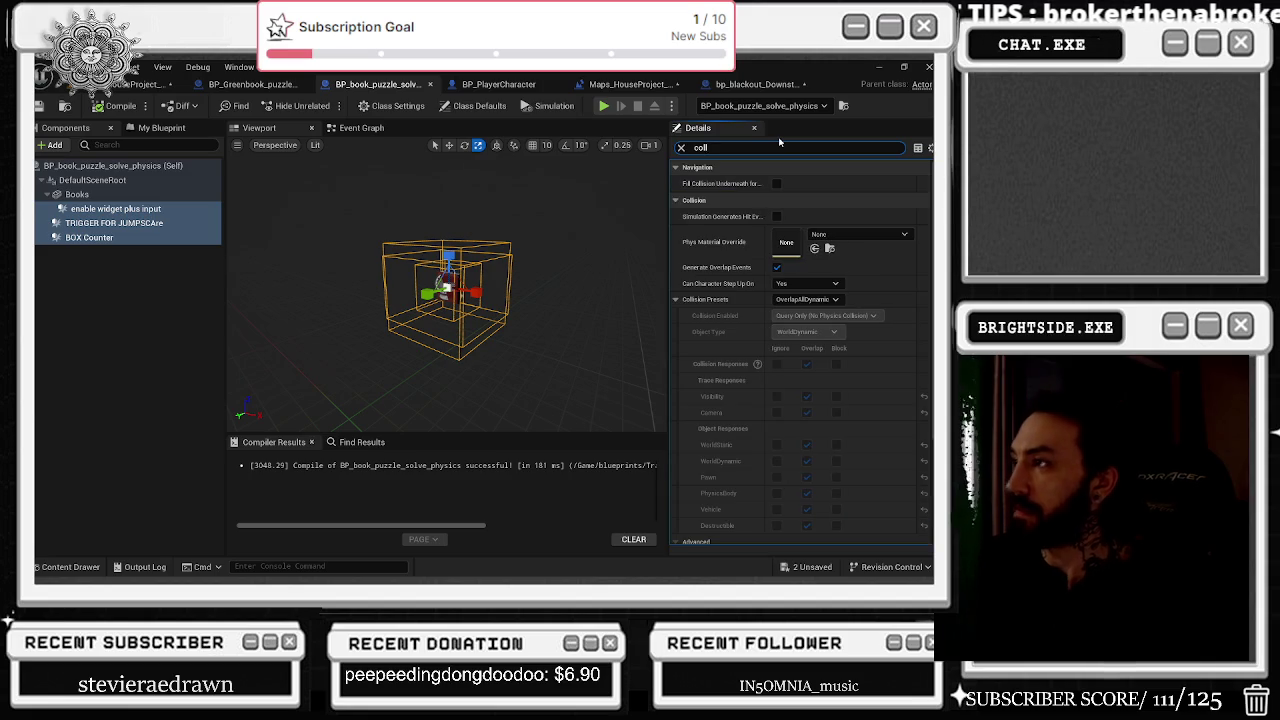
left_click(805, 299)
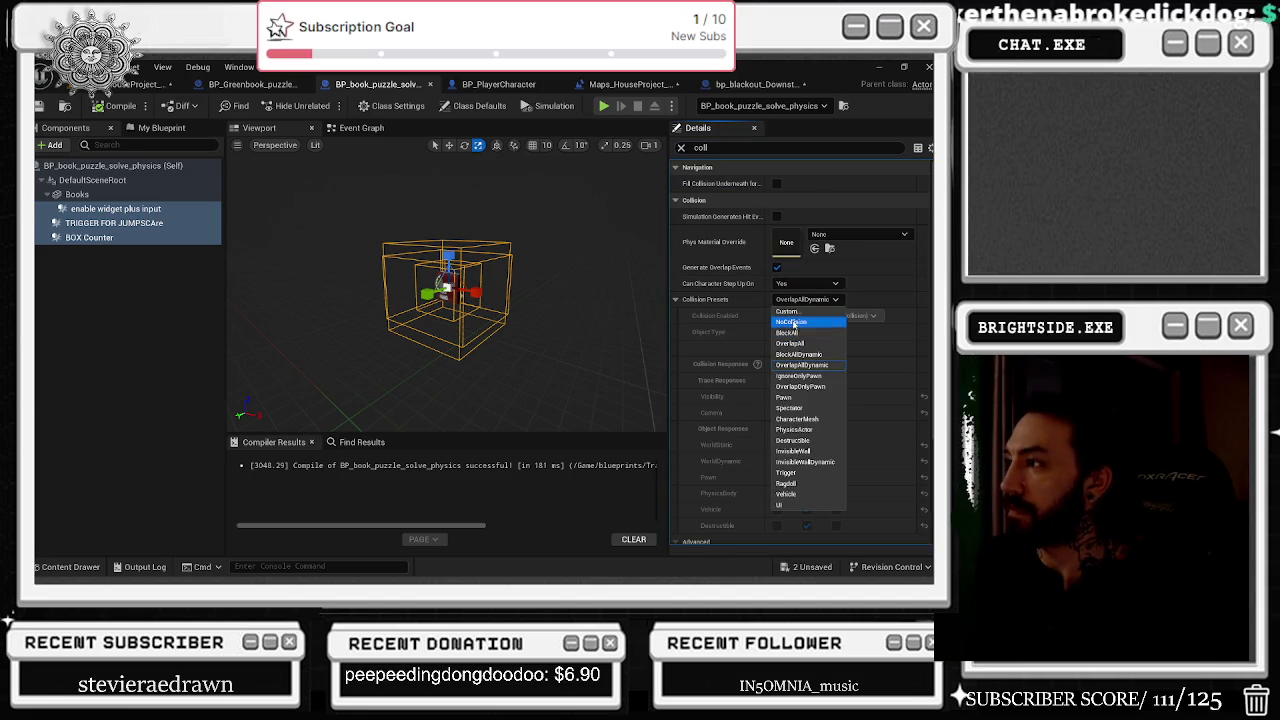
left_click(790, 311)
left_click(826, 315)
left_click(820, 360)
left_click(806, 477)
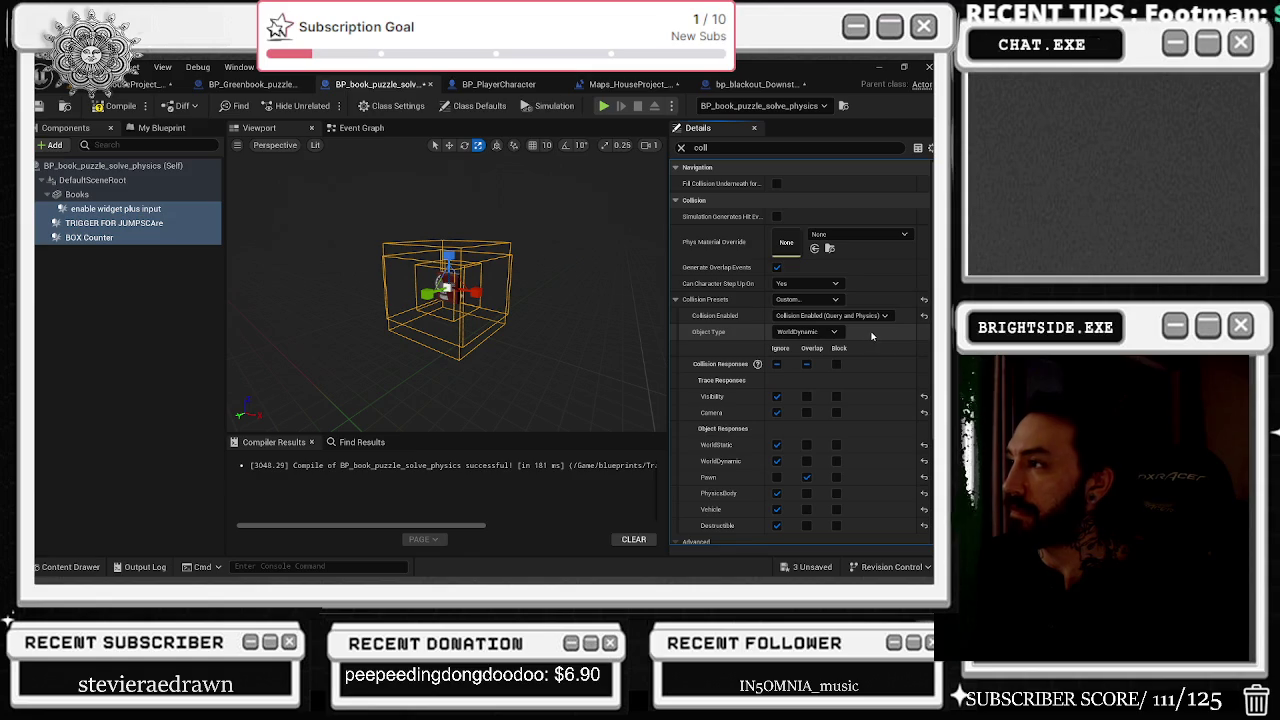
left_click(795, 284)
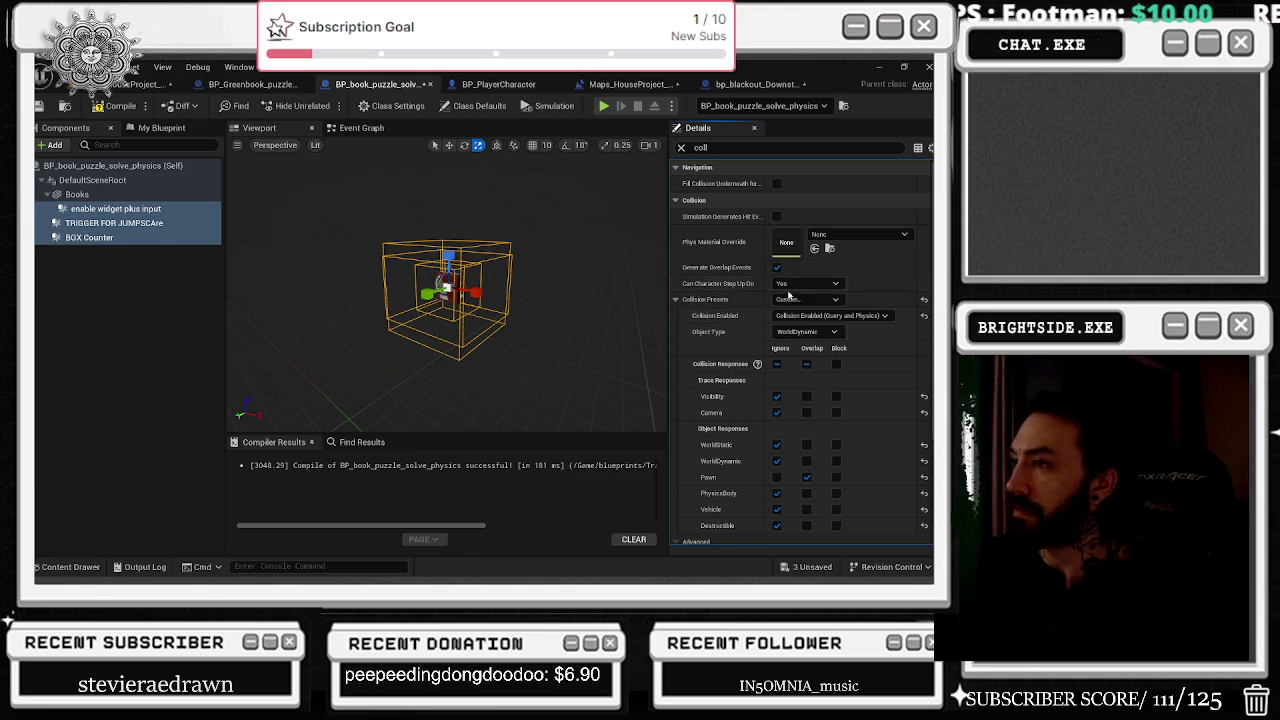
left_click(789, 295)
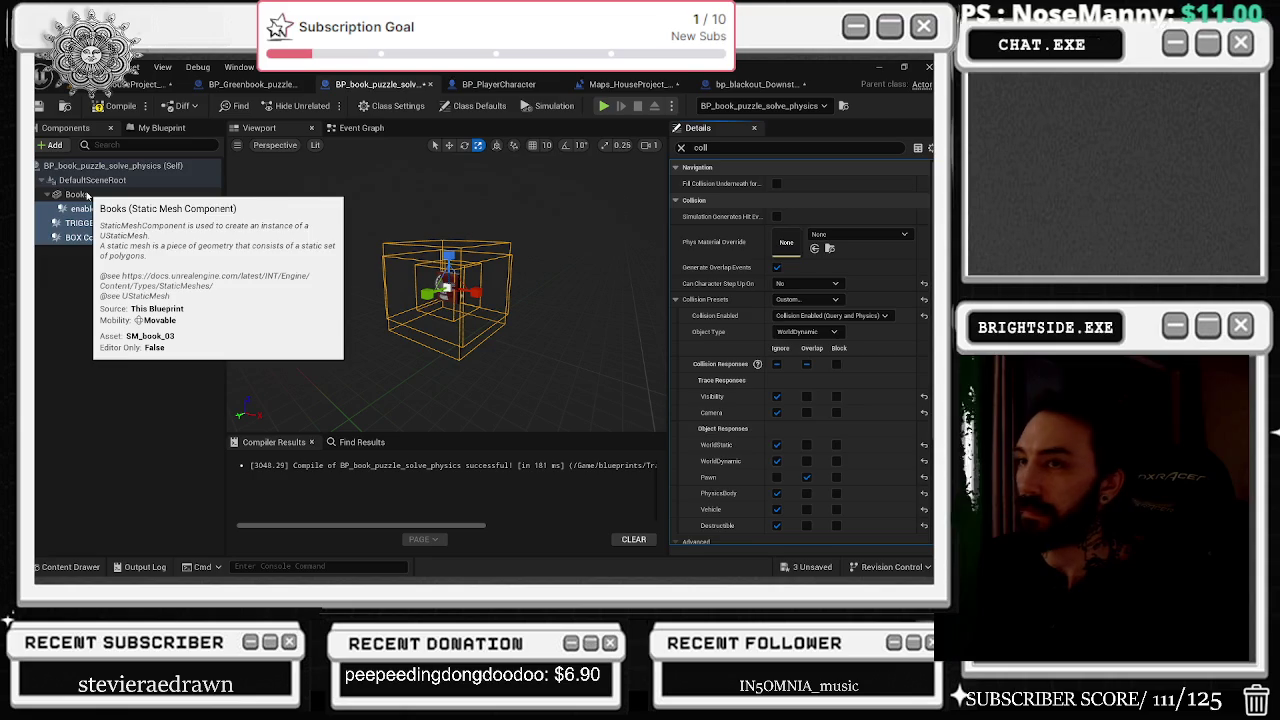
Give the Books mesh Custom collision blocking WorldStatic and WorldDynamic.
left_click(87, 196)
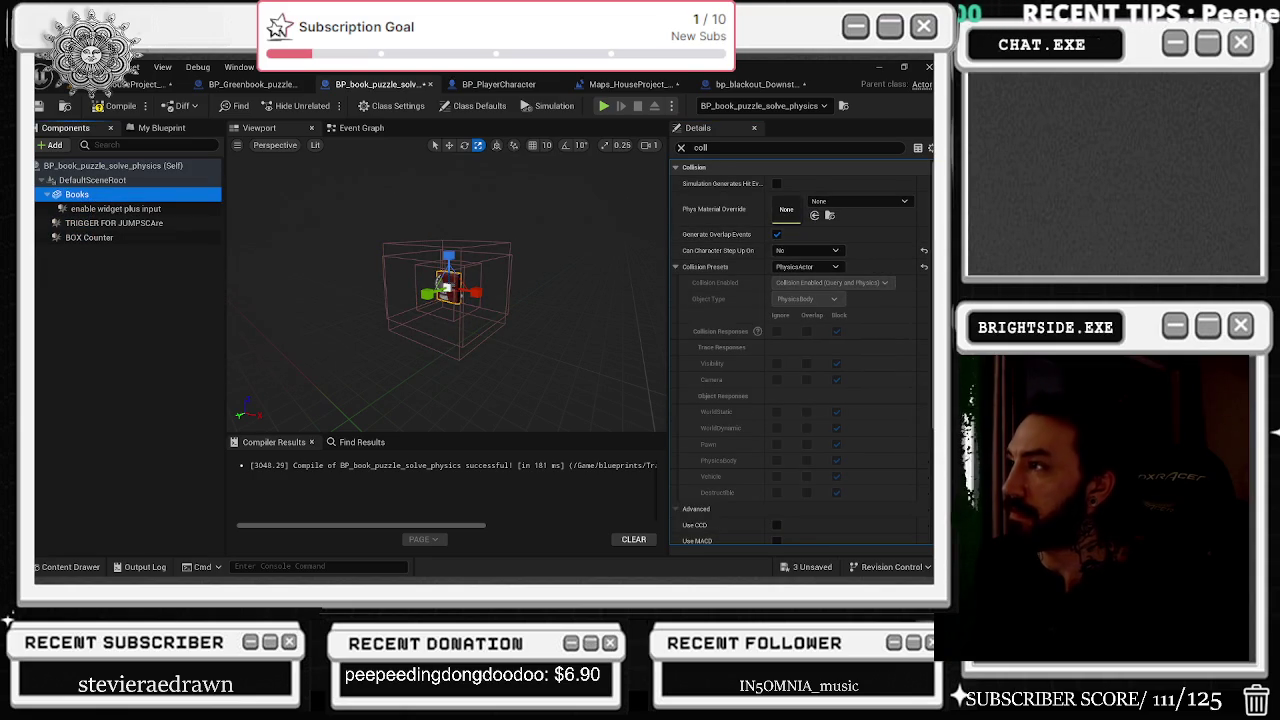
left_click(805, 267)
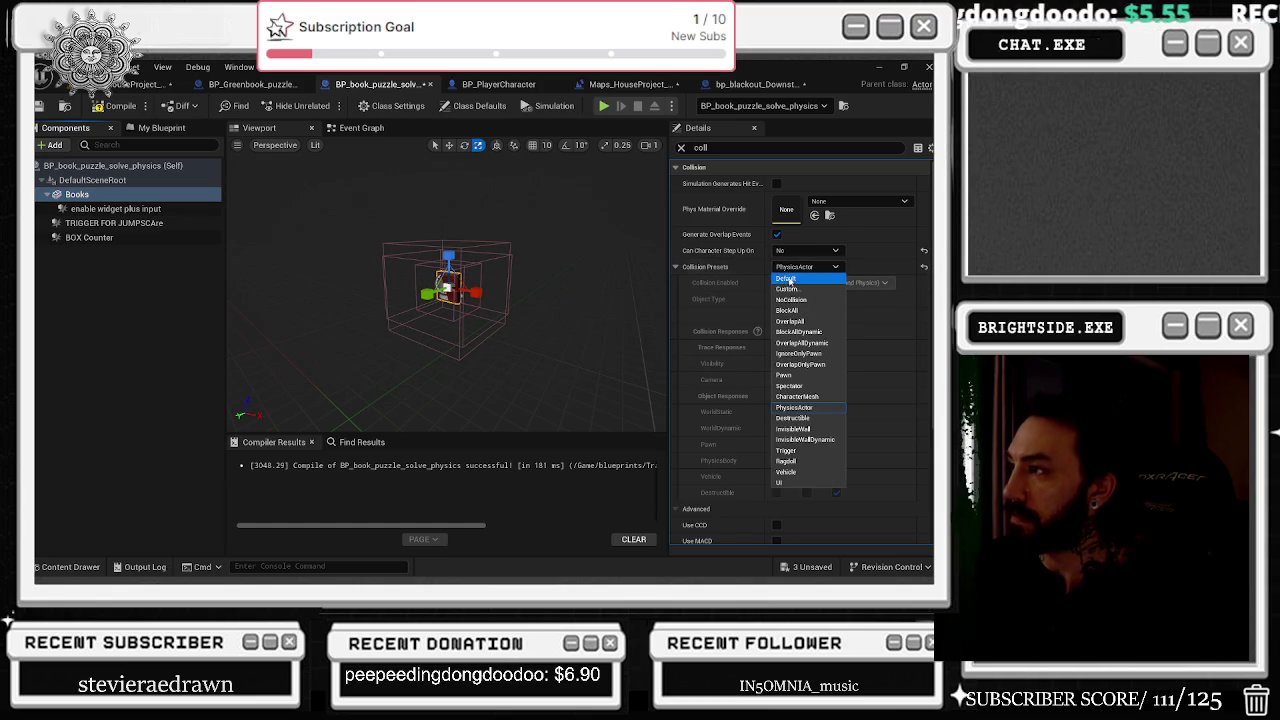
left_click(788, 289)
left_click(838, 412)
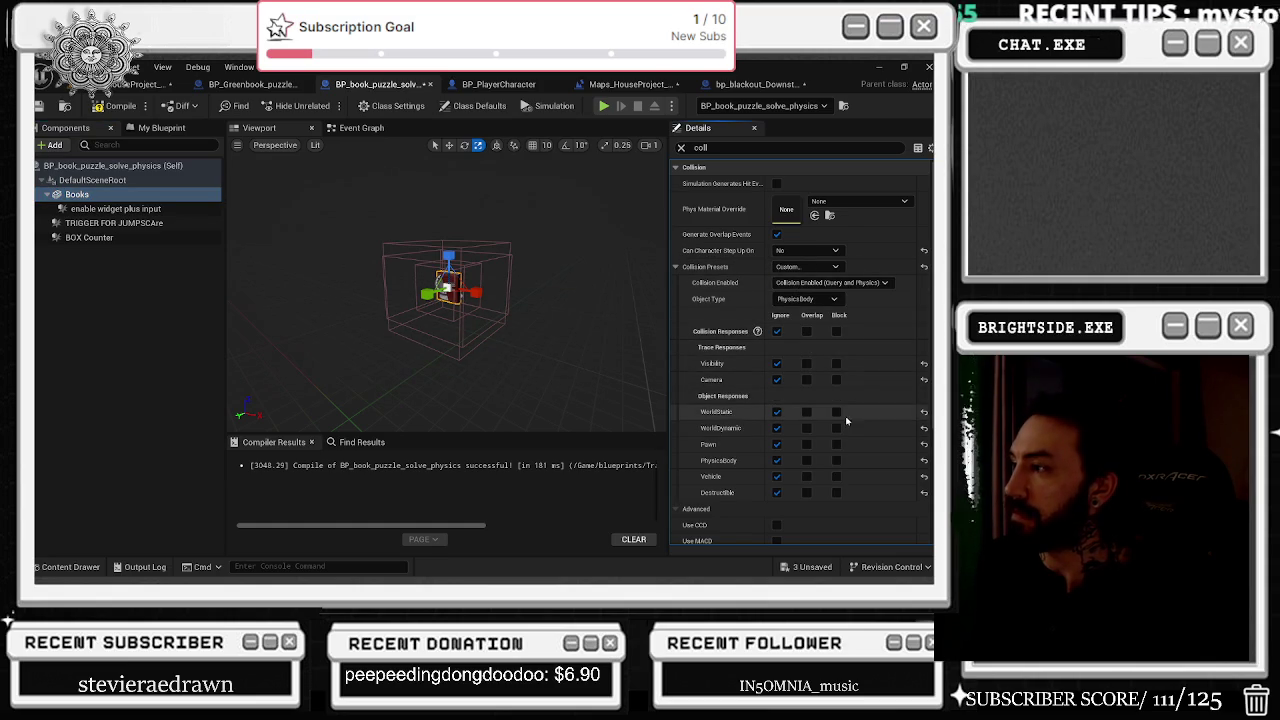
left_click(838, 428)
Save all modified assets and recompile the book puzzle Blueprint.
left_click(812, 567)
left_click(575, 458)
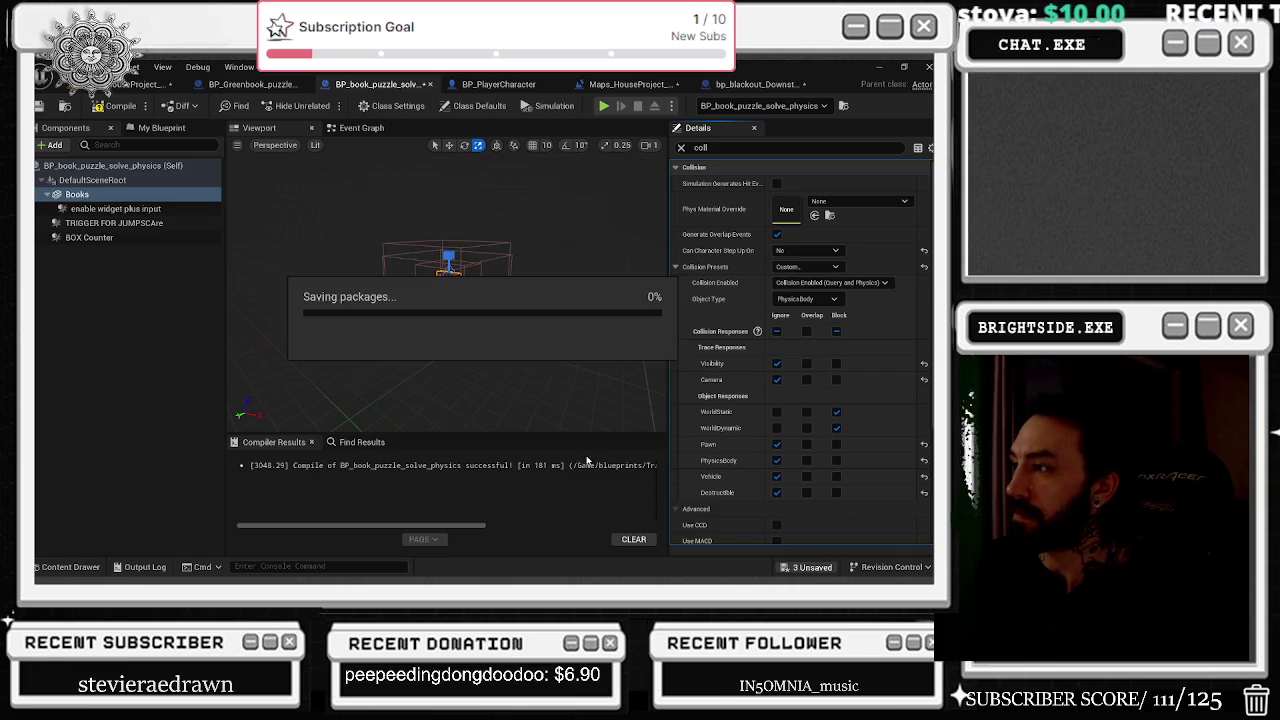
left_click(97, 106)
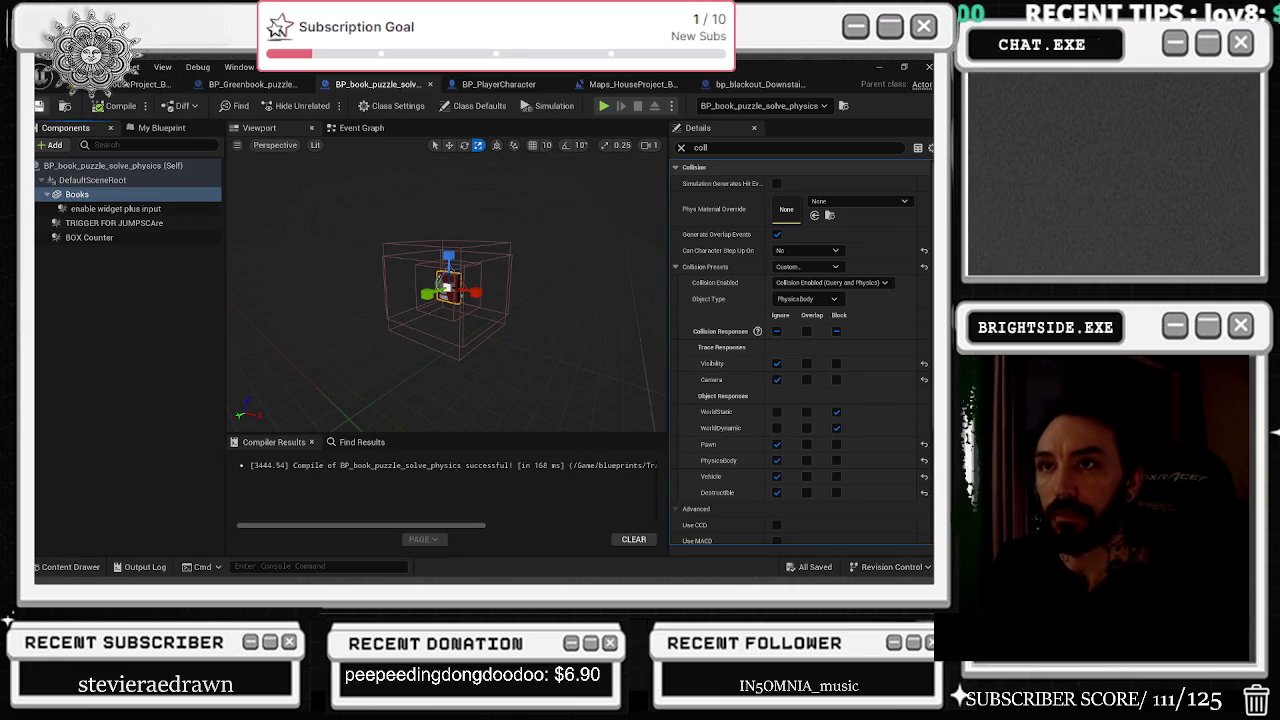
left_click(145, 84)
Play the level with the flashlight on, crouch to check the book pickup prompt, then stop.
left_click(319, 105)
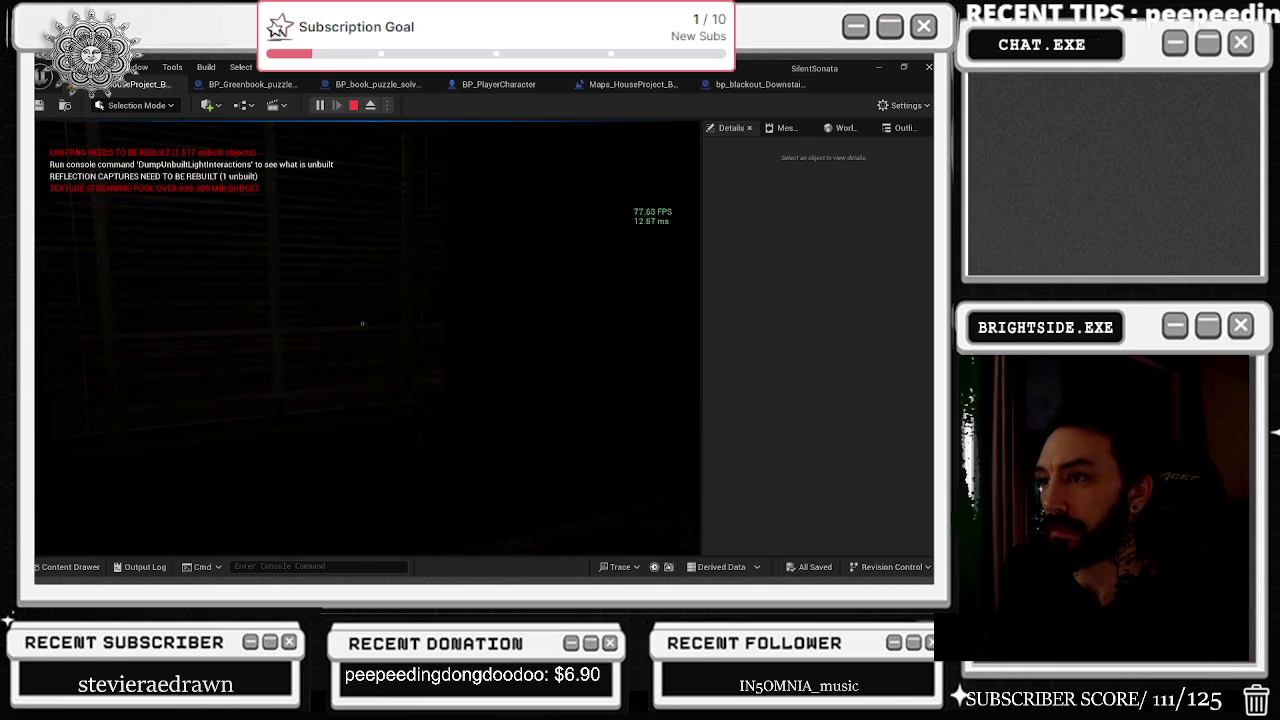
key("f")
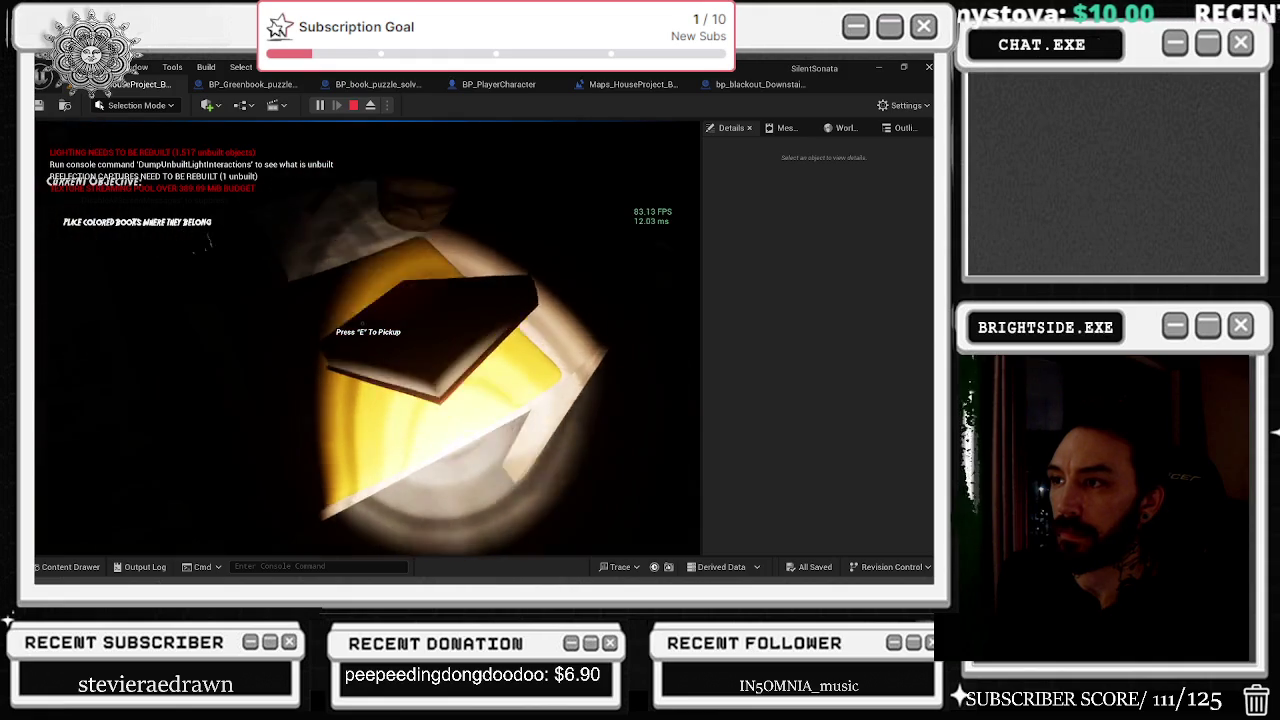
key("c")
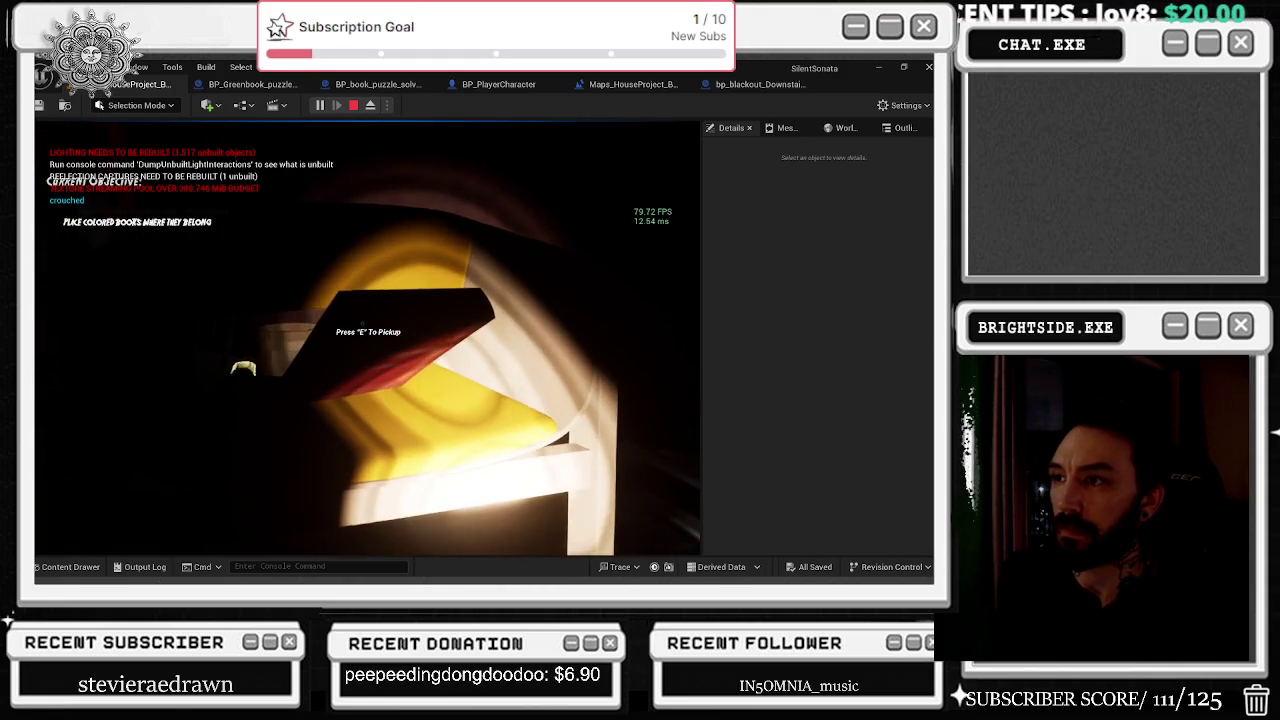
key("Escape")
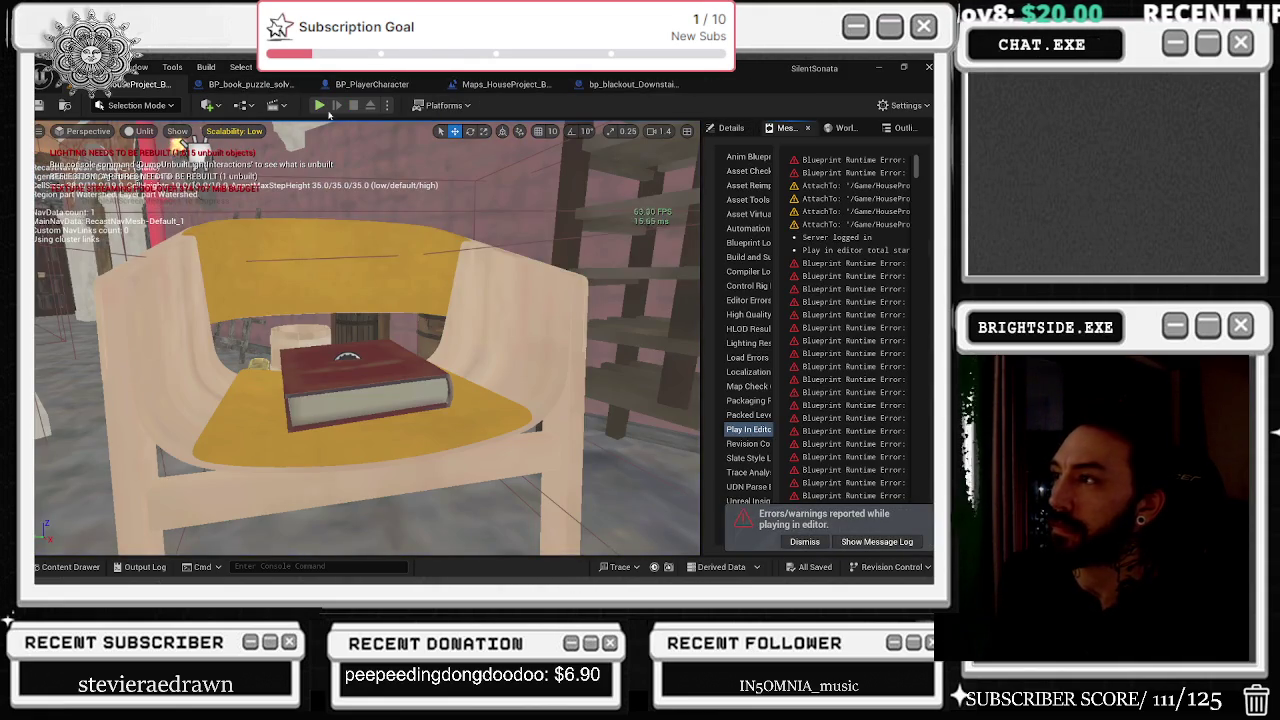
Close the Greenbook tab, set Books to the PhysicsActor collision preset, and compile.
left_click(300, 85)
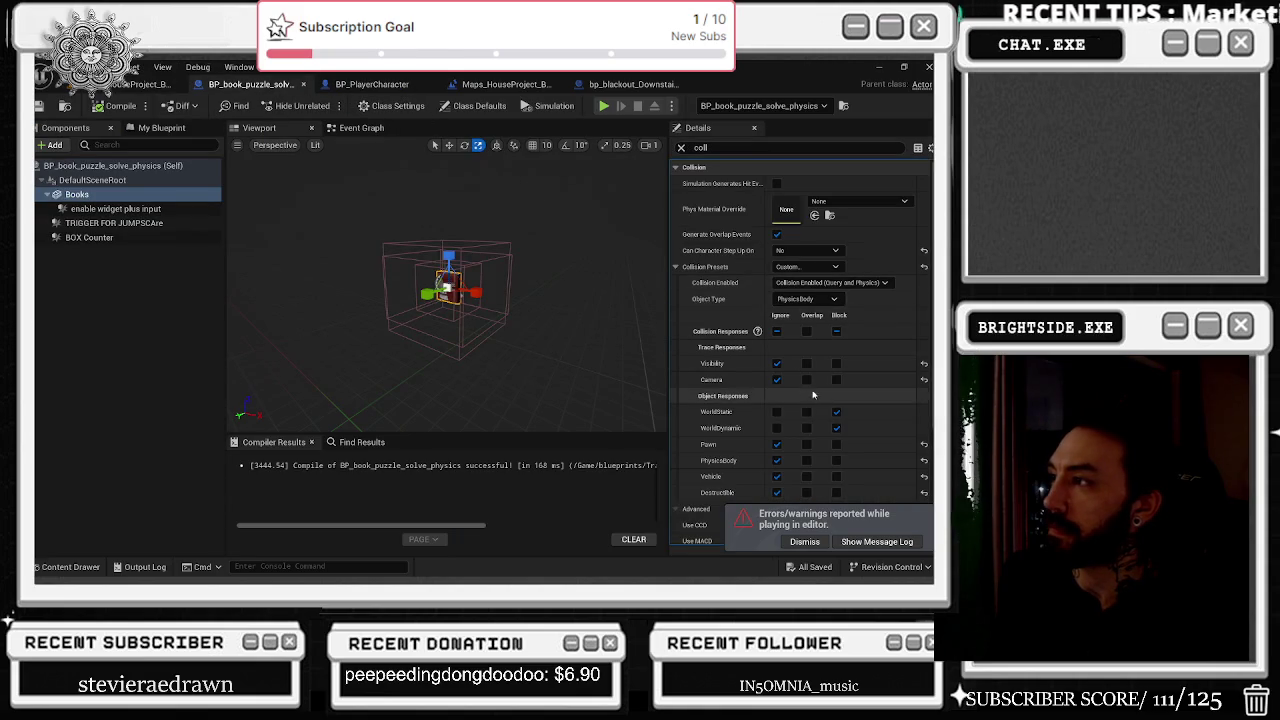
left_click(815, 266)
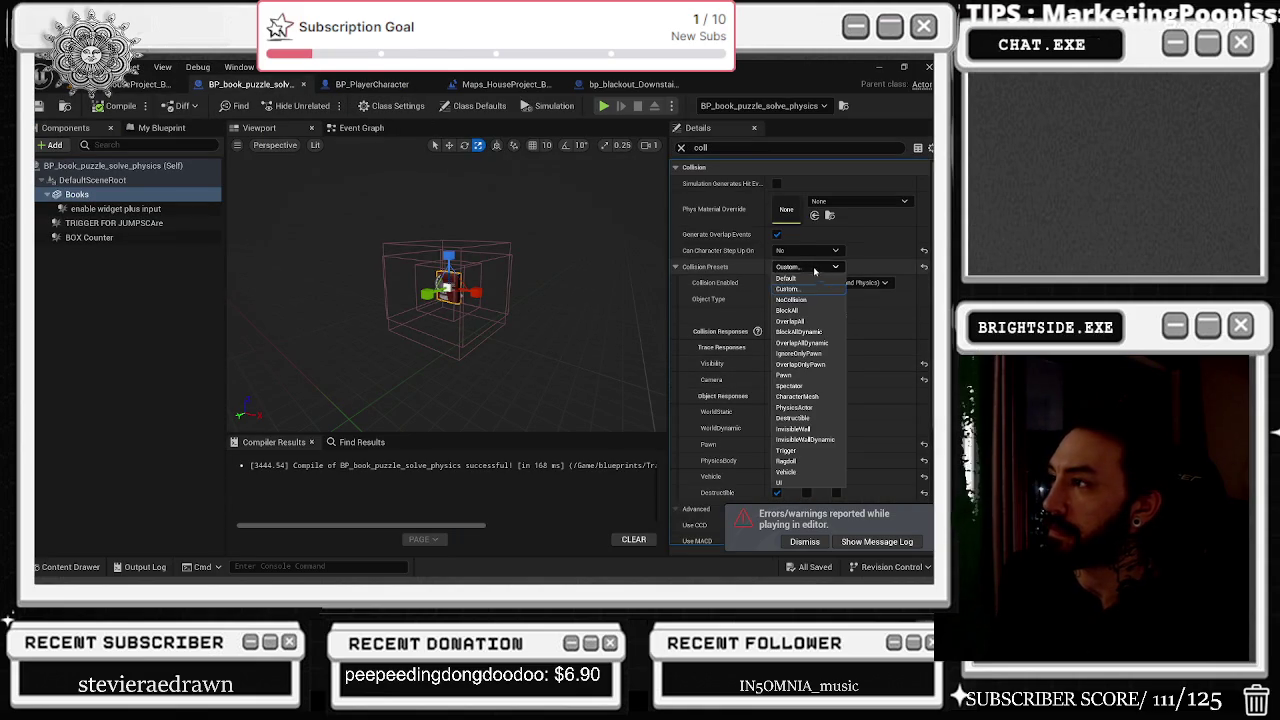
left_click(801, 408)
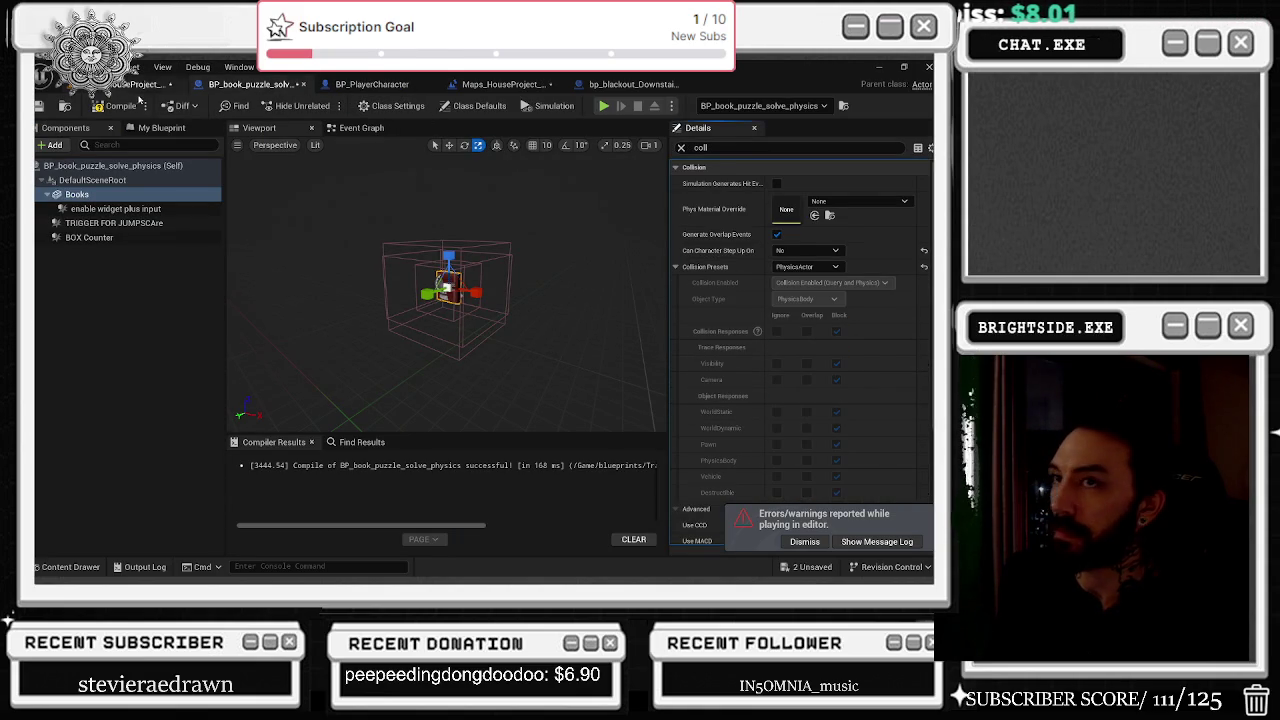
left_click(118, 105)
Cycle through the open Blueprint tabs back to the house level and reopen the Greenbook puzzle Blueprint.
left_click(375, 86)
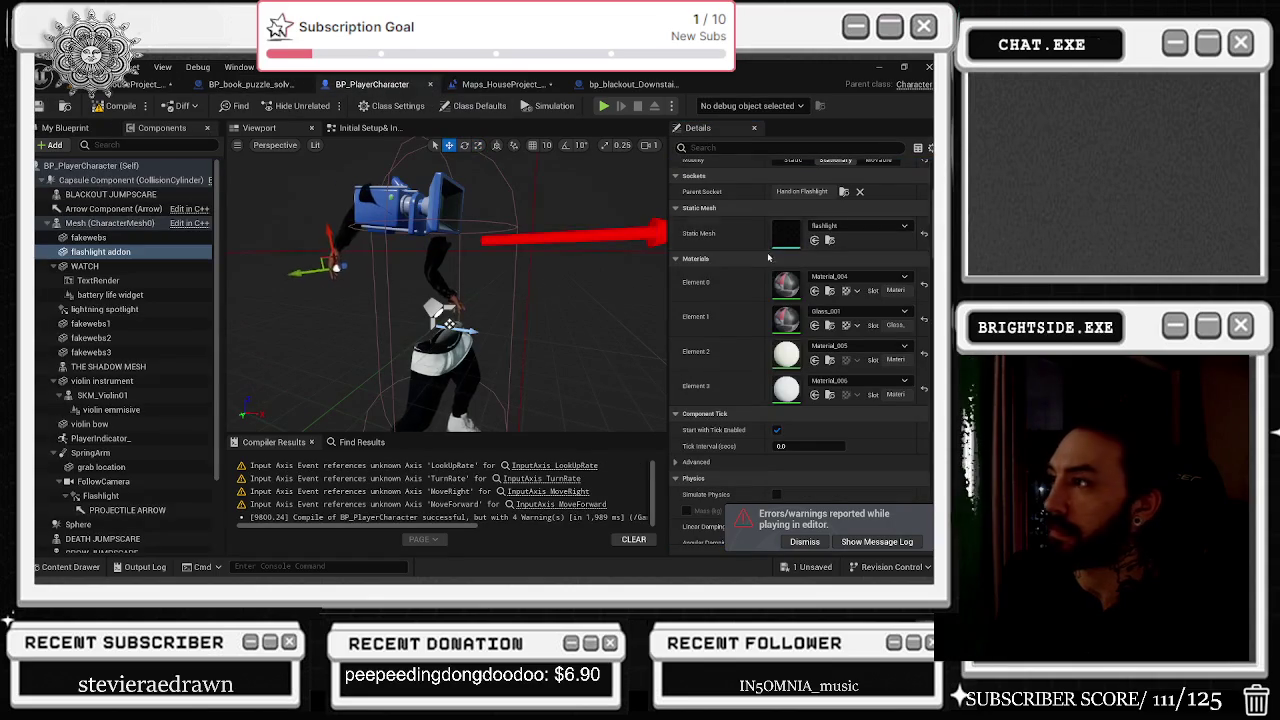
left_click(505, 84)
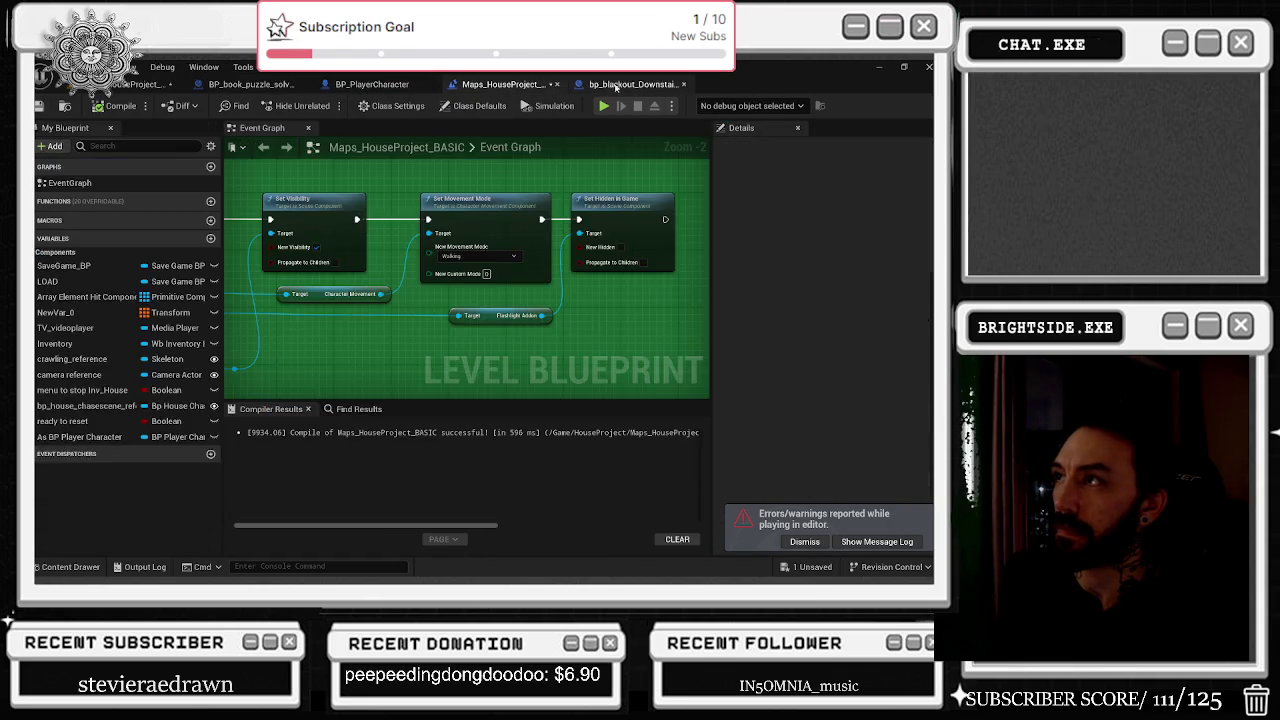
left_click(625, 84)
left_click(250, 84)
left_click(140, 84)
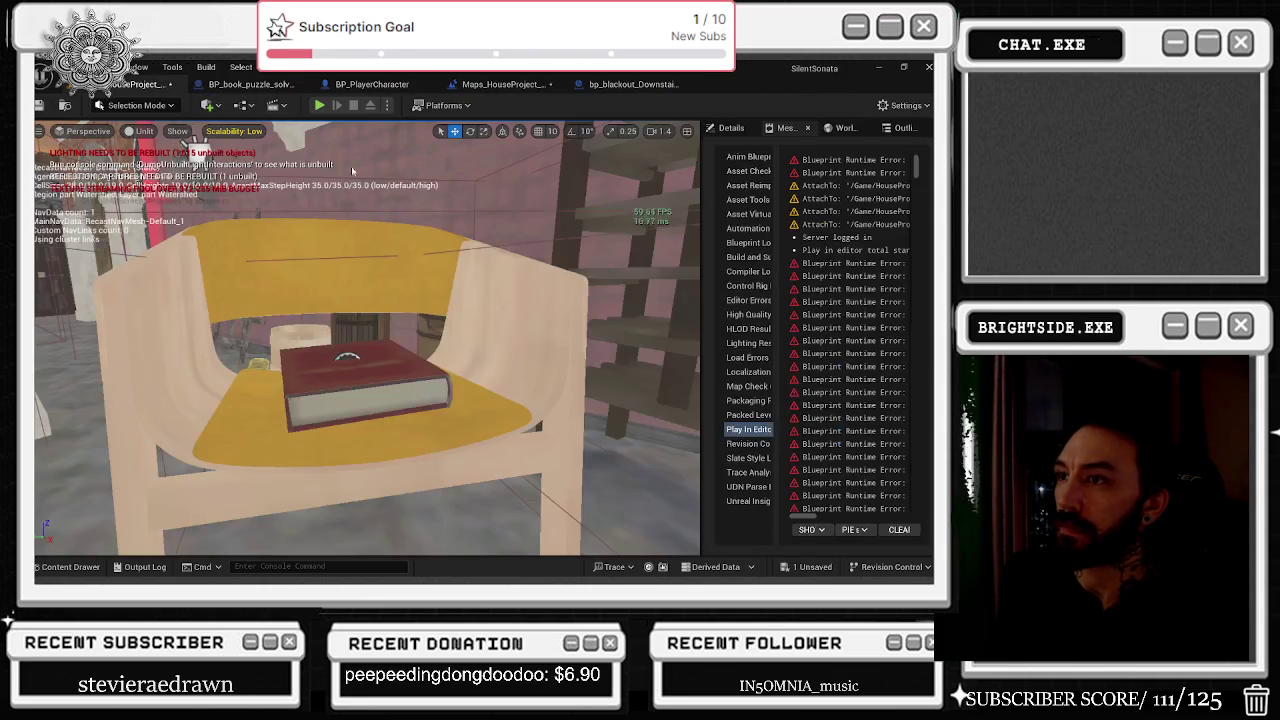
left_click(250, 84)
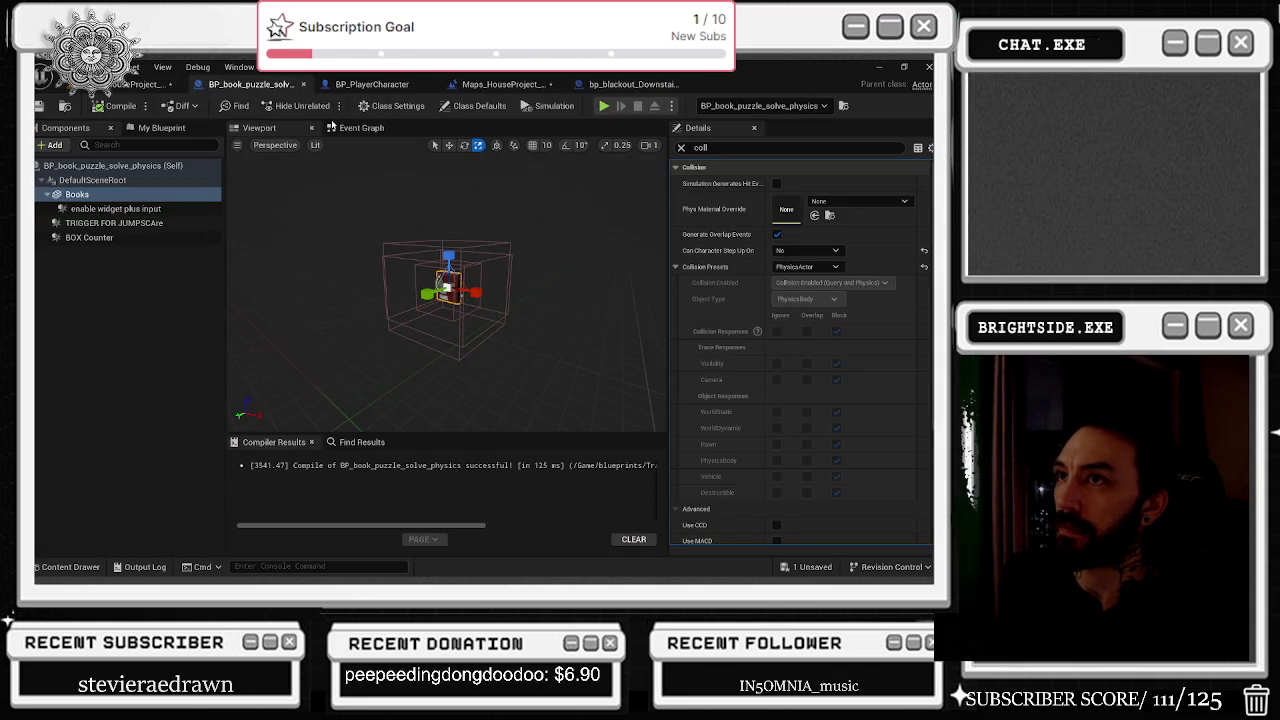
left_click(140, 84)
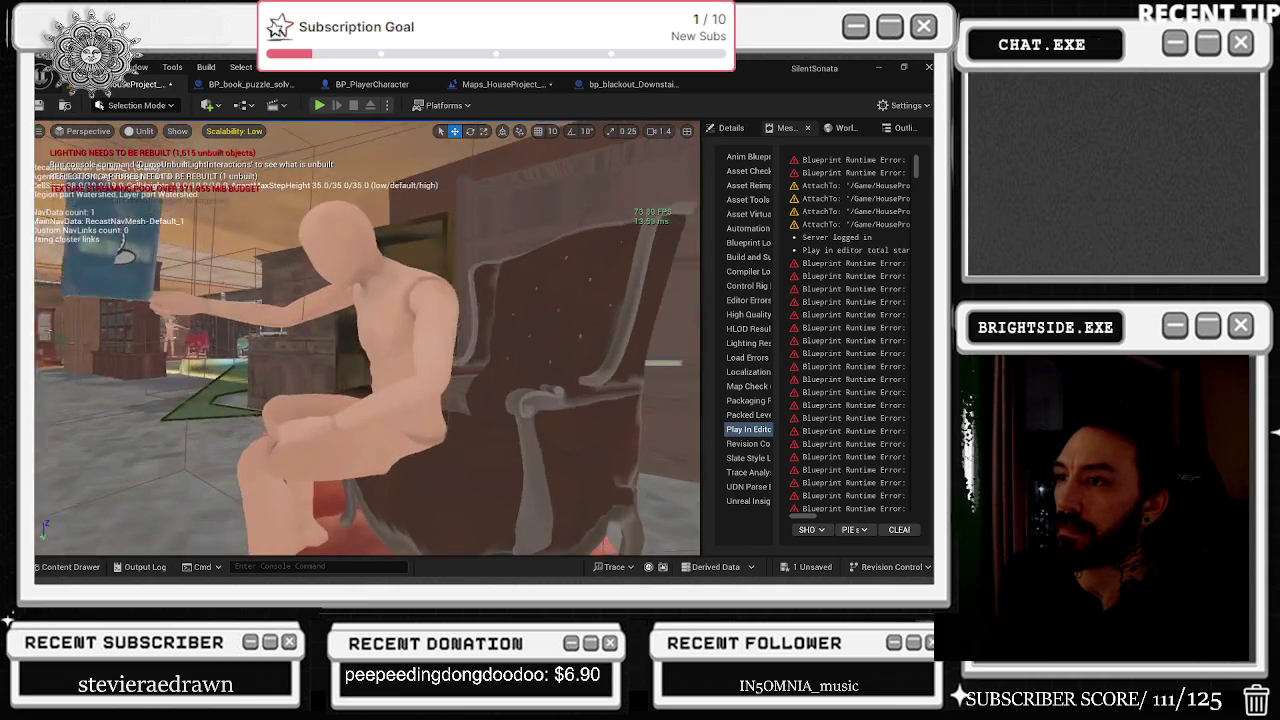
double_click(102, 236)
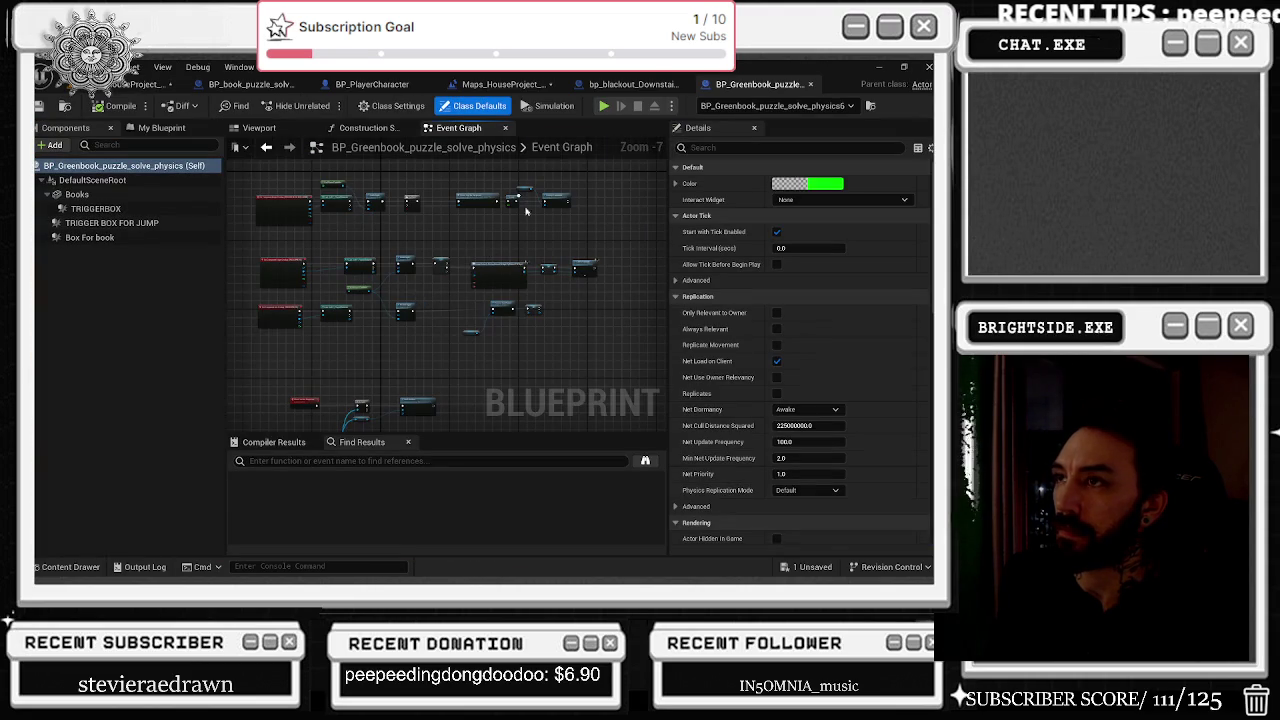
Switch the Greenbook Books mesh to the PhysicsActor collision preset and save both unsaved assets.
left_click_drag(740, 84, 338, 82)
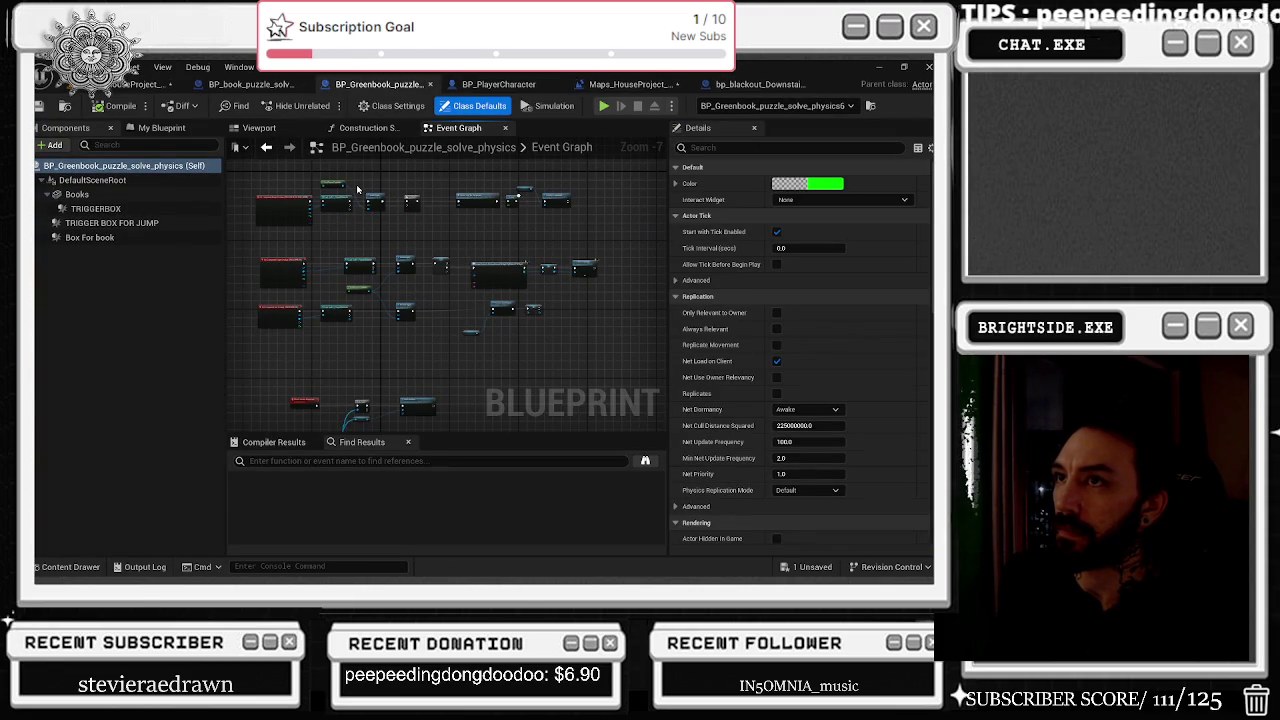
left_click(104, 195)
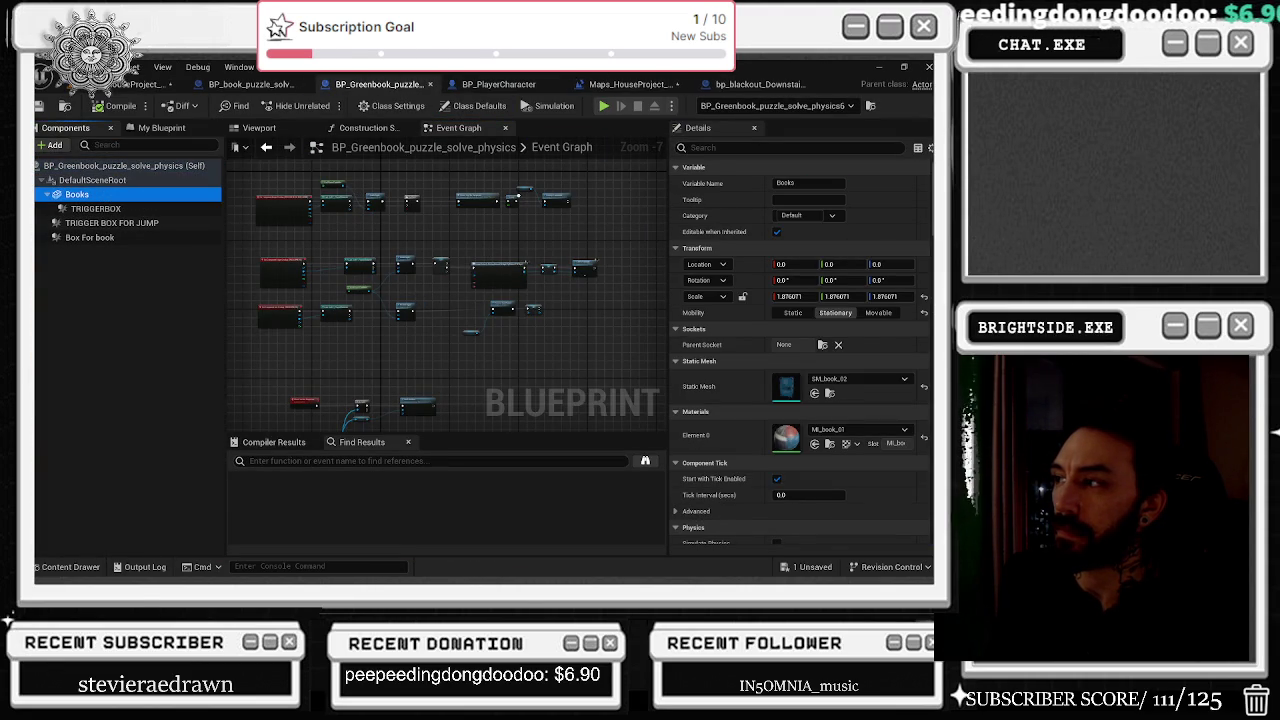
scroll(800, 350, "down", 10)
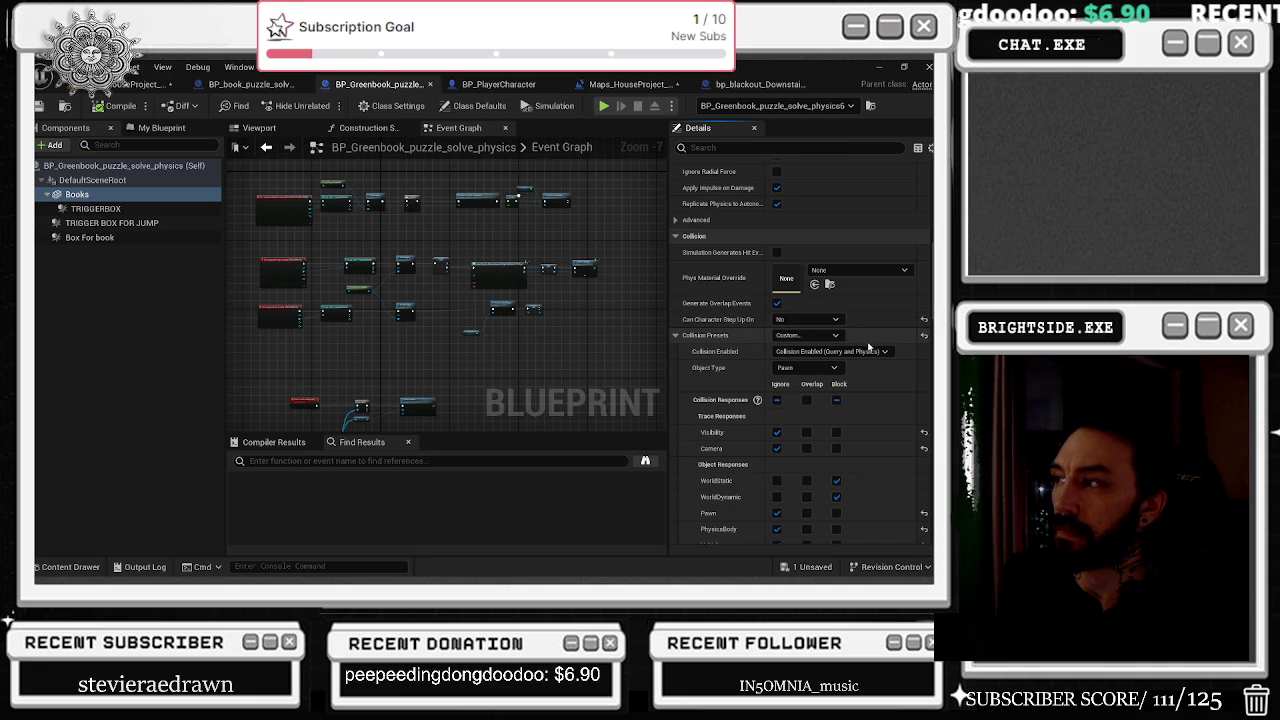
left_click(806, 368)
left_click(806, 368)
left_click(806, 335)
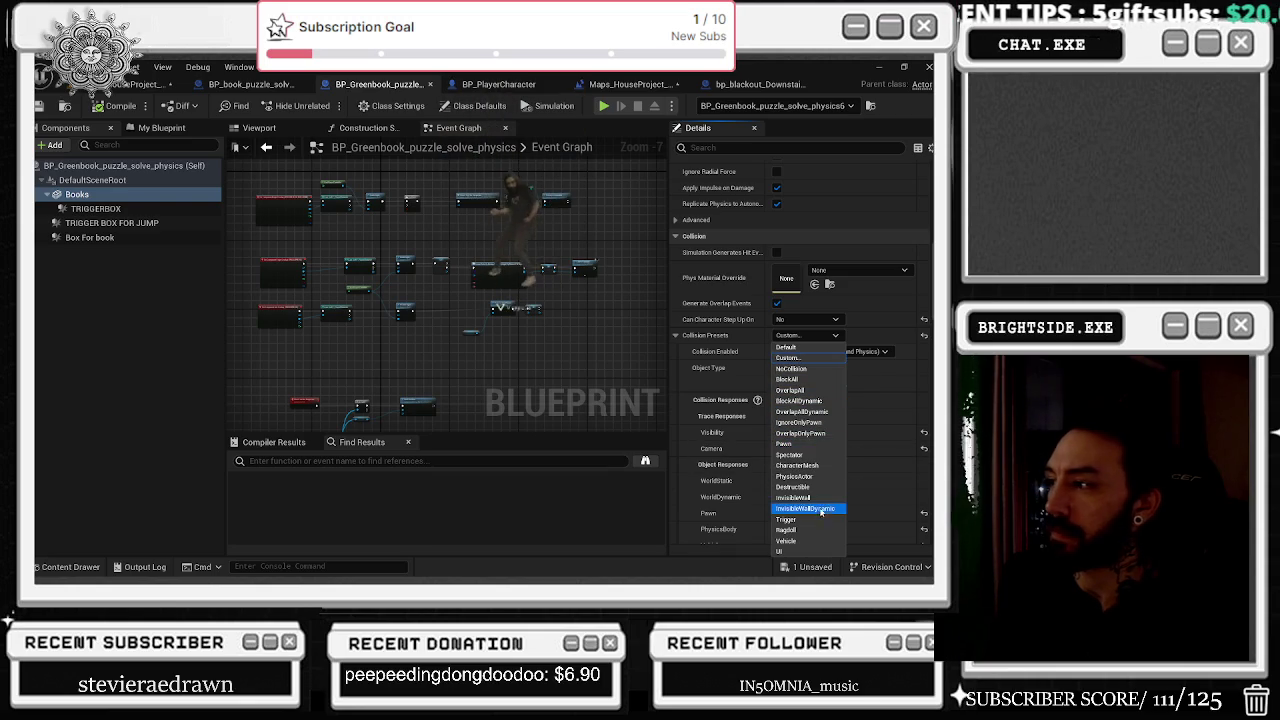
left_click(805, 476)
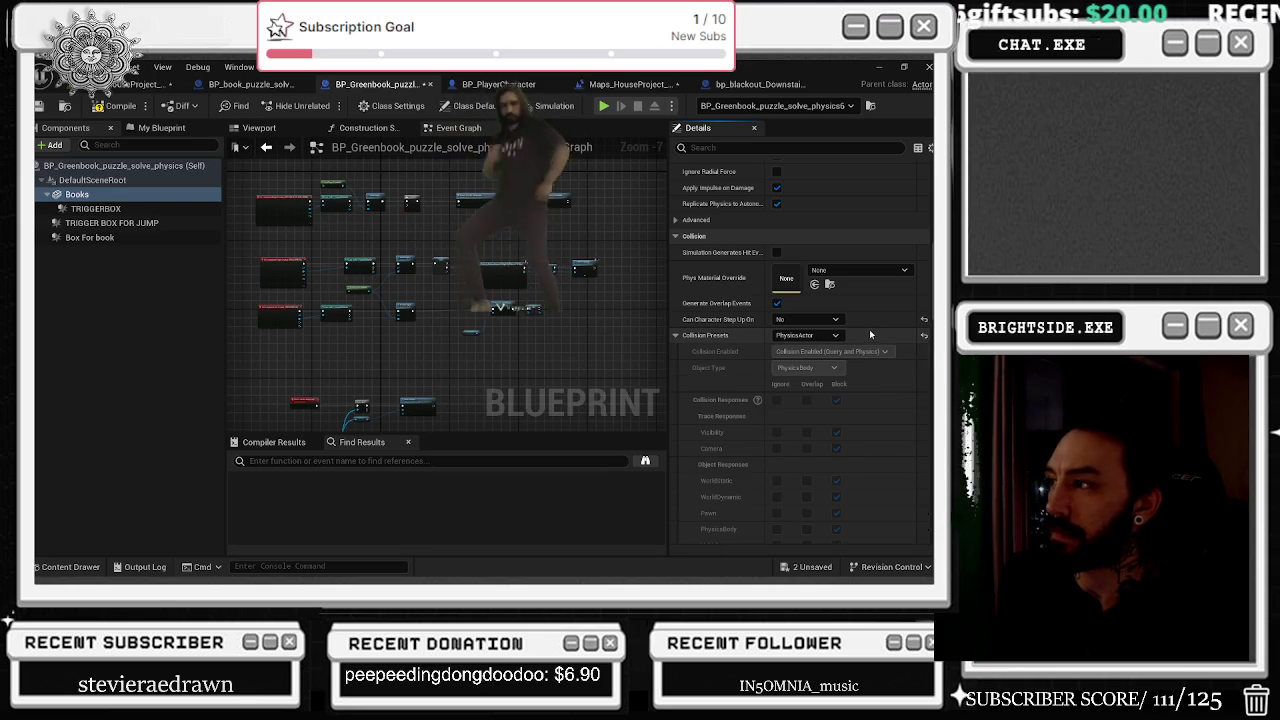
left_click(815, 568)
left_click(583, 458)
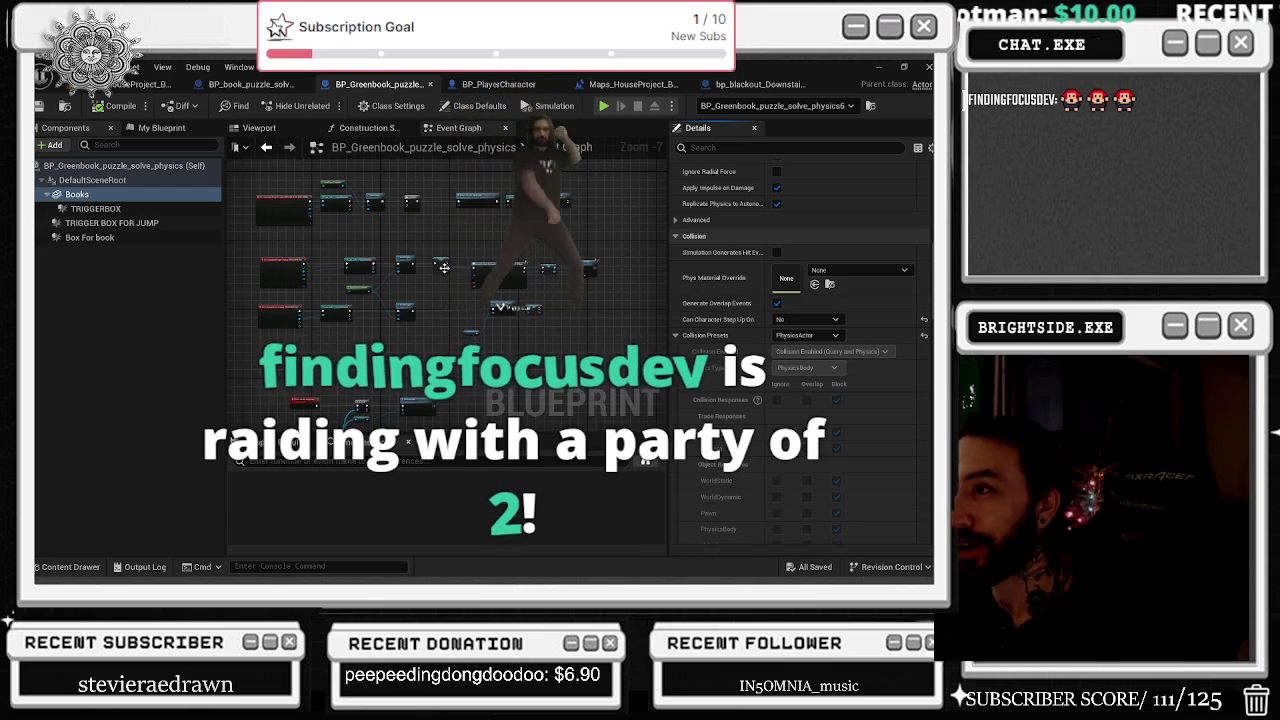
Pan the Greenbook event graph to view all nodes, then return to the Maps_HouseProject level.
left_click_drag(489, 301, 474, 366)
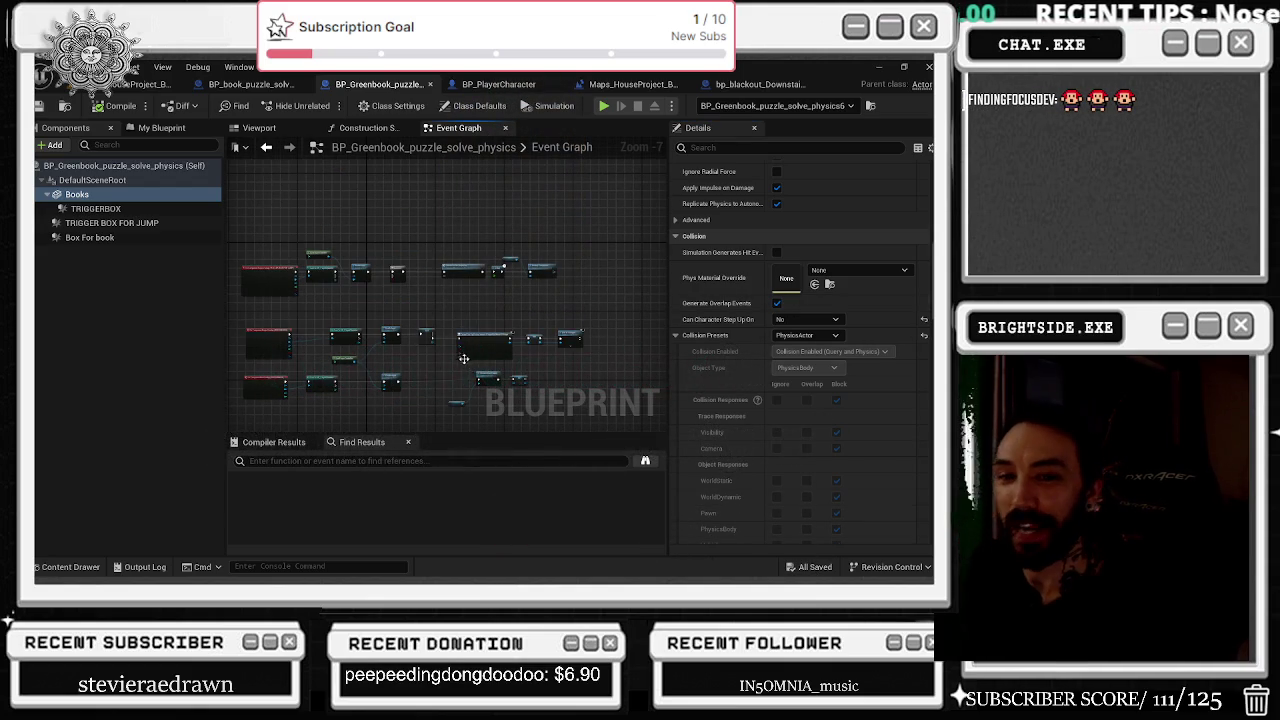
scroll(445, 360, "up", 4)
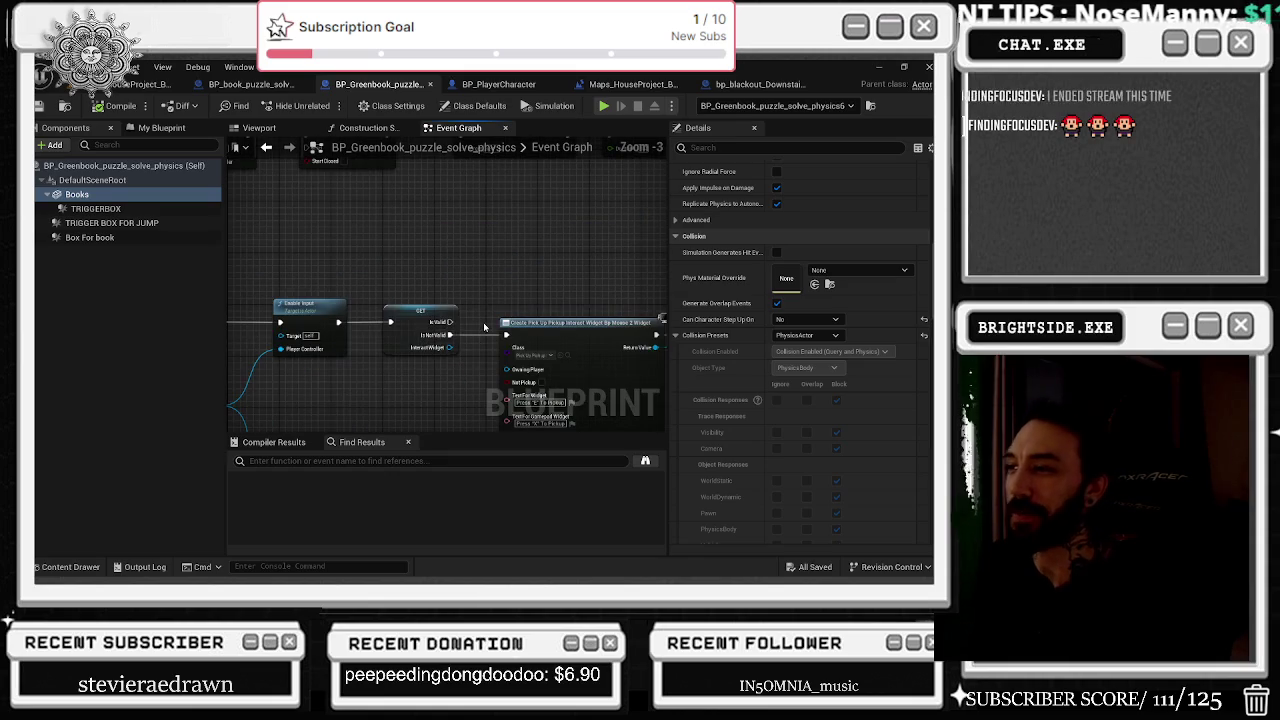
scroll(488, 320, "down", 3)
left_click_drag(488, 319, 470, 335)
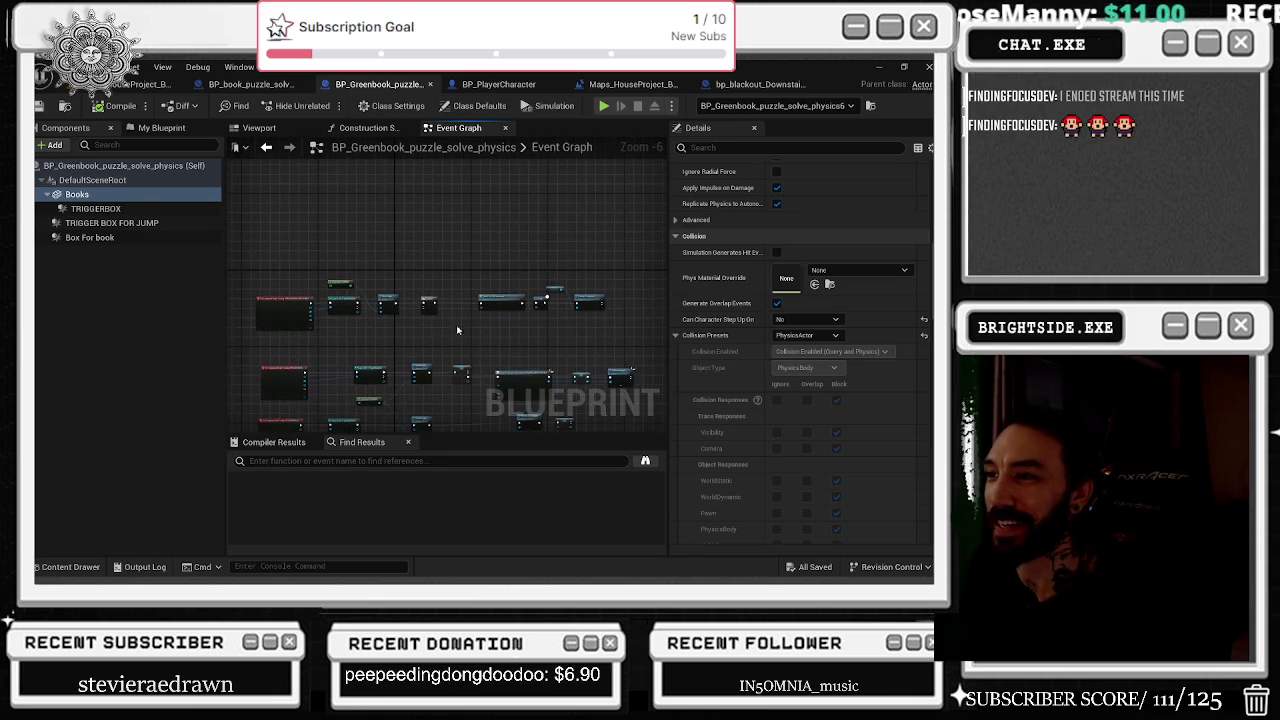
left_click(115, 85)
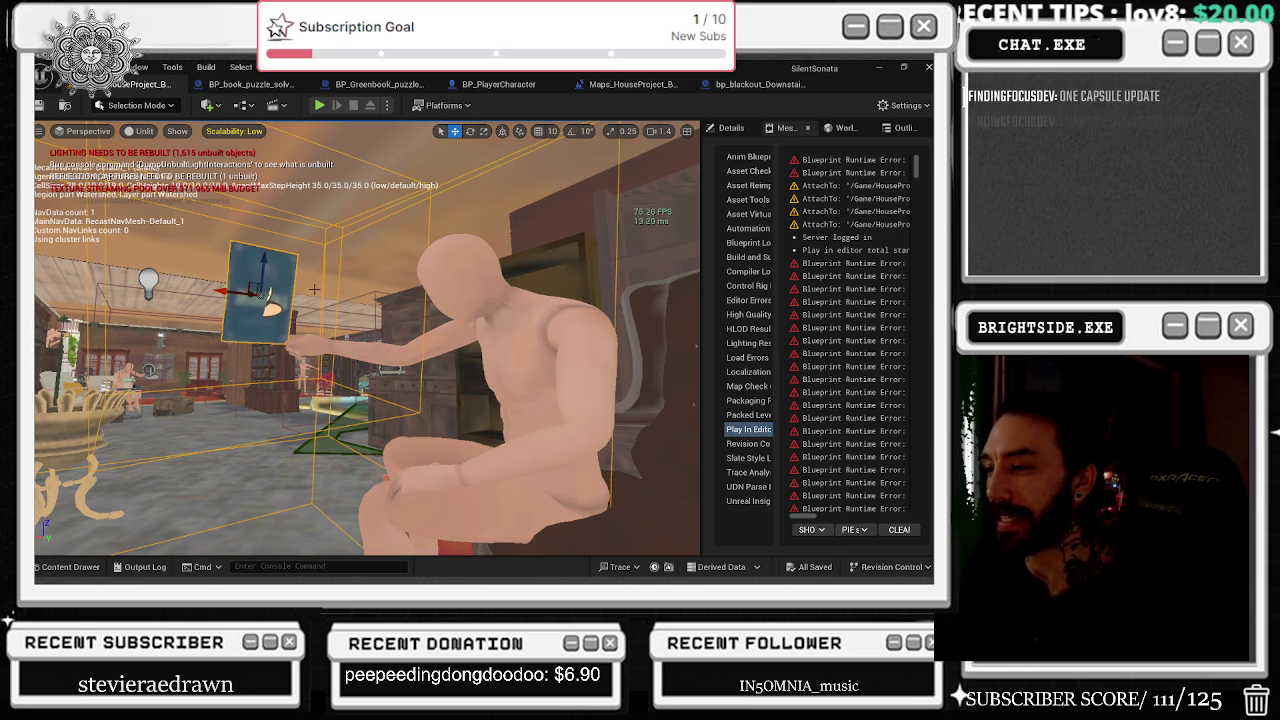
Pull the viewport camera back for a wide room view and bring up BP_PlayerCharacter.
mouse_move(544, 484)
left_mouse_down()
mouse_move(580, 515)
mouse_move(540, 540)
mouse_move(450, 505)
left_mouse_up()
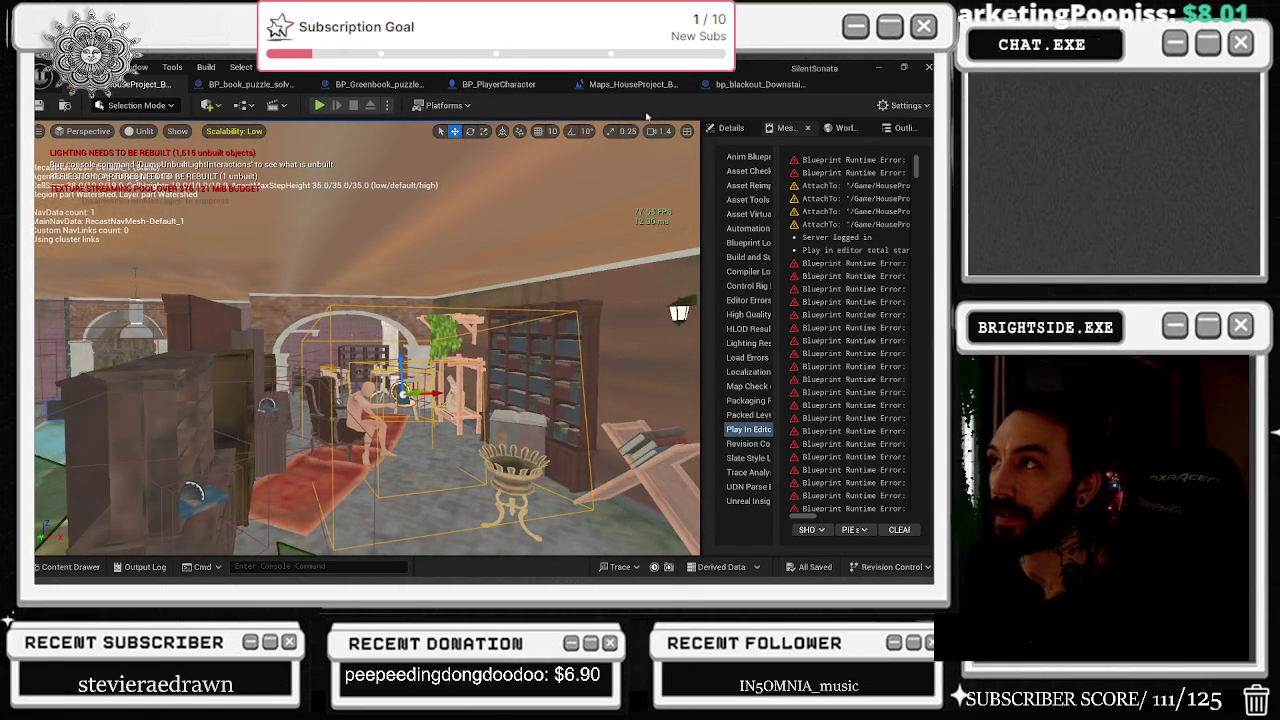
left_click(498, 84)
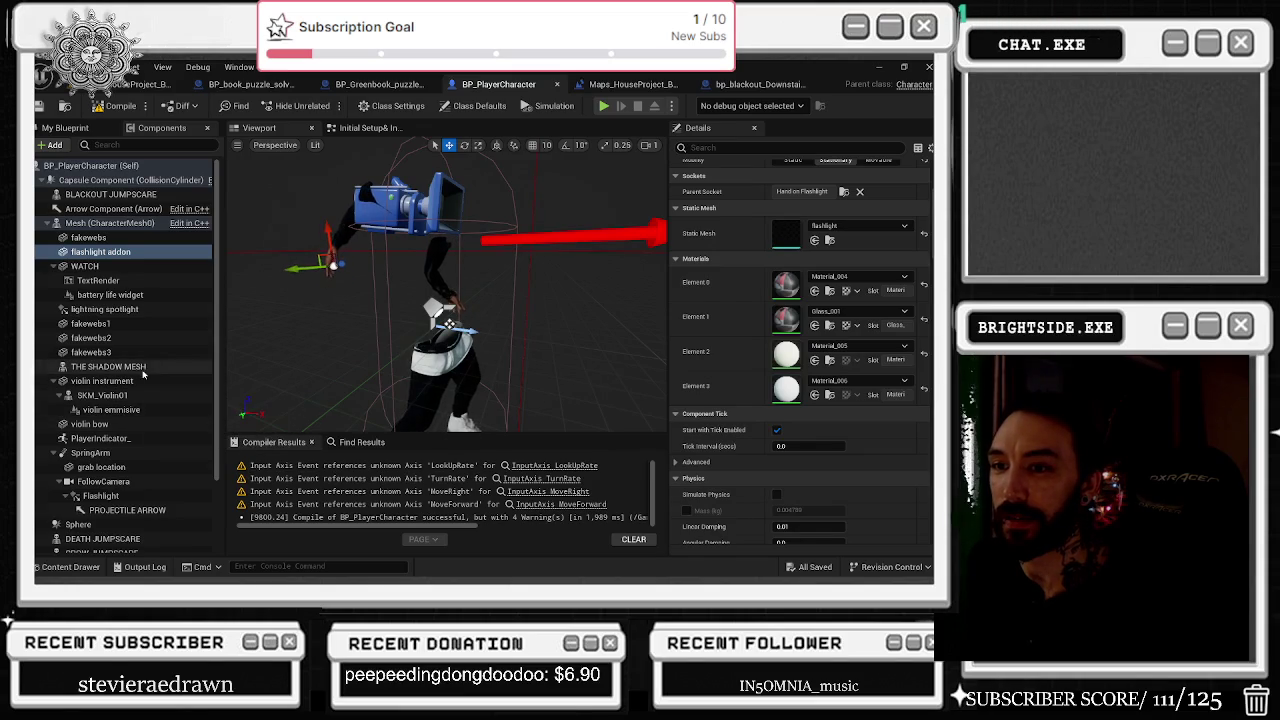
Find references to grab location by name and jump to the Grab Component at Location node.
left_click(53, 381)
left_click_drag(300, 325, 369, 325)
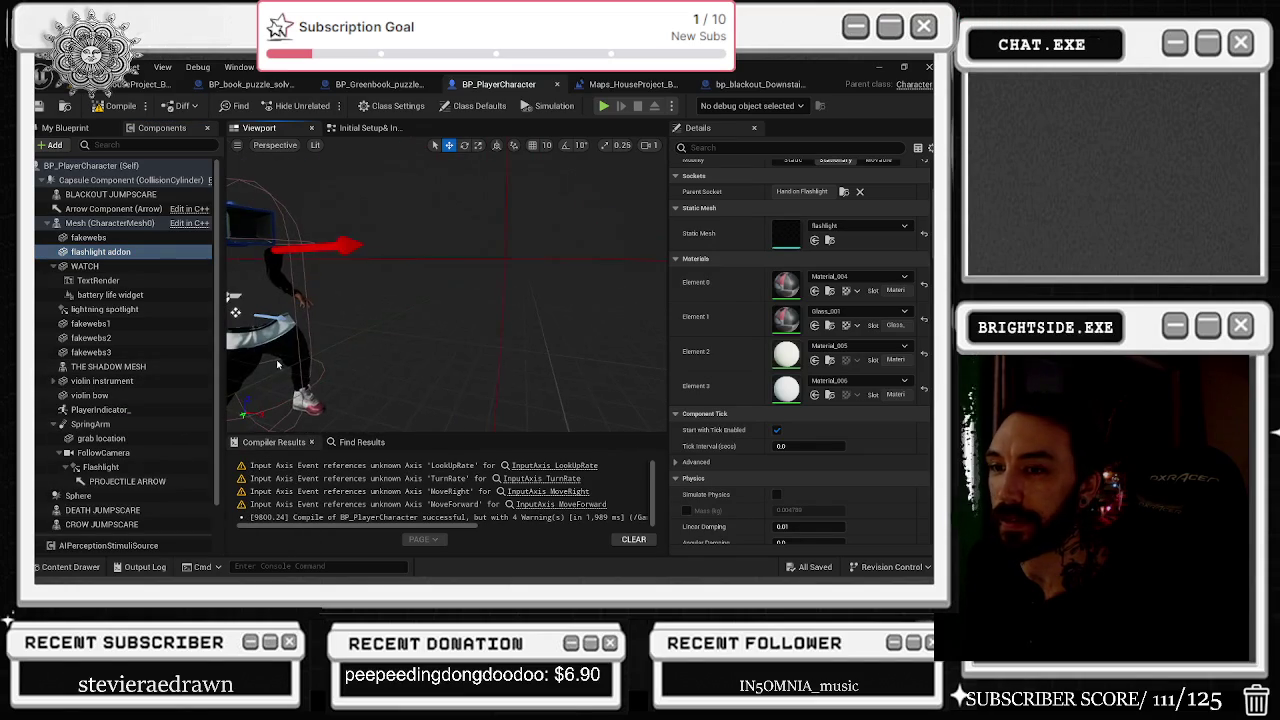
left_click(100, 438)
right_click(116, 438)
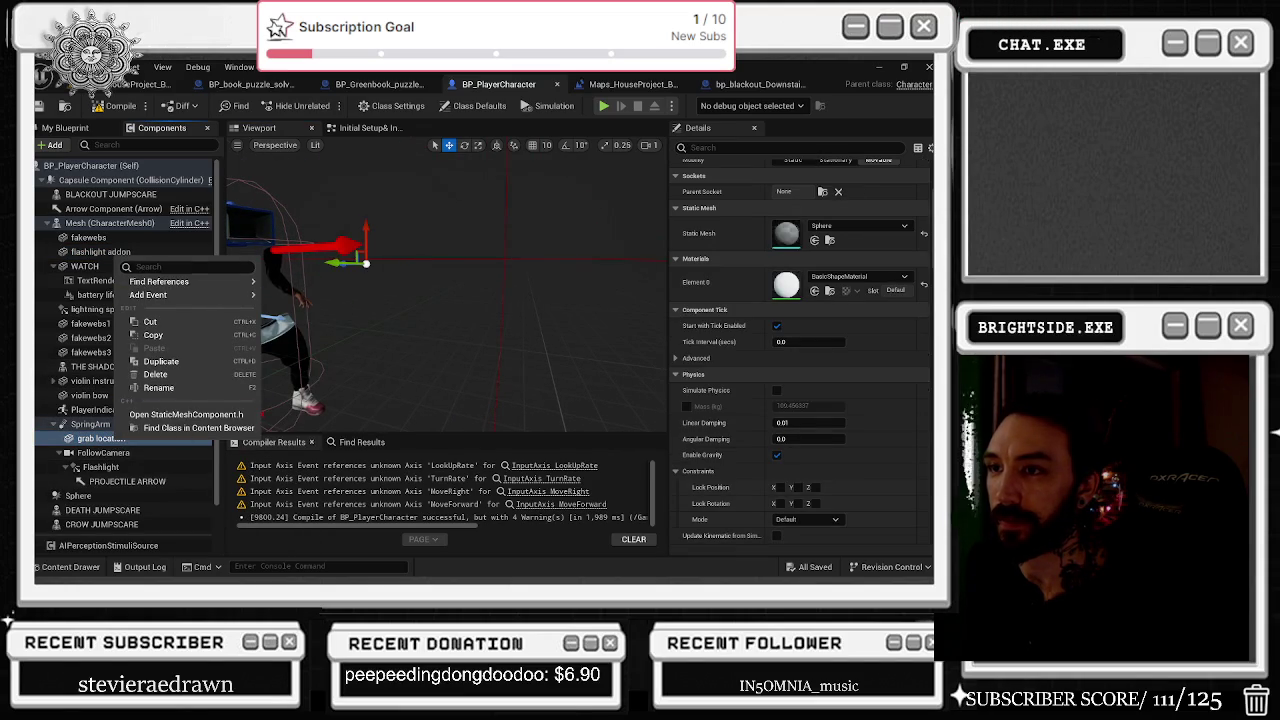
mouse_move(199, 285)
left_click(293, 300)
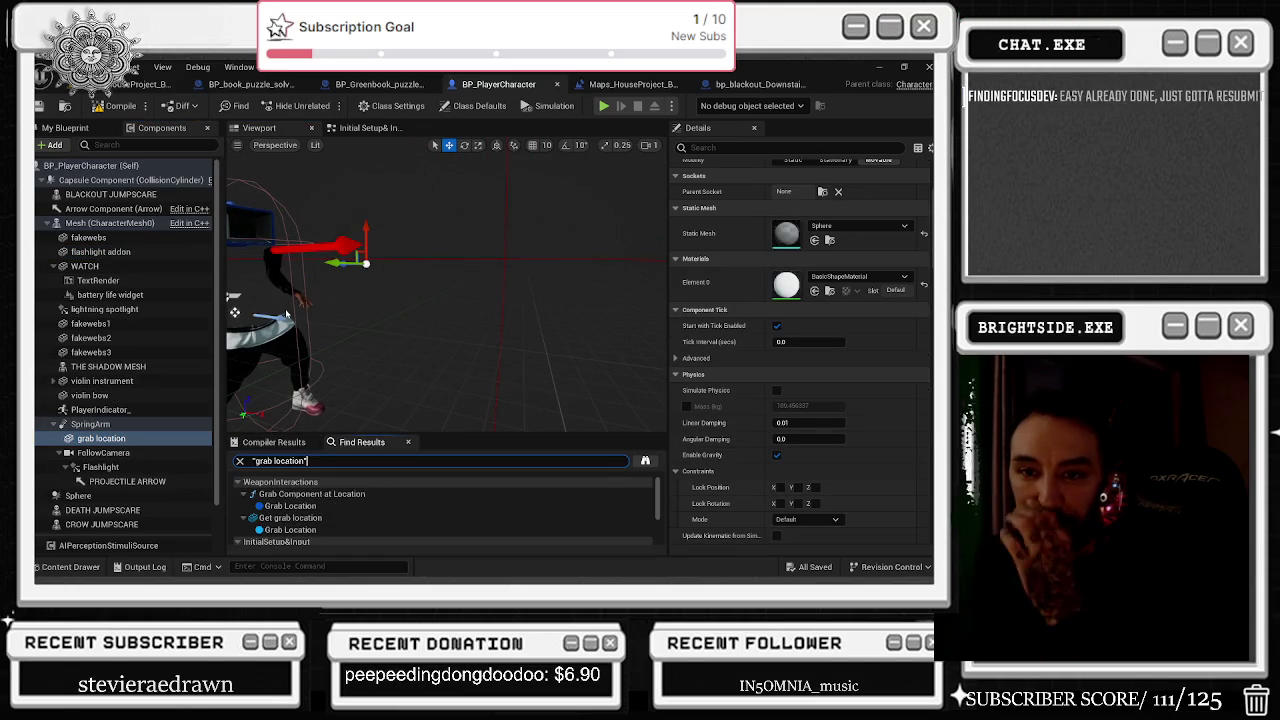
double_click(337, 494)
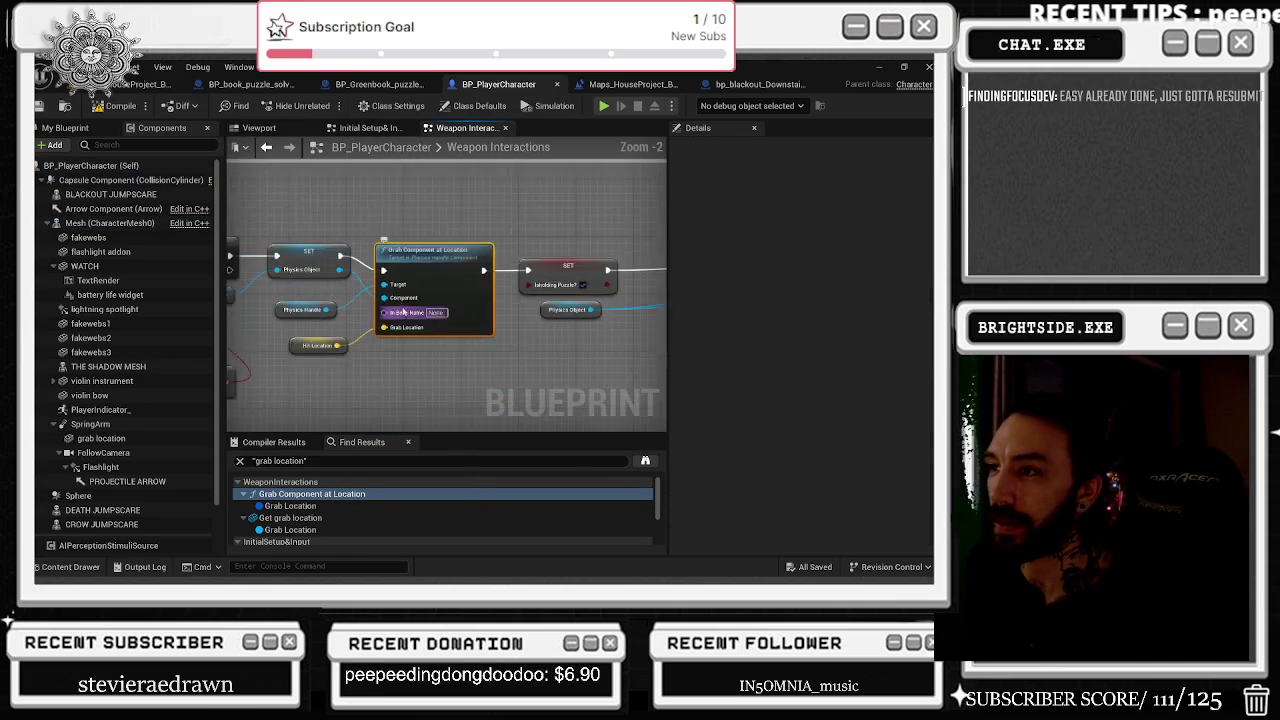
Shift Follow Camera, Get World Location, Get Forward Vector, Forward Distance and multiply nodes left.
left_click_drag(512, 240, 405, 235)
scroll(405, 235, "down", 2)
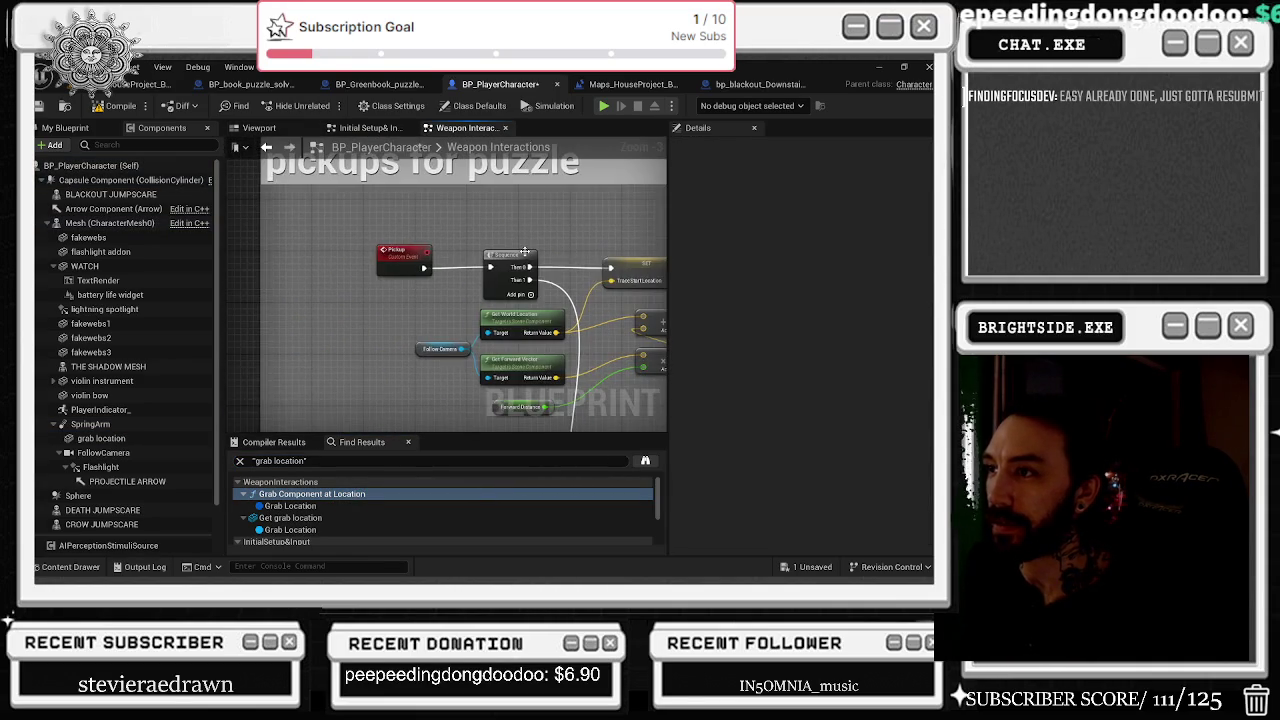
scroll(403, 321, "down", 5)
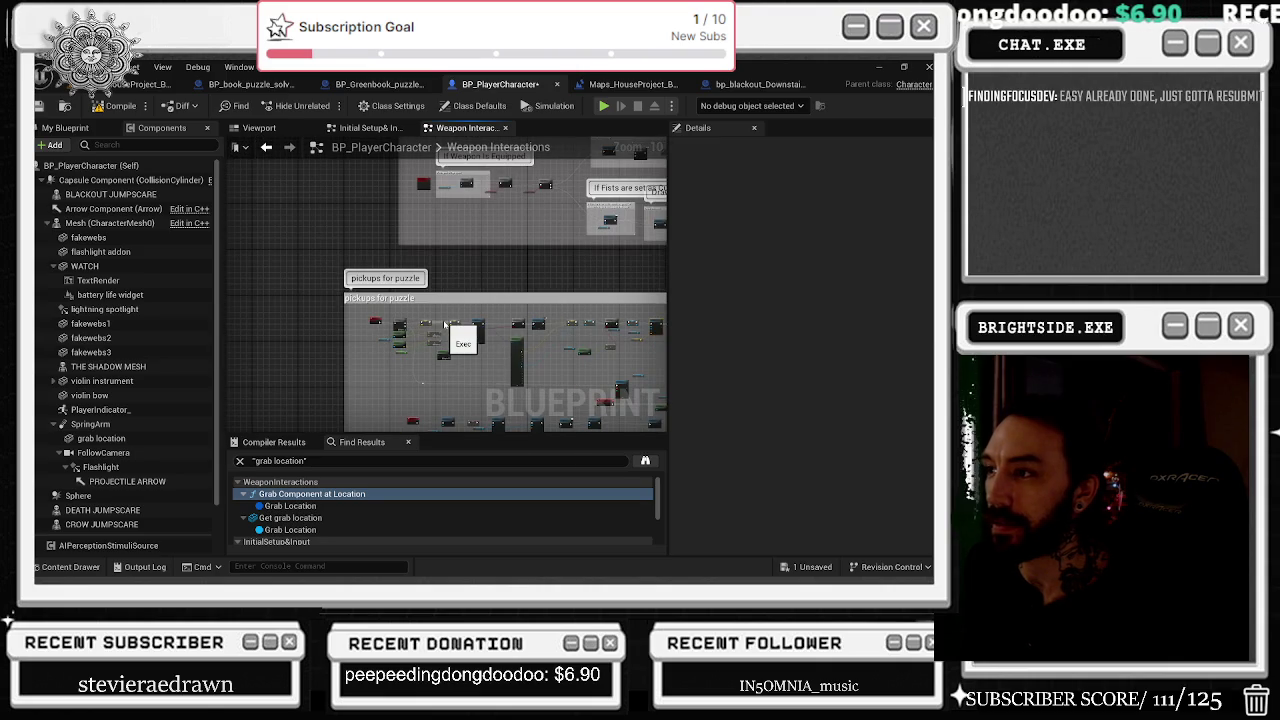
scroll(453, 301, "up", 8)
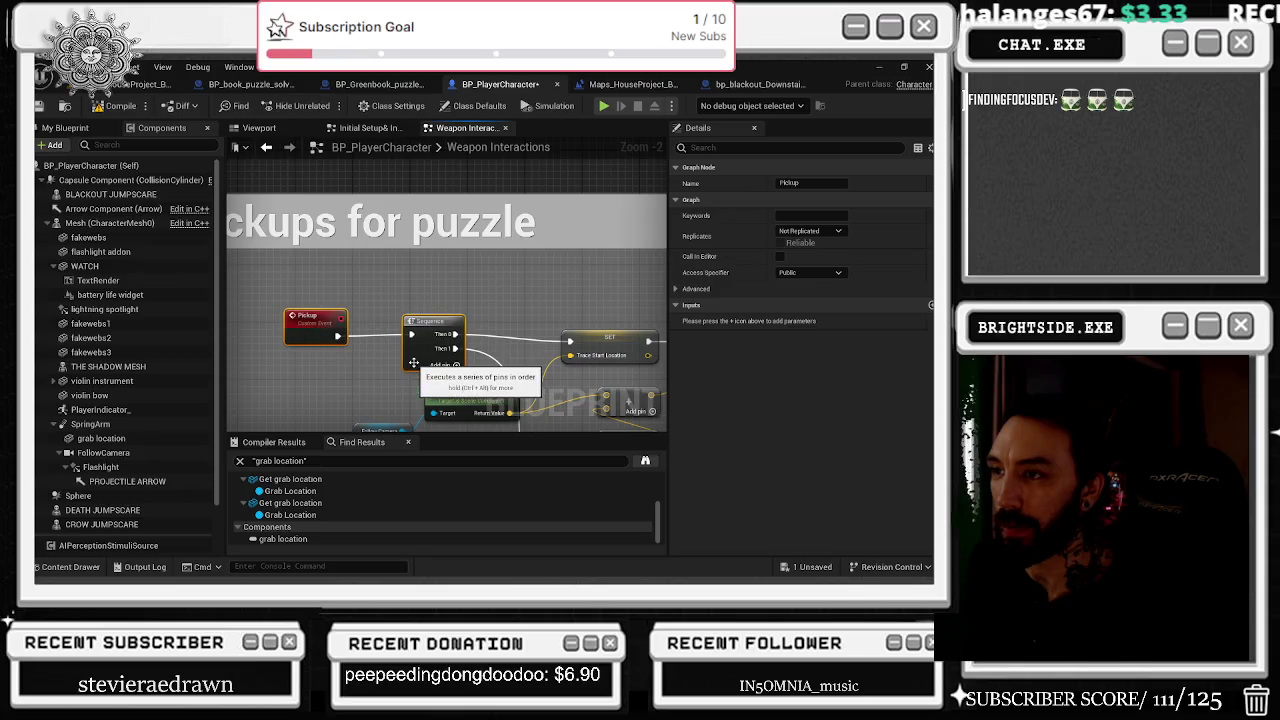
left_click_drag(493, 321, 463, 241)
mouse_move(362, 331)
left_mouse_down()
mouse_move(430, 362)
mouse_move(393, 360)
left_mouse_up()
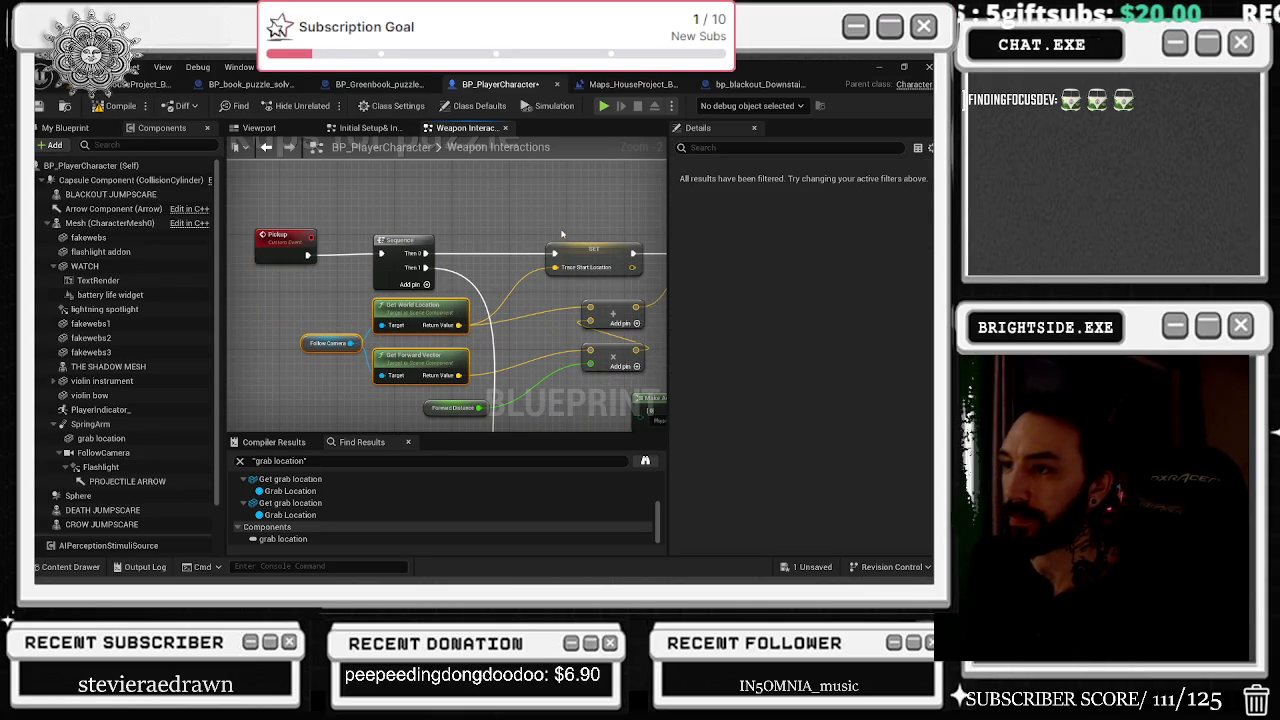
left_click_drag(559, 234, 475, 210)
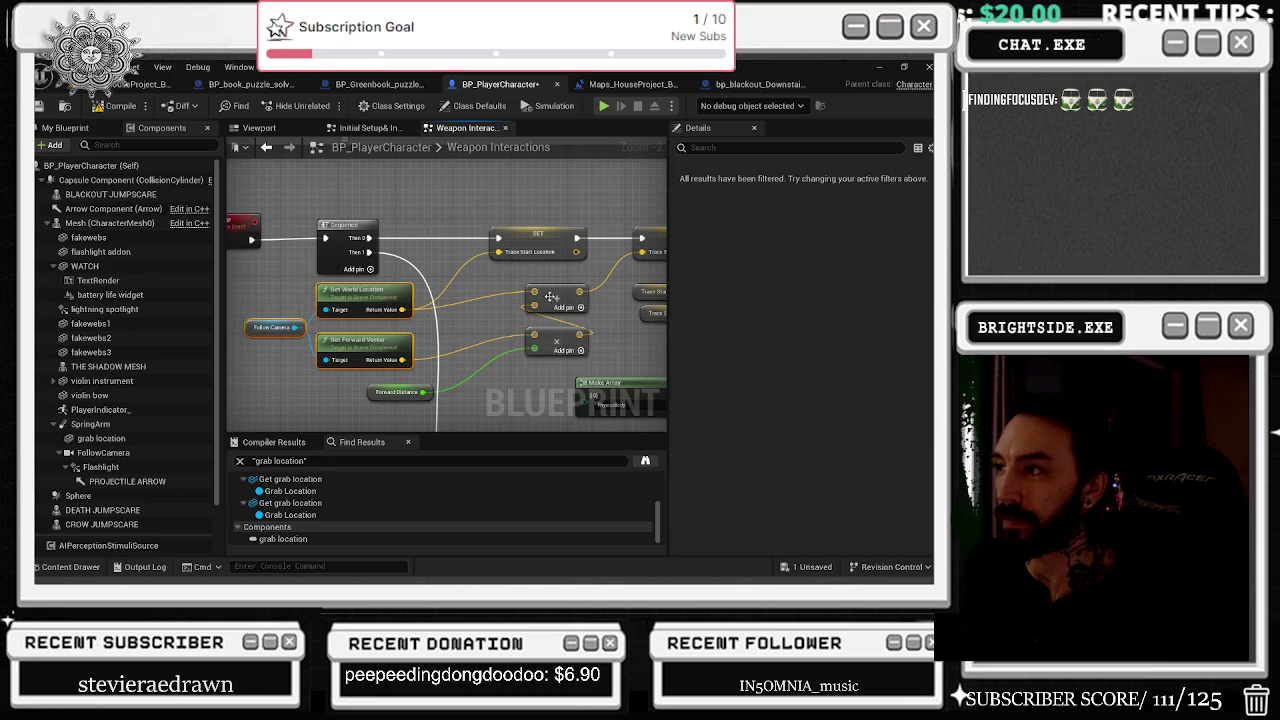
left_click(550, 350)
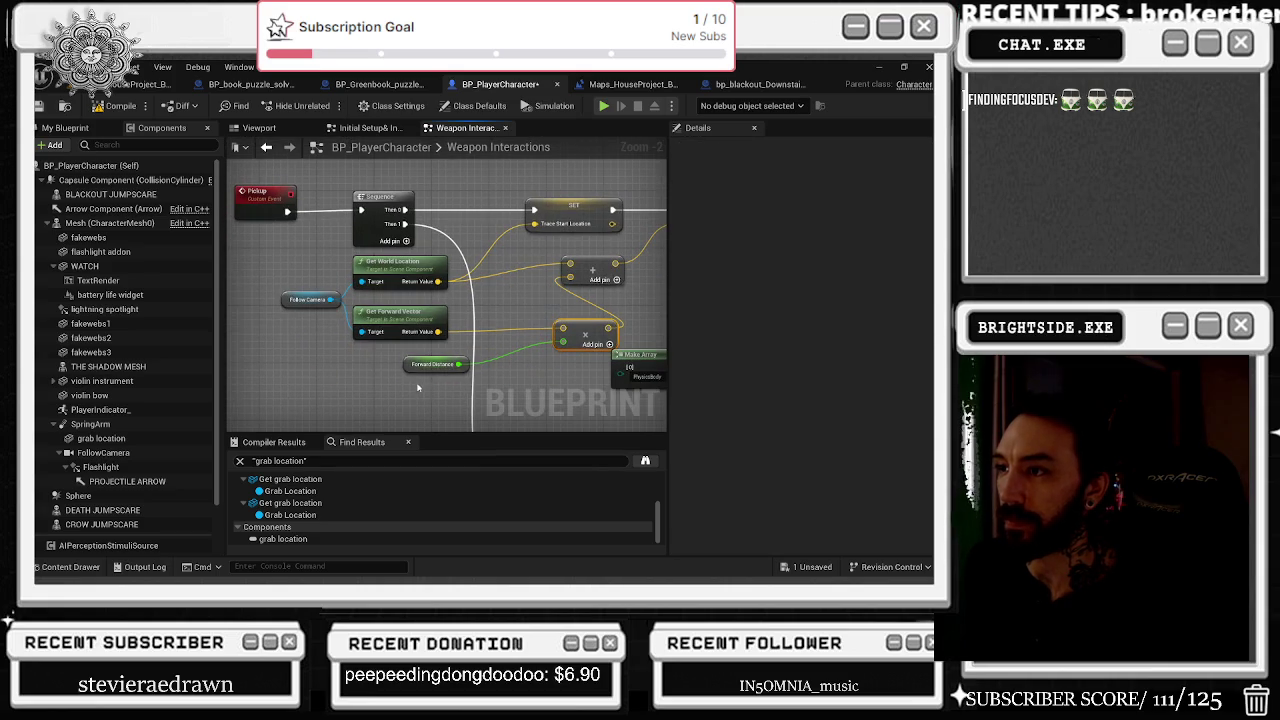
left_click_drag(403, 370, 331, 378)
left_click_drag(610, 330, 543, 330)
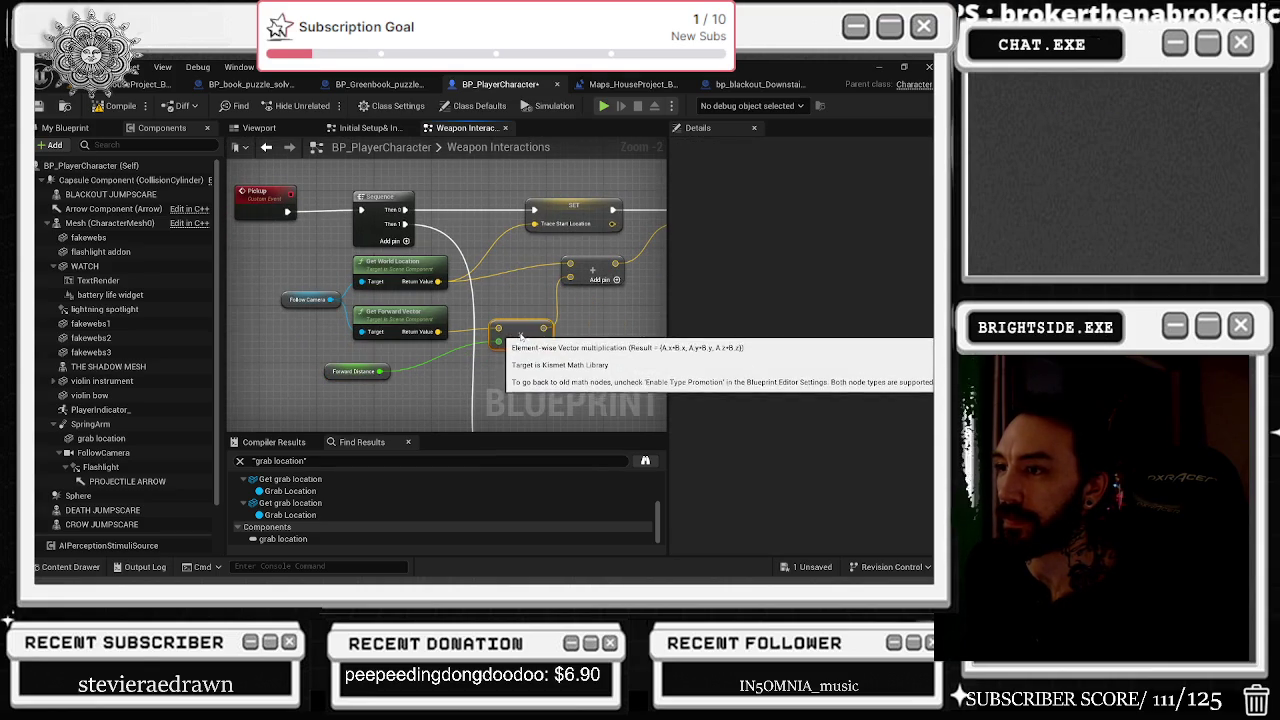
left_click(333, 377)
left_click_drag(345, 390, 184, 430)
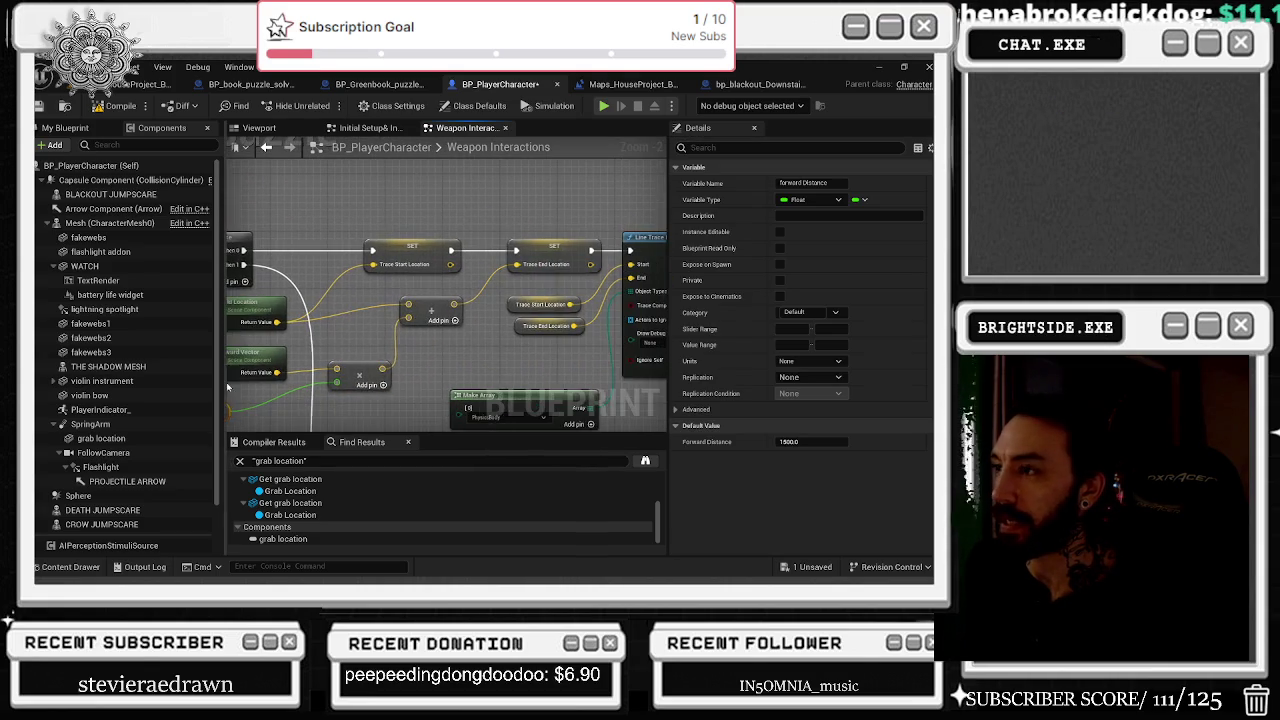
left_click_drag(501, 297, 329, 301)
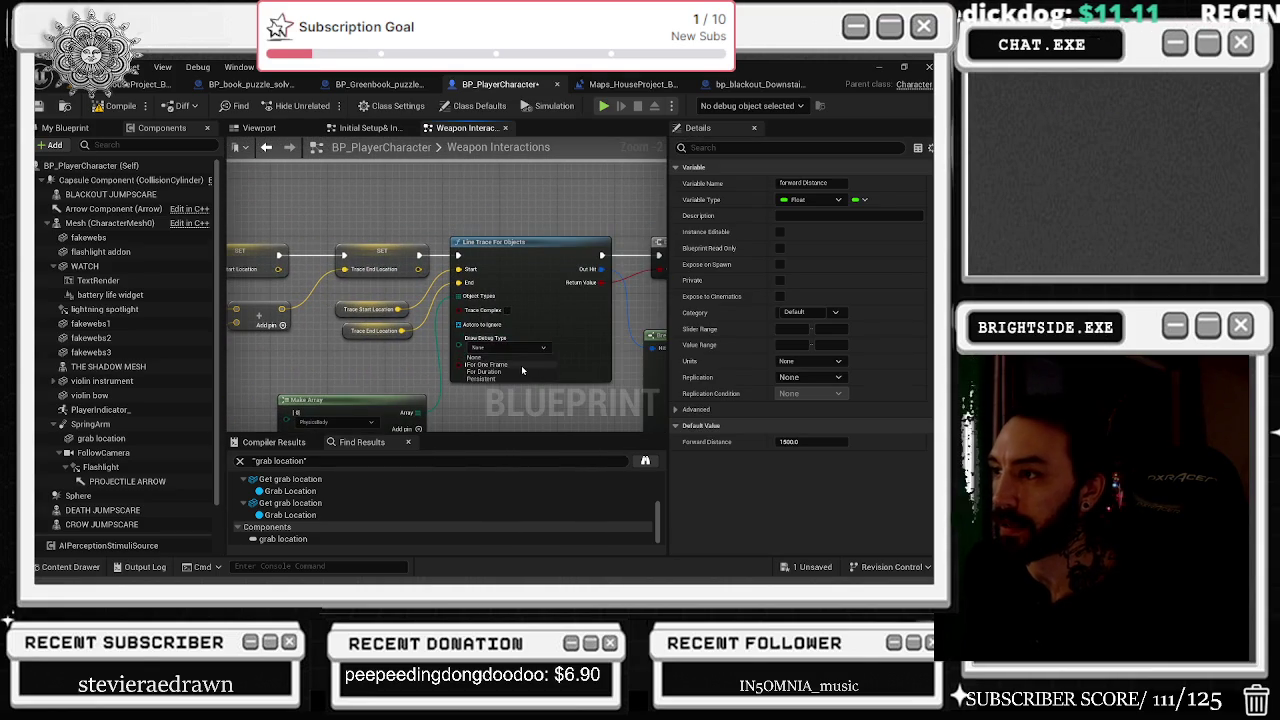
left_click(530, 377)
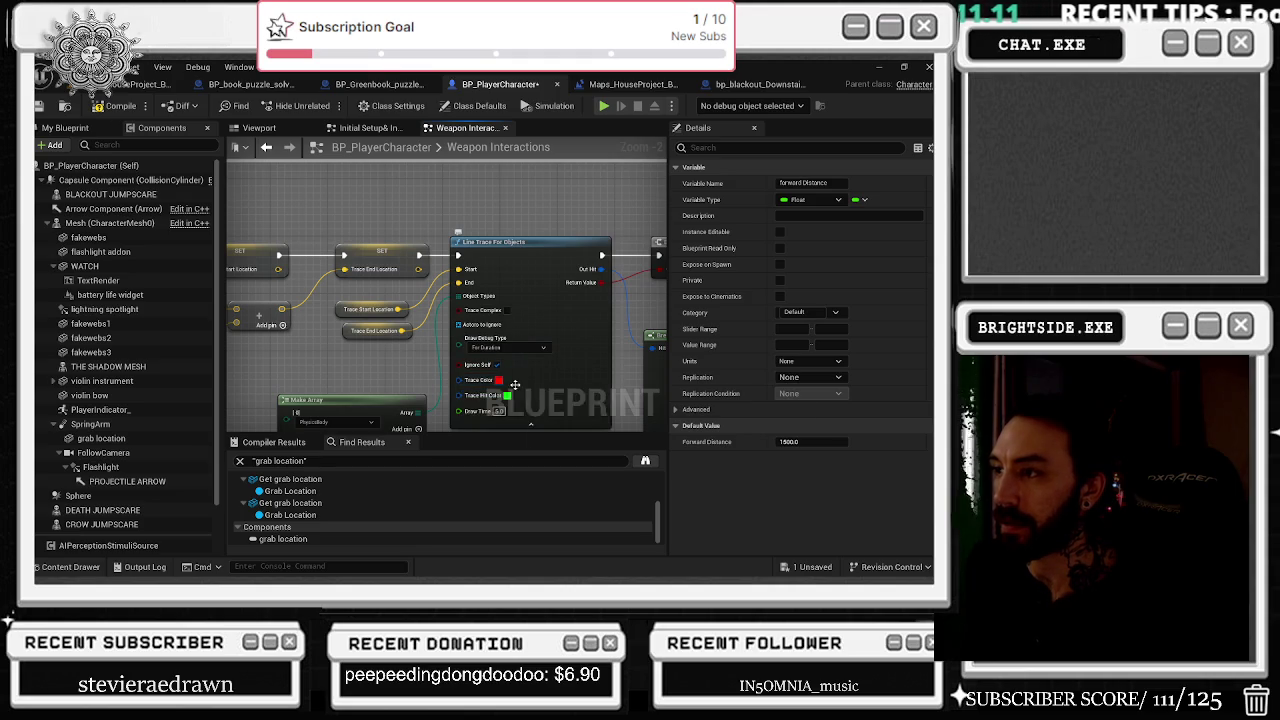
mouse_move(502, 208)
left_mouse_down()
mouse_move(470, 166)
mouse_move(521, 137)
left_mouse_up()
left_click_drag(605, 255, 410, 318)
left_click_drag(507, 236, 402, 210)
left_click_drag(416, 298, 415, 258)
left_click_drag(445, 347, 466, 318)
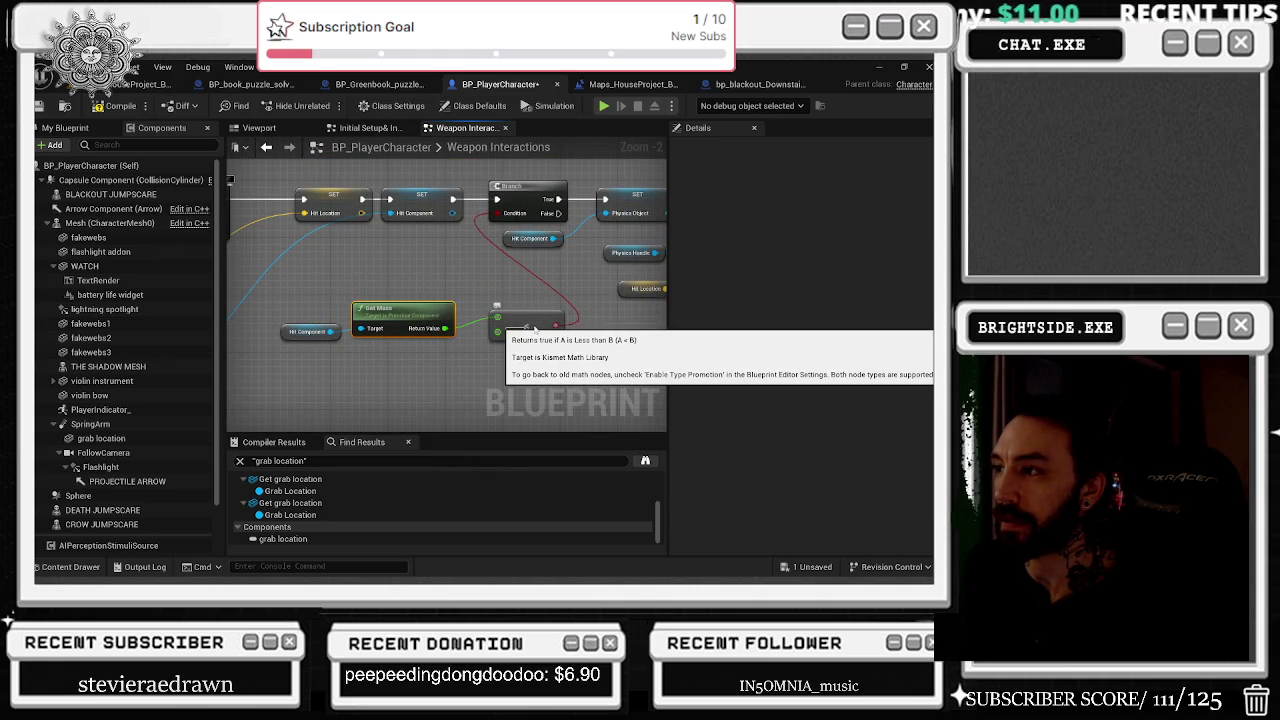
mouse_move(513, 331)
left_mouse_down()
mouse_move(566, 335)
mouse_move(503, 330)
left_mouse_up()
left_click(472, 282)
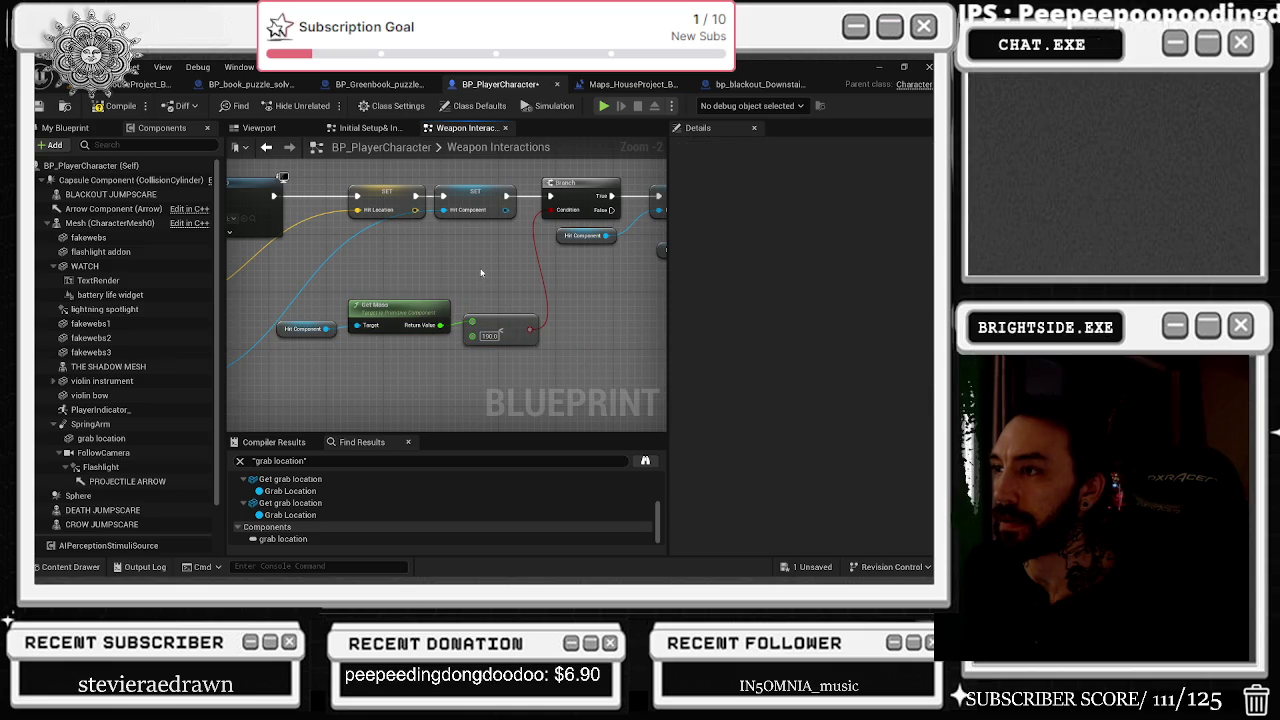
left_click_drag(494, 268, 343, 333)
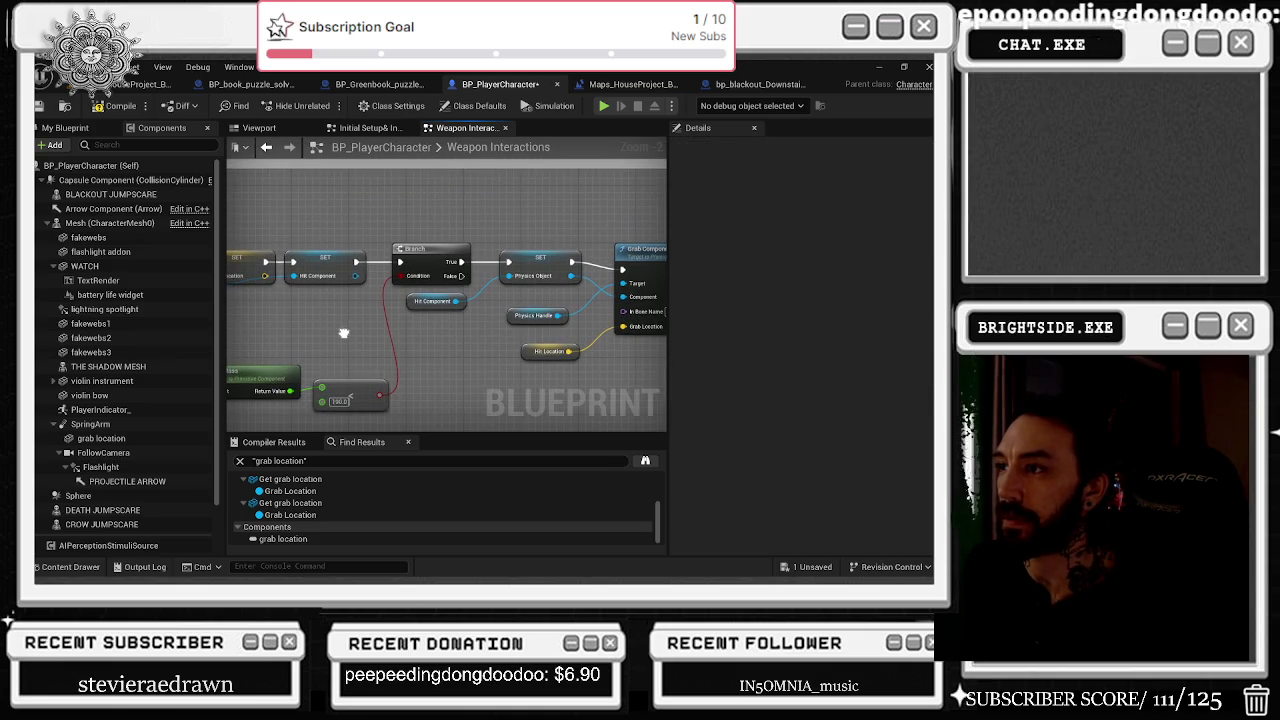
left_click_drag(481, 311, 416, 325)
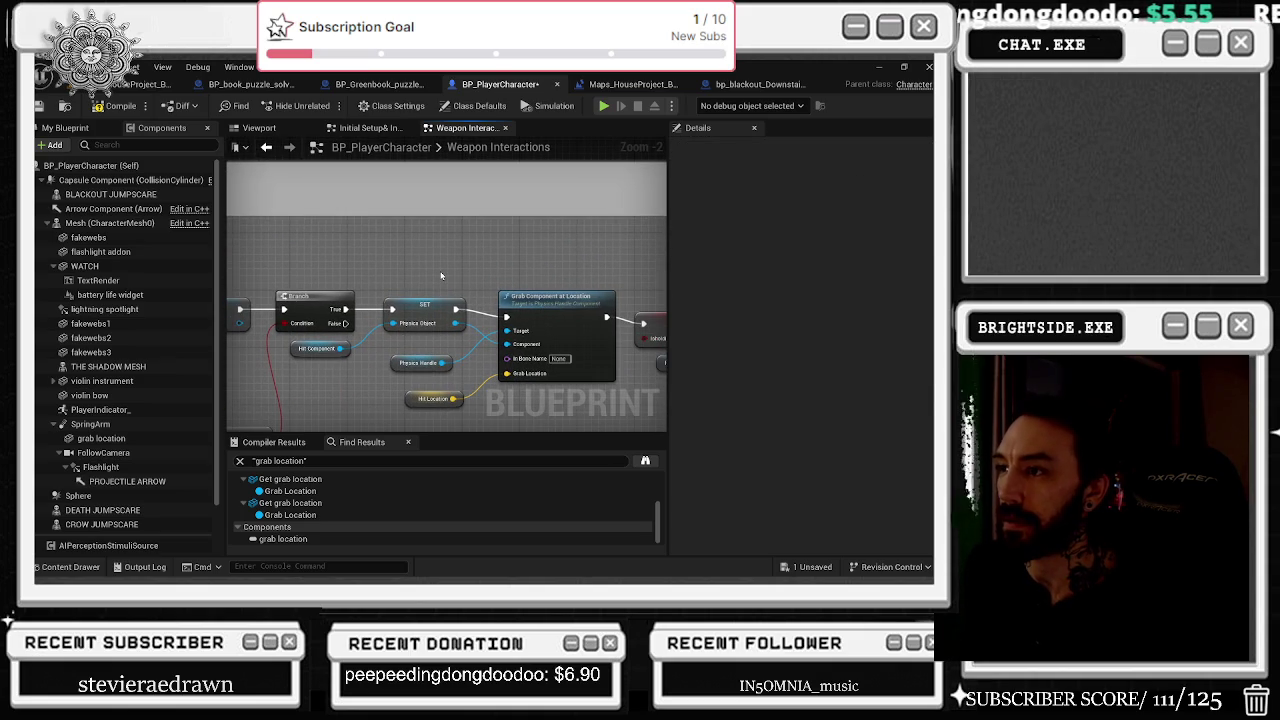
mouse_move(440, 276)
left_mouse_down()
mouse_move(602, 205)
mouse_move(715, 198)
mouse_move(508, 224)
mouse_move(640, 232)
left_mouse_up()
mouse_move(400, 300)
left_mouse_down()
mouse_move(491, 309)
mouse_move(367, 296)
left_mouse_up()
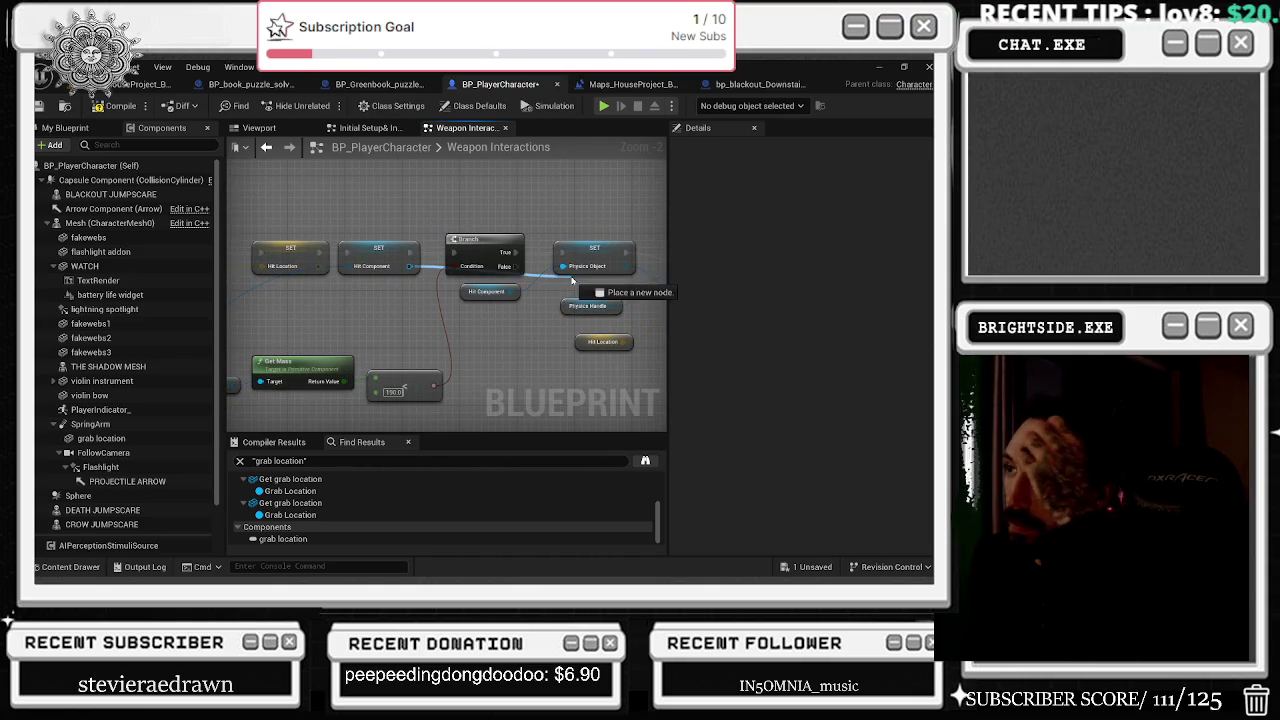
left_click_drag(570, 298, 381, 344)
left_click_drag(541, 262, 533, 254)
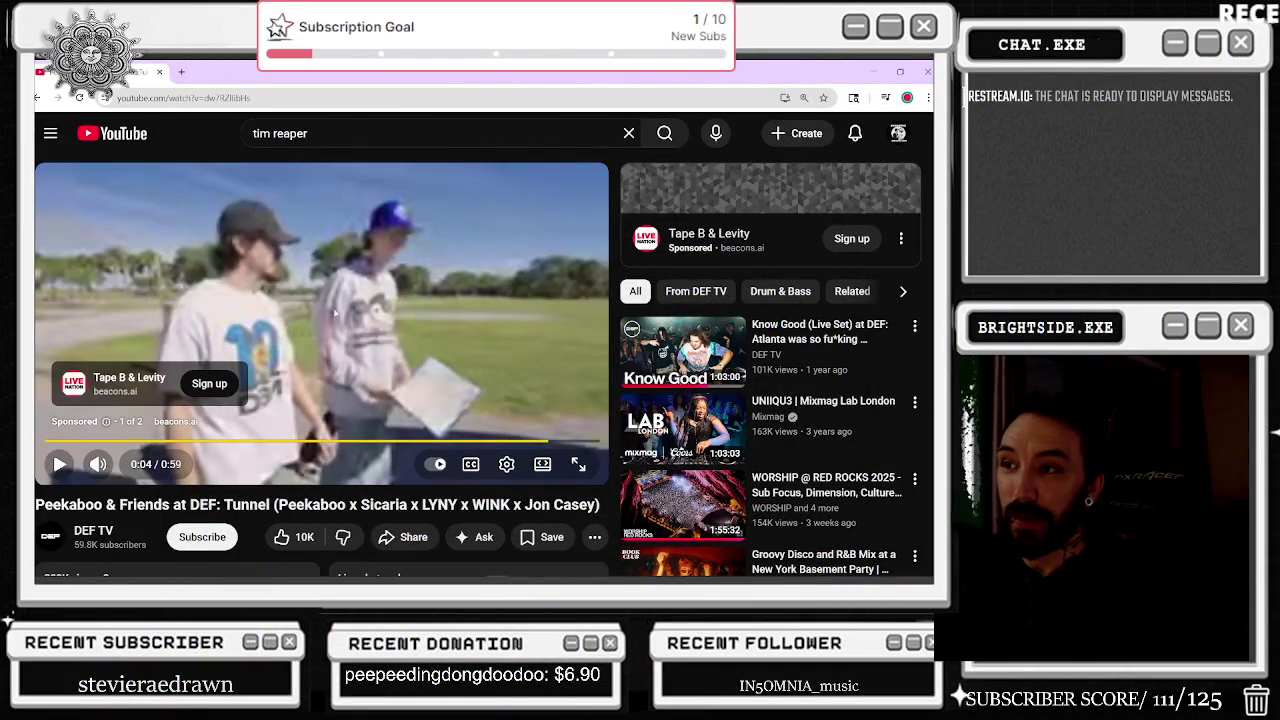
Skip the YouTube ad so the DEF TV set plays, then minimize the browser.
left_click(342, 355)
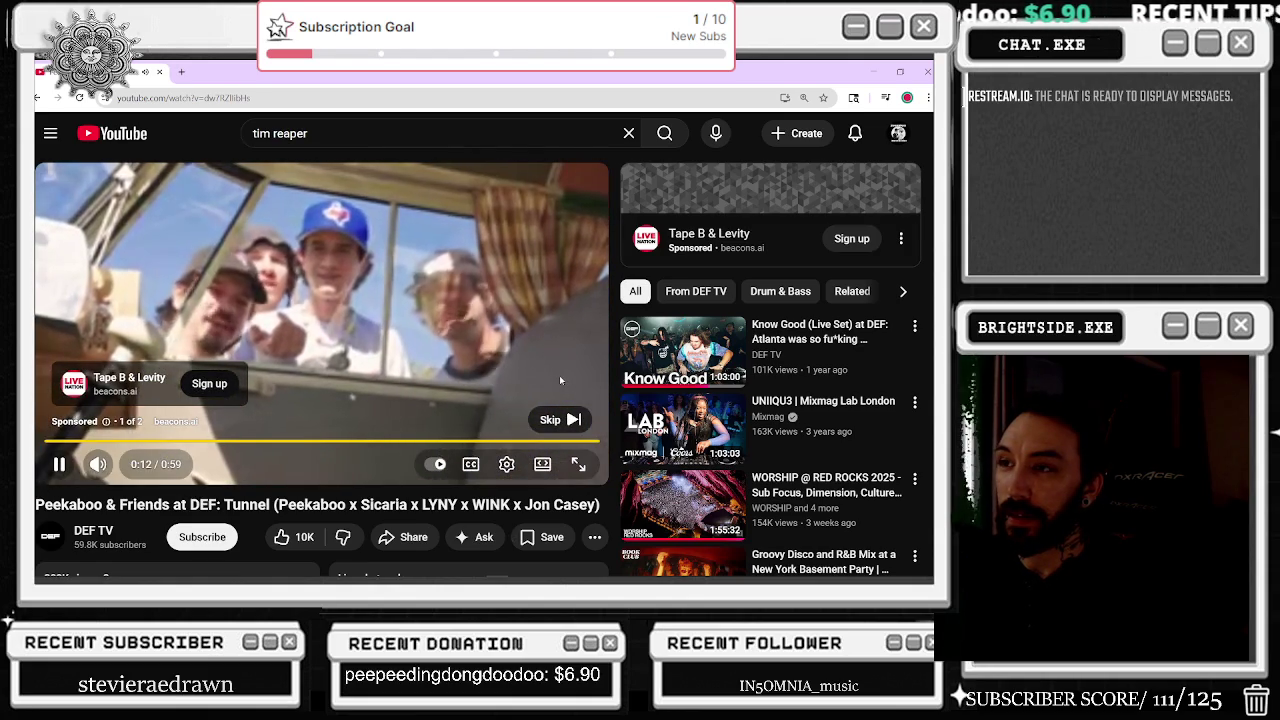
left_click(570, 424)
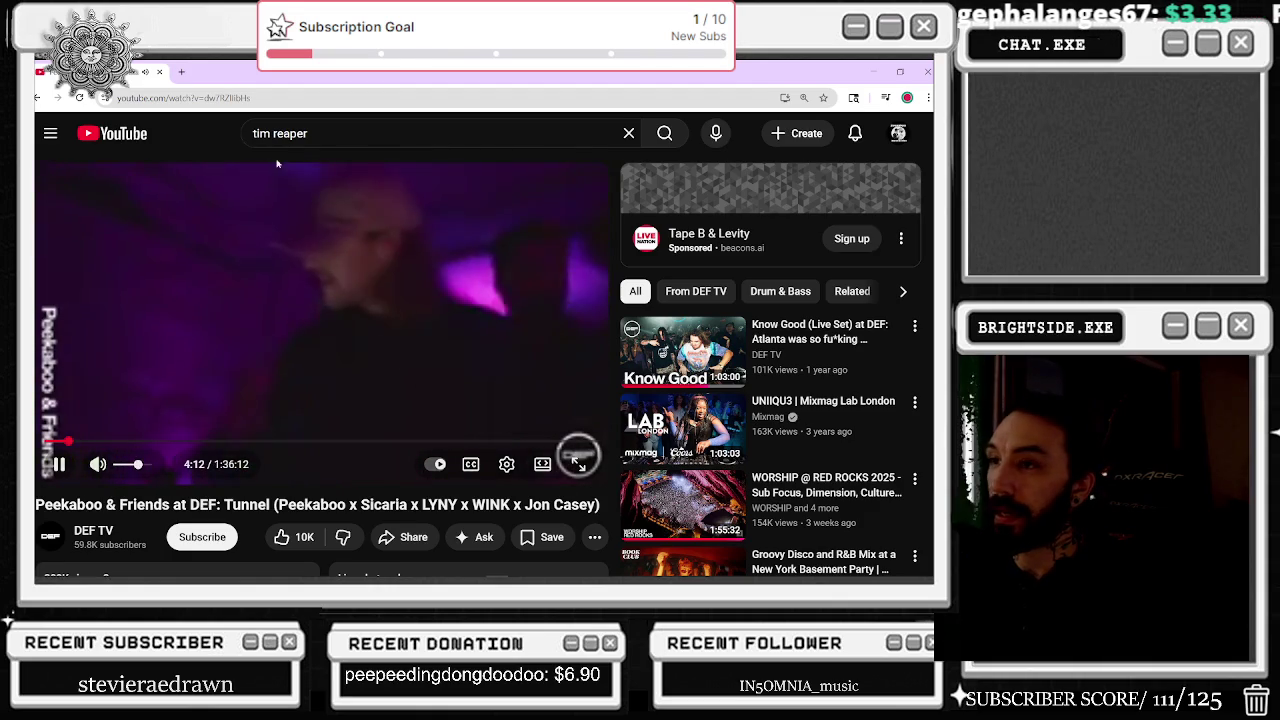
right_click(121, 76)
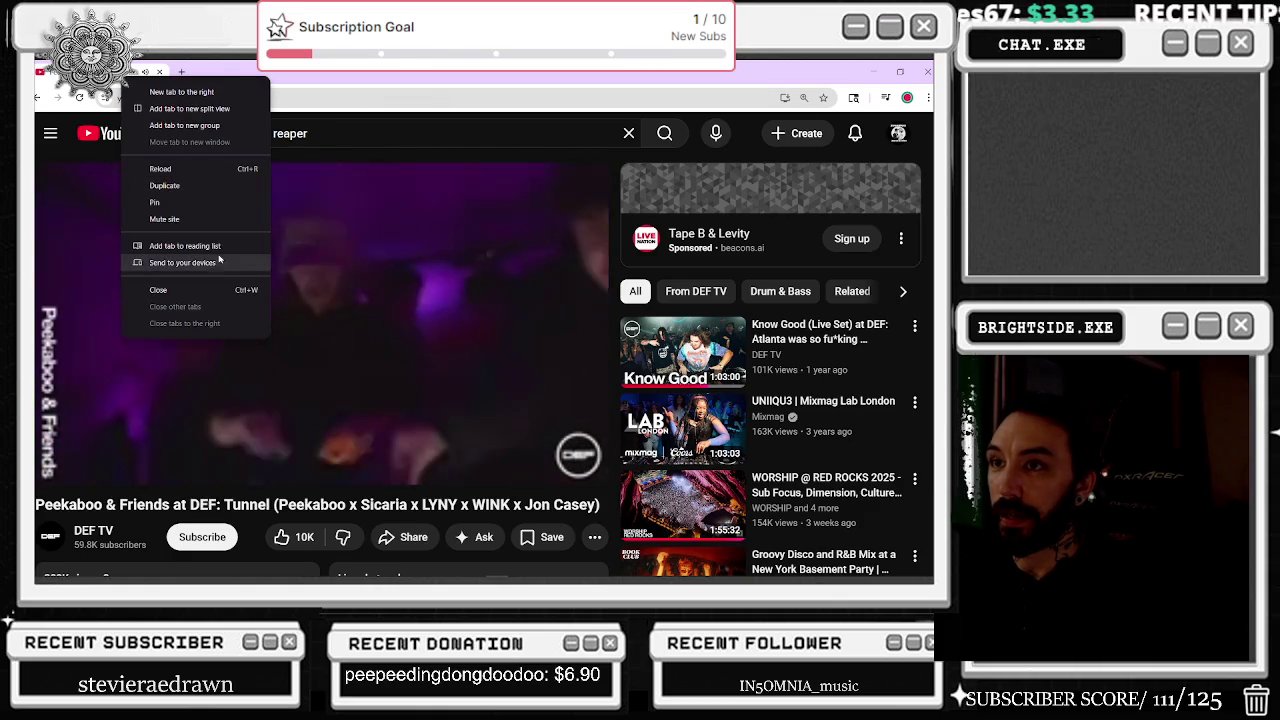
key("Escape")
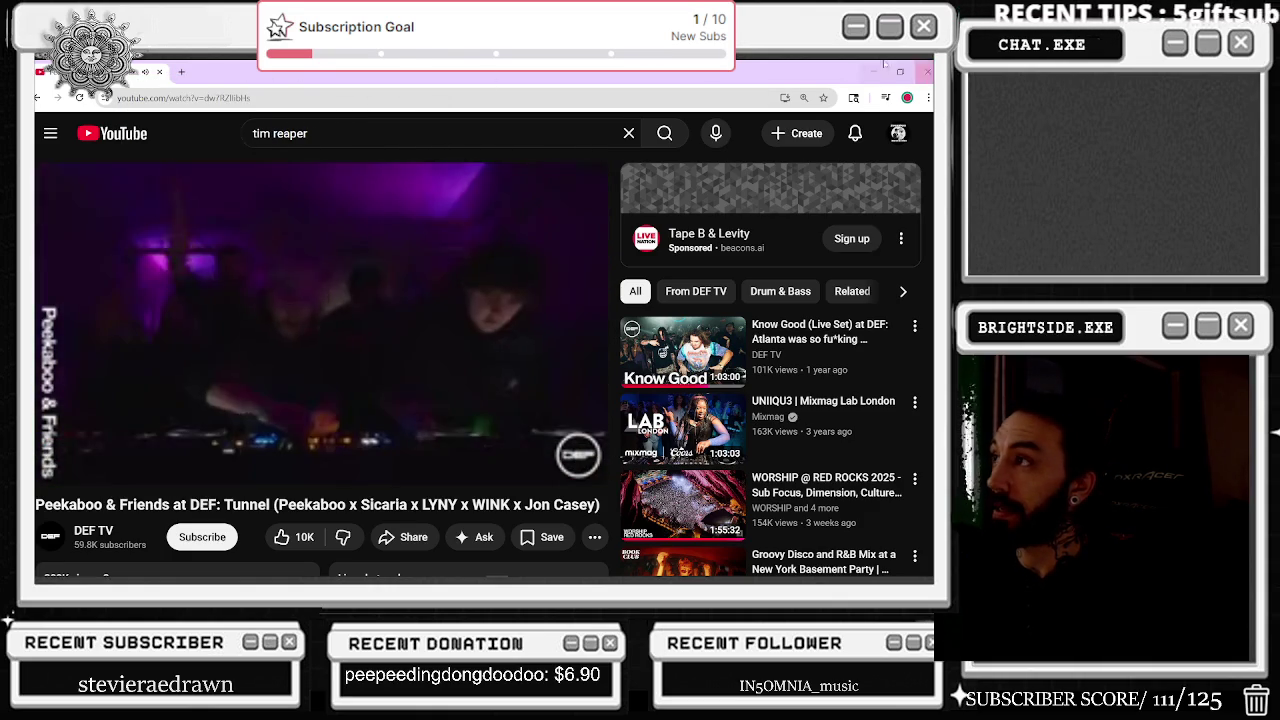
left_click(866, 73)
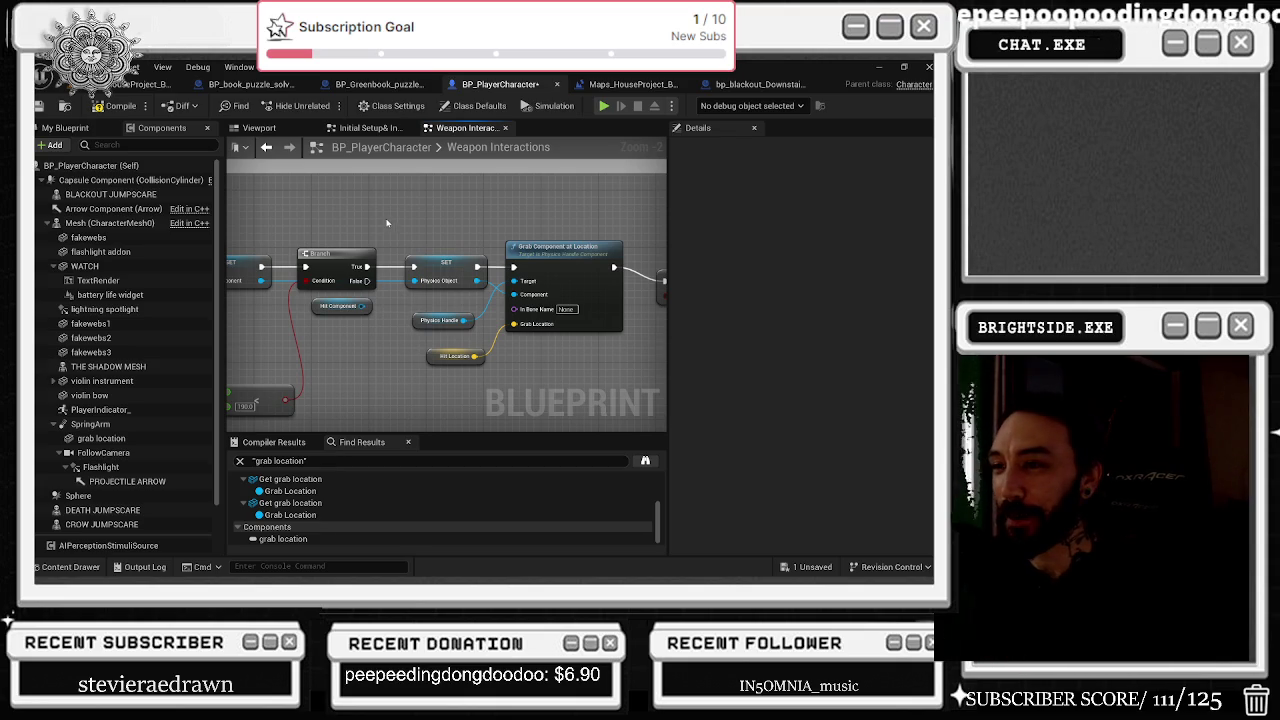
Move the Get Mass node down-left beside the Branch node in Weapon Interactions.
left_click_drag(377, 250, 318, 195)
left_click_drag(425, 325, 416, 347)
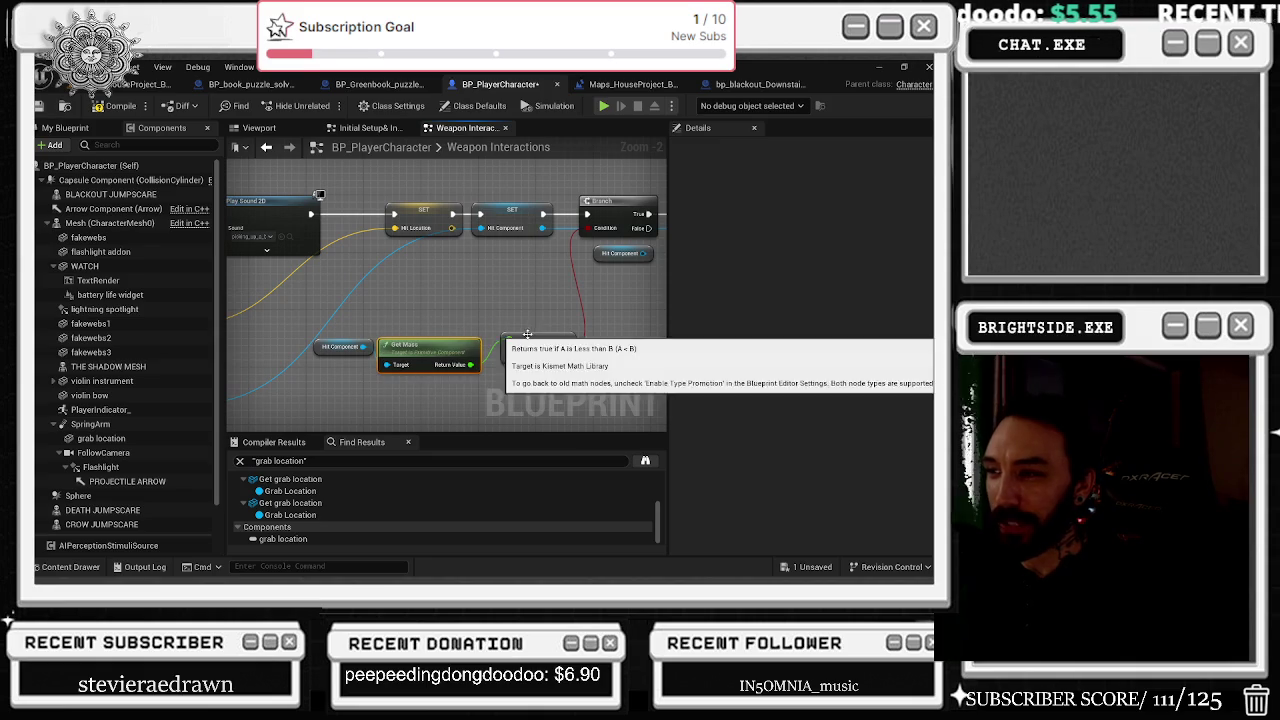
scroll(470, 355, "down", 3)
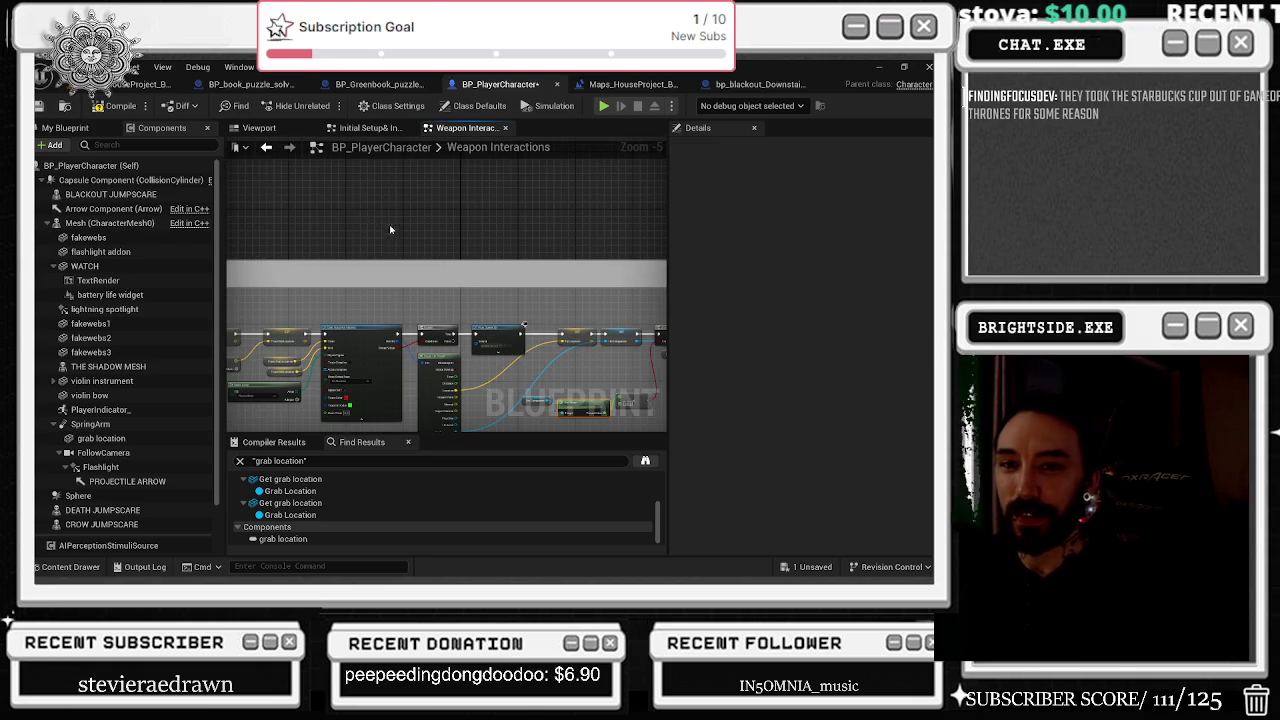
scroll(382, 258, "down", 7)
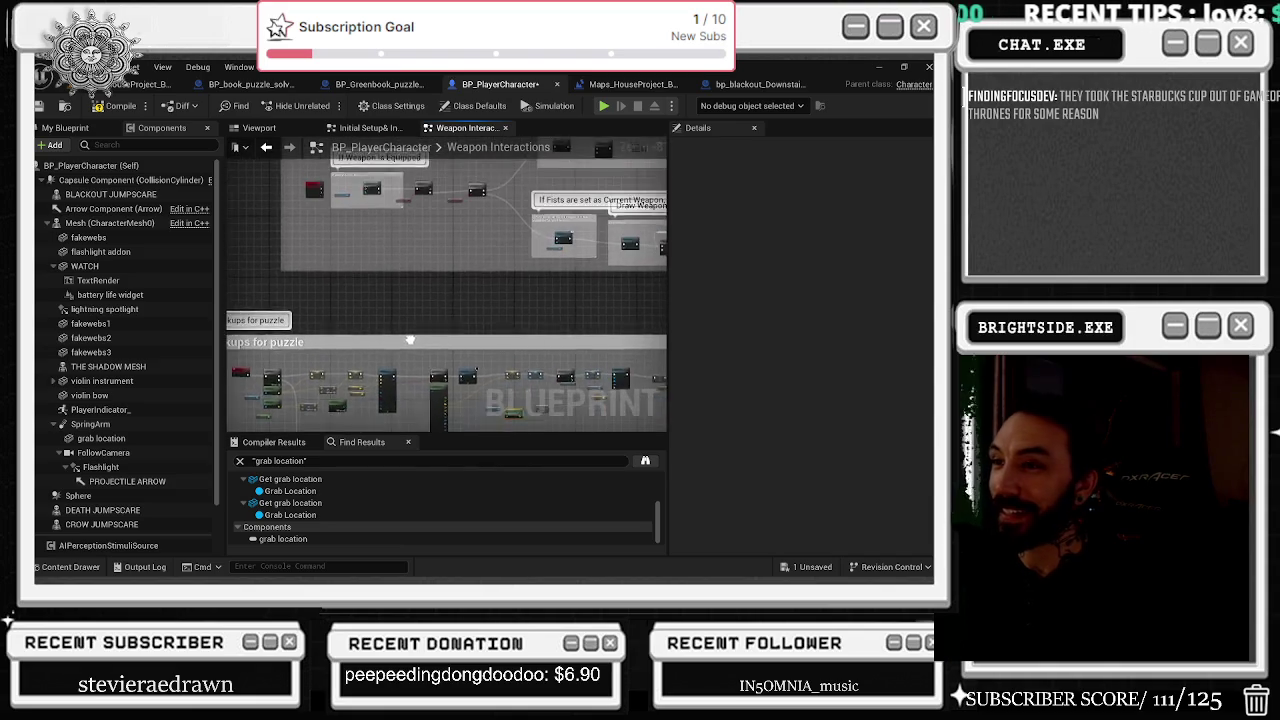
scroll(412, 288, "up", 6)
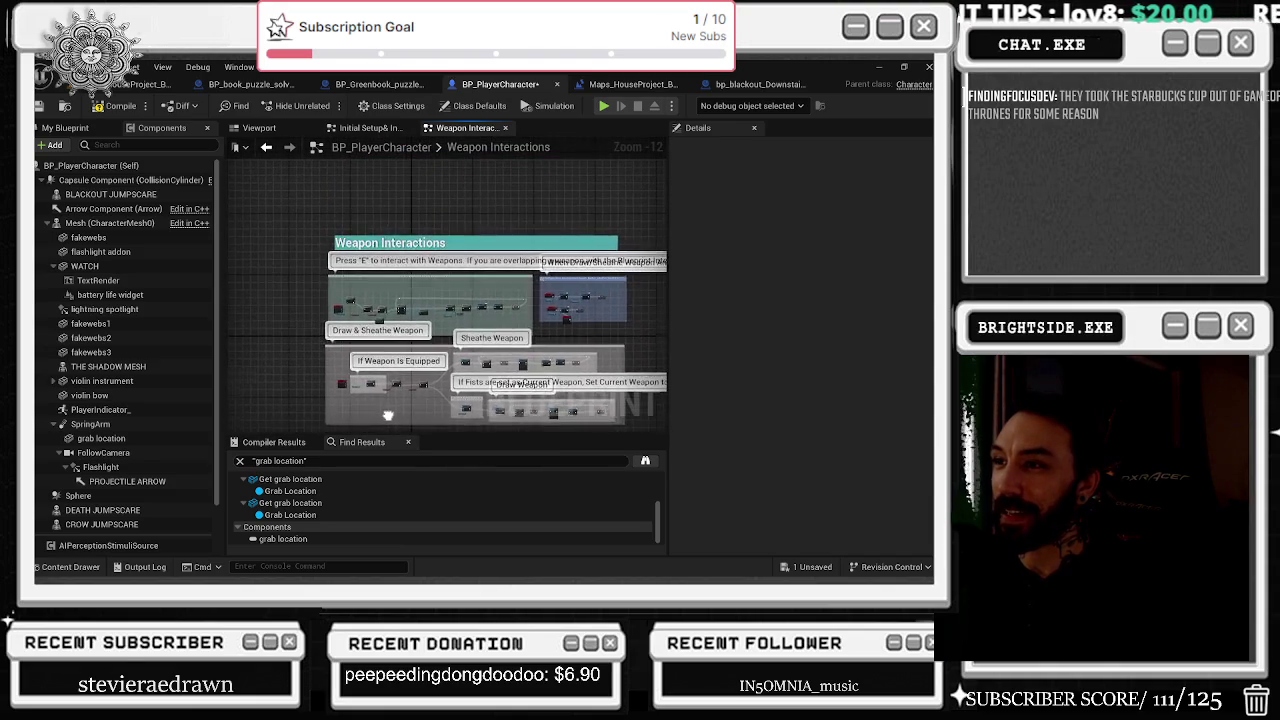
scroll(428, 336, "up", 3)
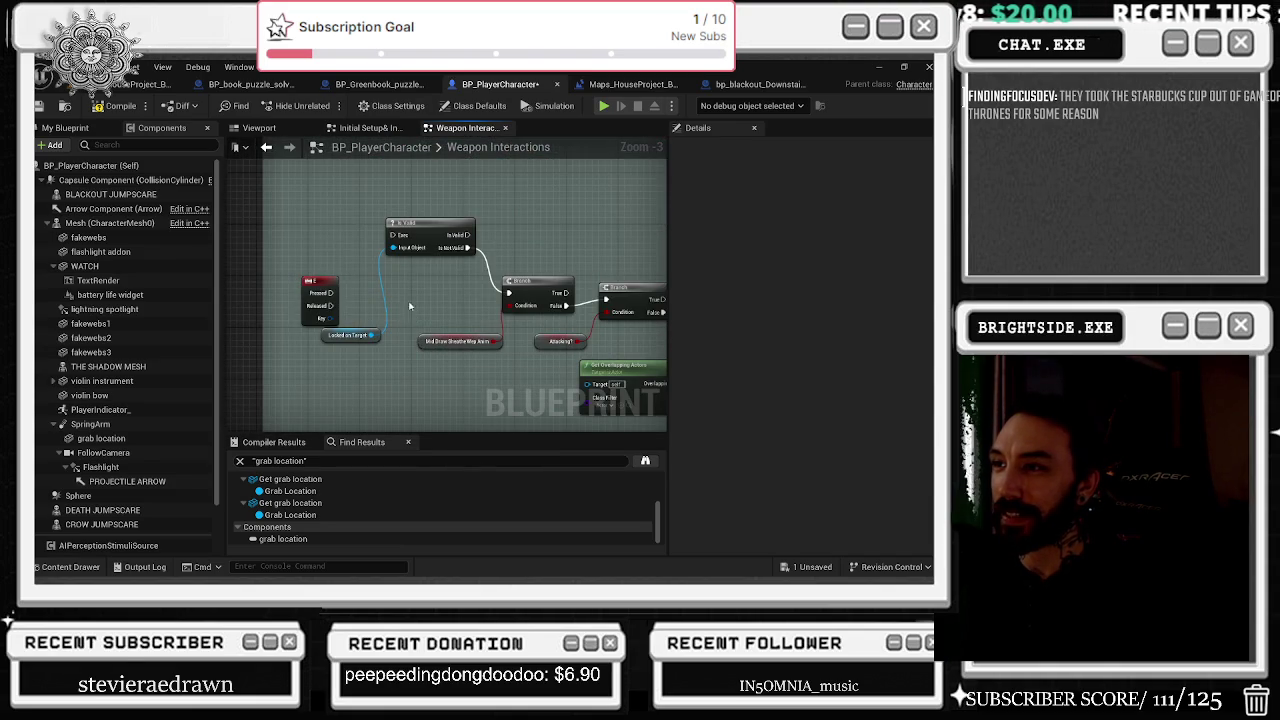
scroll(414, 357, "down", 2)
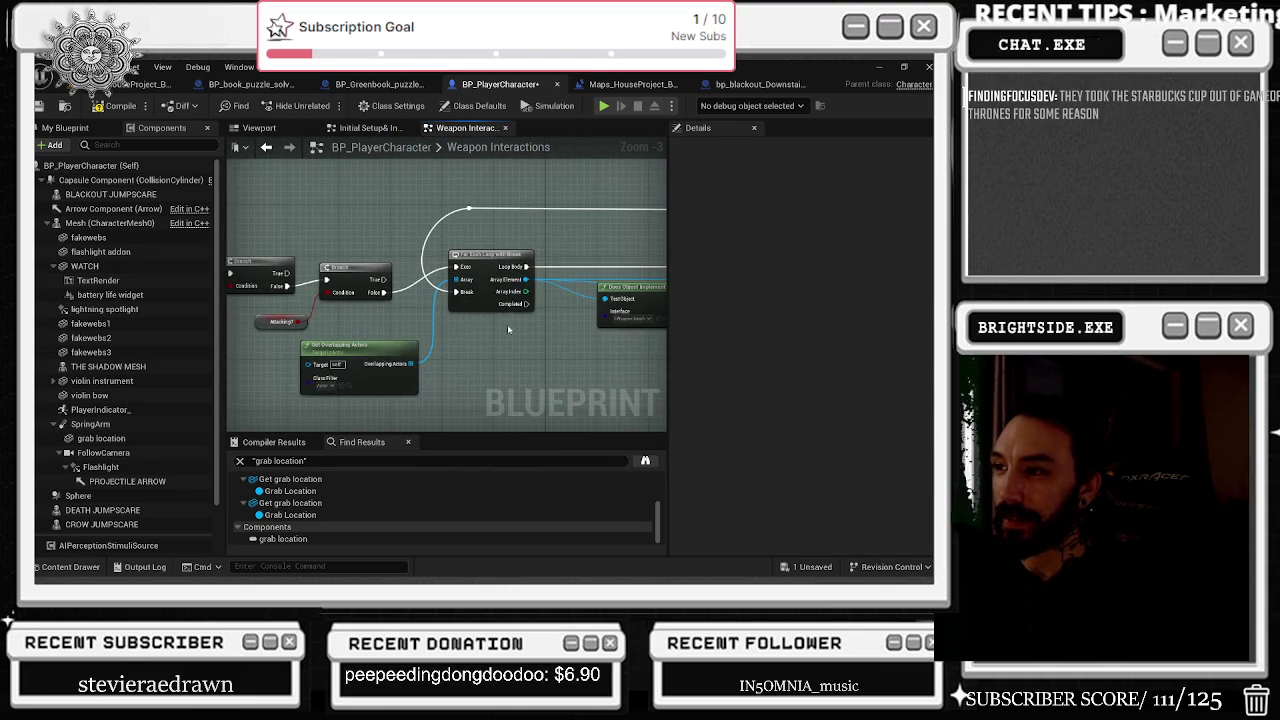
scroll(439, 334, "up", 2)
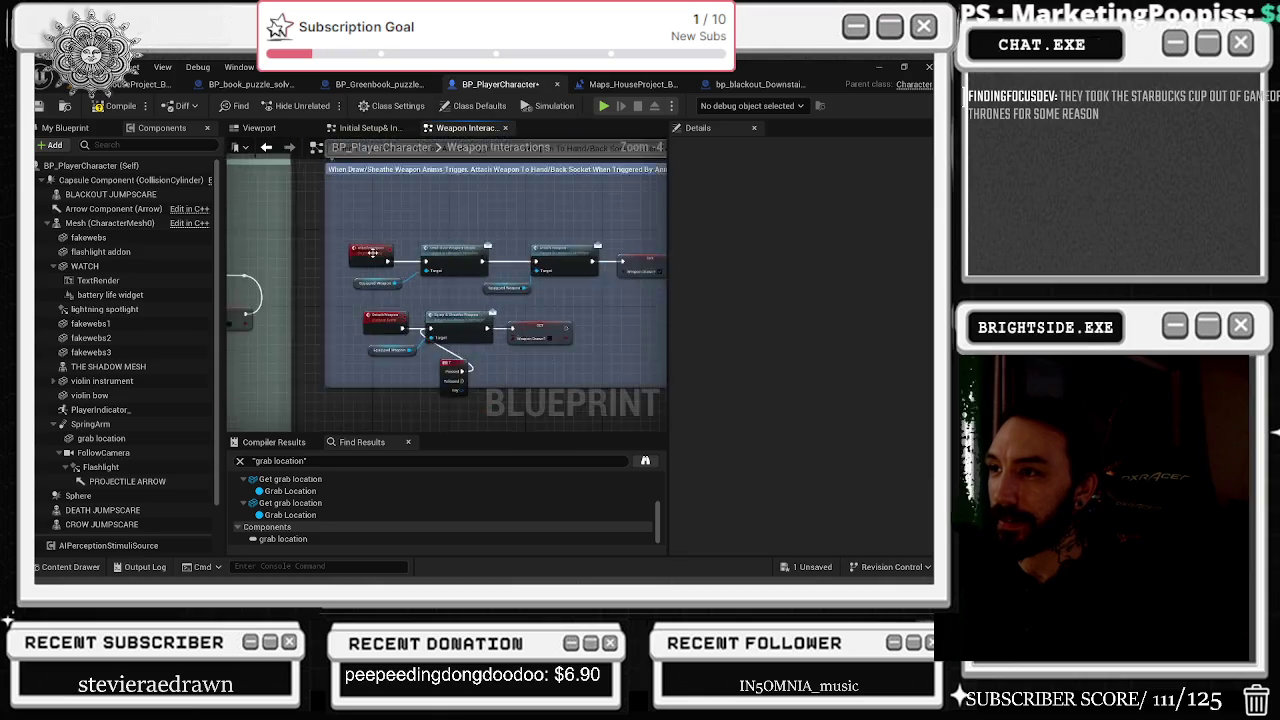
scroll(527, 322, "down", 6)
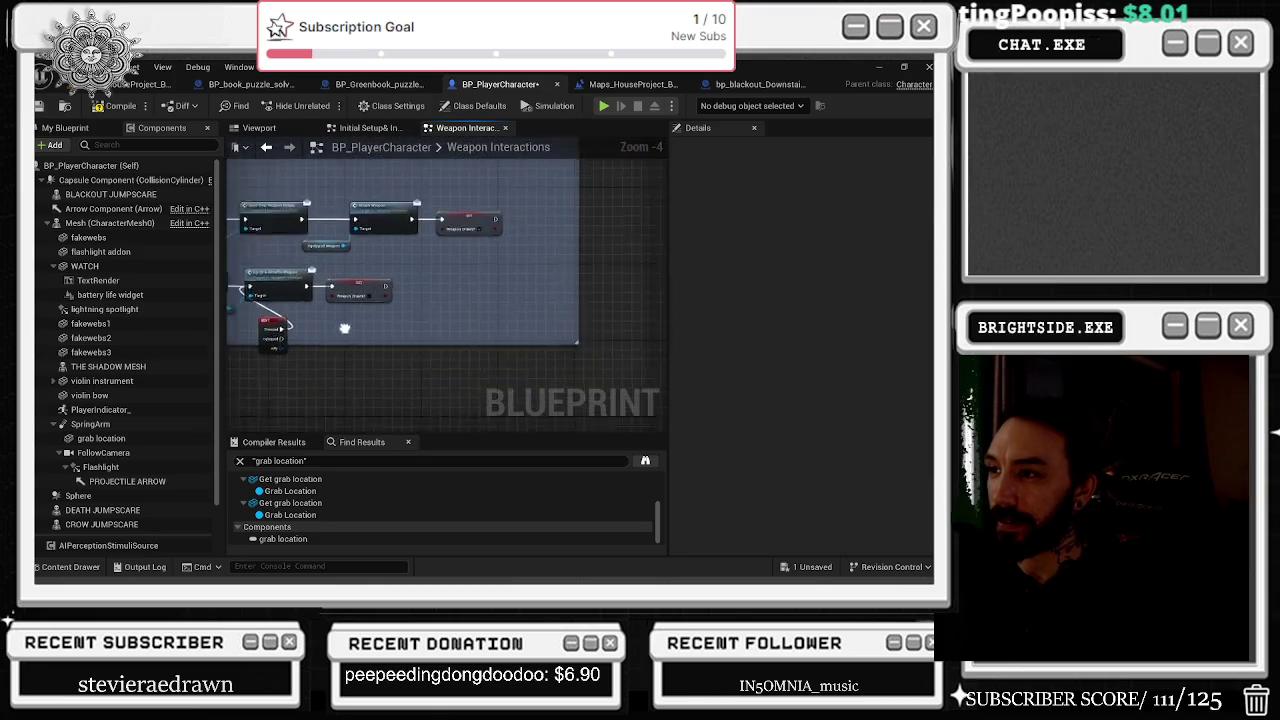
scroll(318, 329, "up", 4)
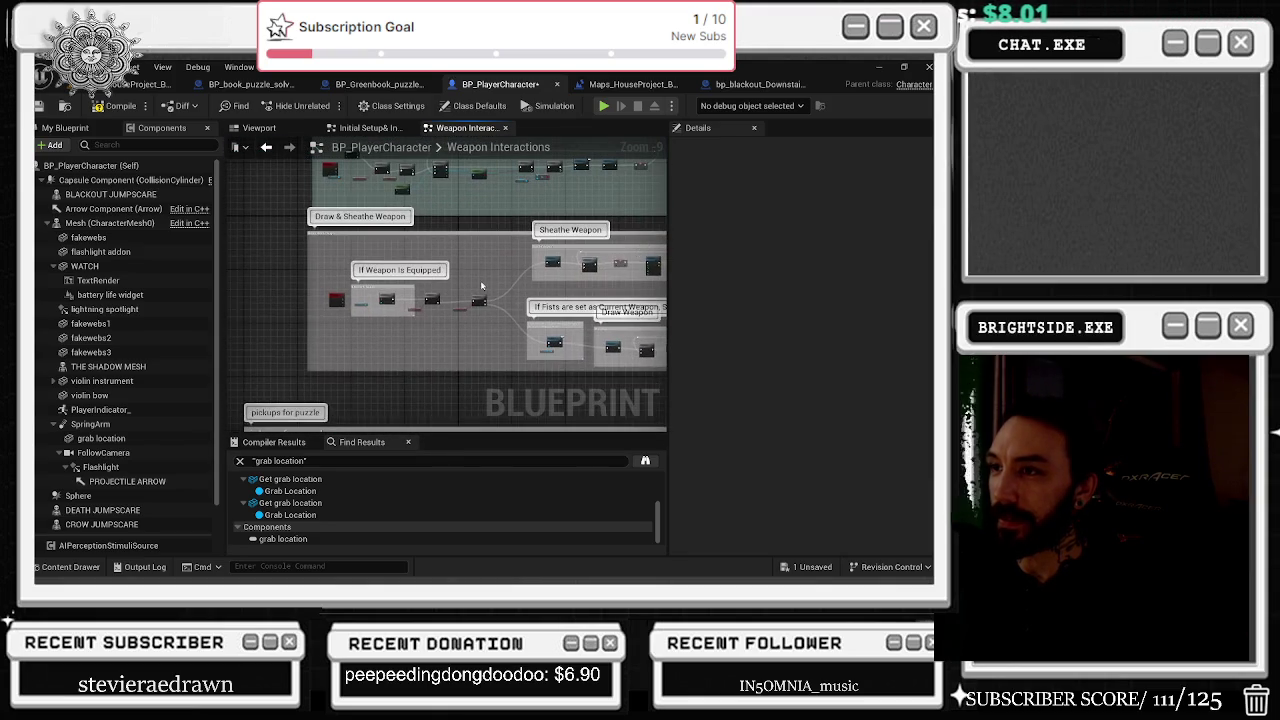
scroll(328, 309, "up", 5)
scroll(329, 310, "down", 6)
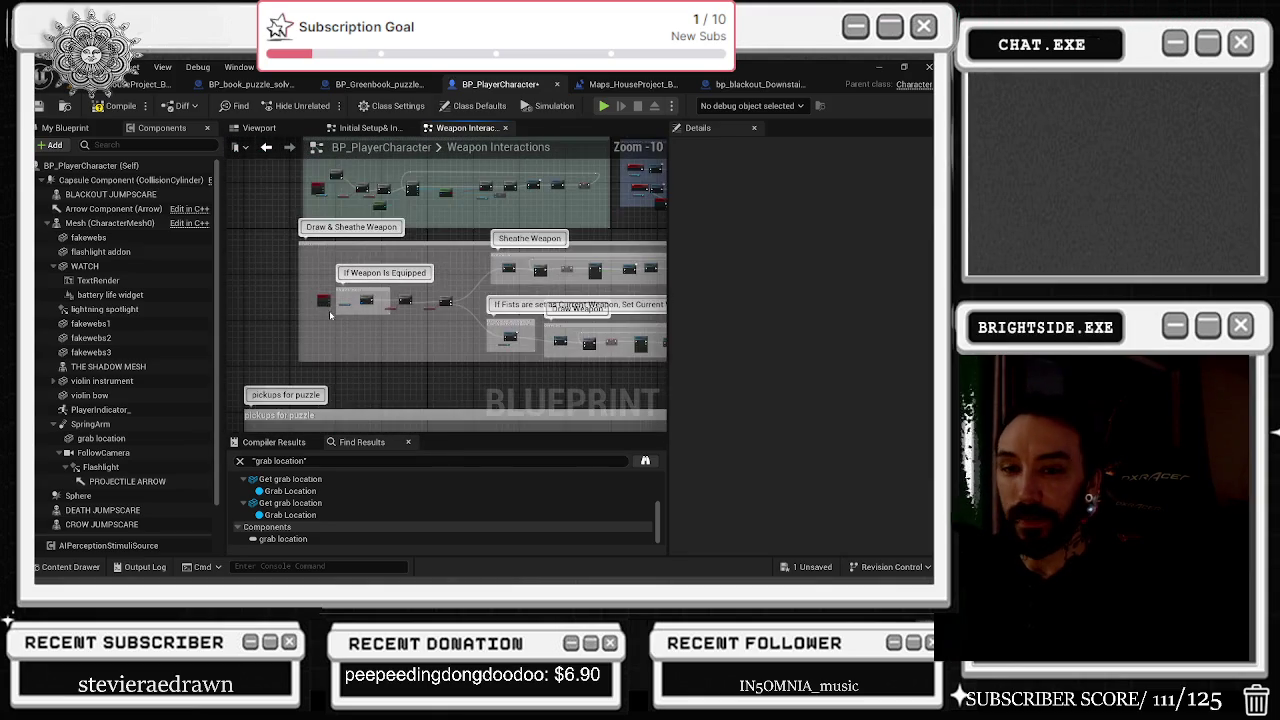
Bring the pickups for puzzle comment group into view and select it.
left_click_drag(353, 333, 360, 215)
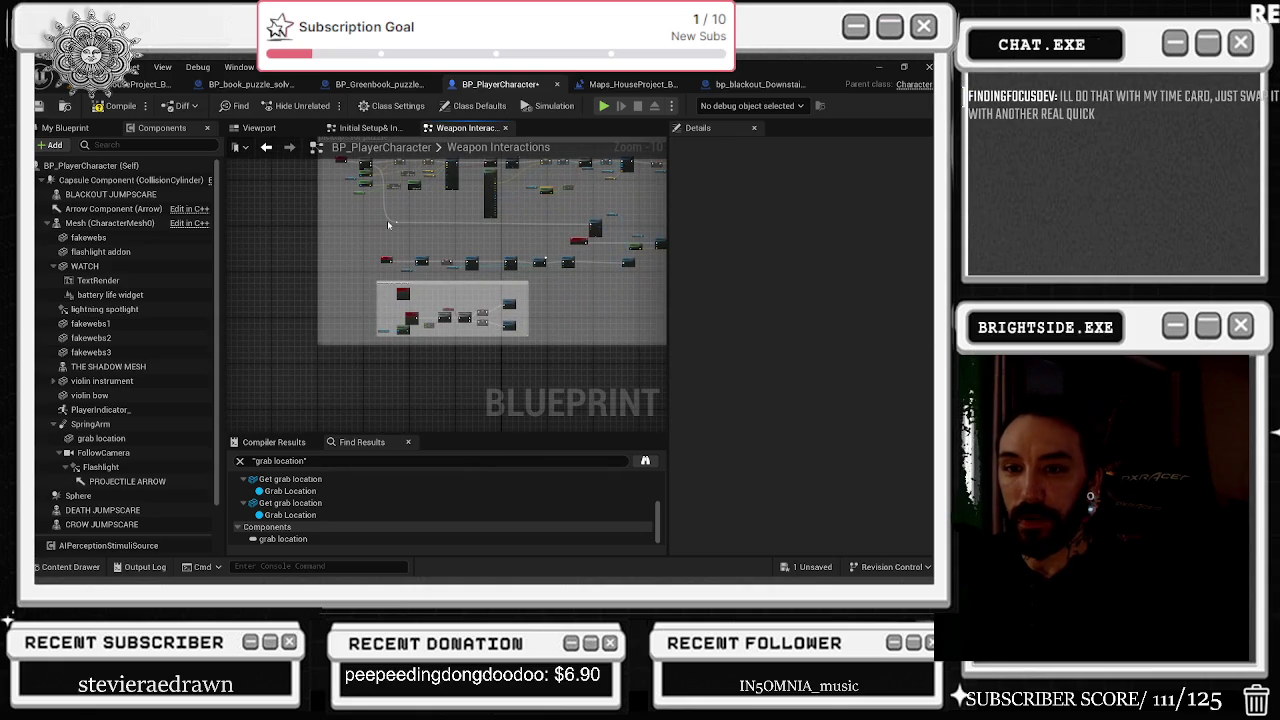
mouse_move(388, 224)
left_mouse_down()
mouse_move(306, 260)
mouse_move(303, 288)
left_mouse_up()
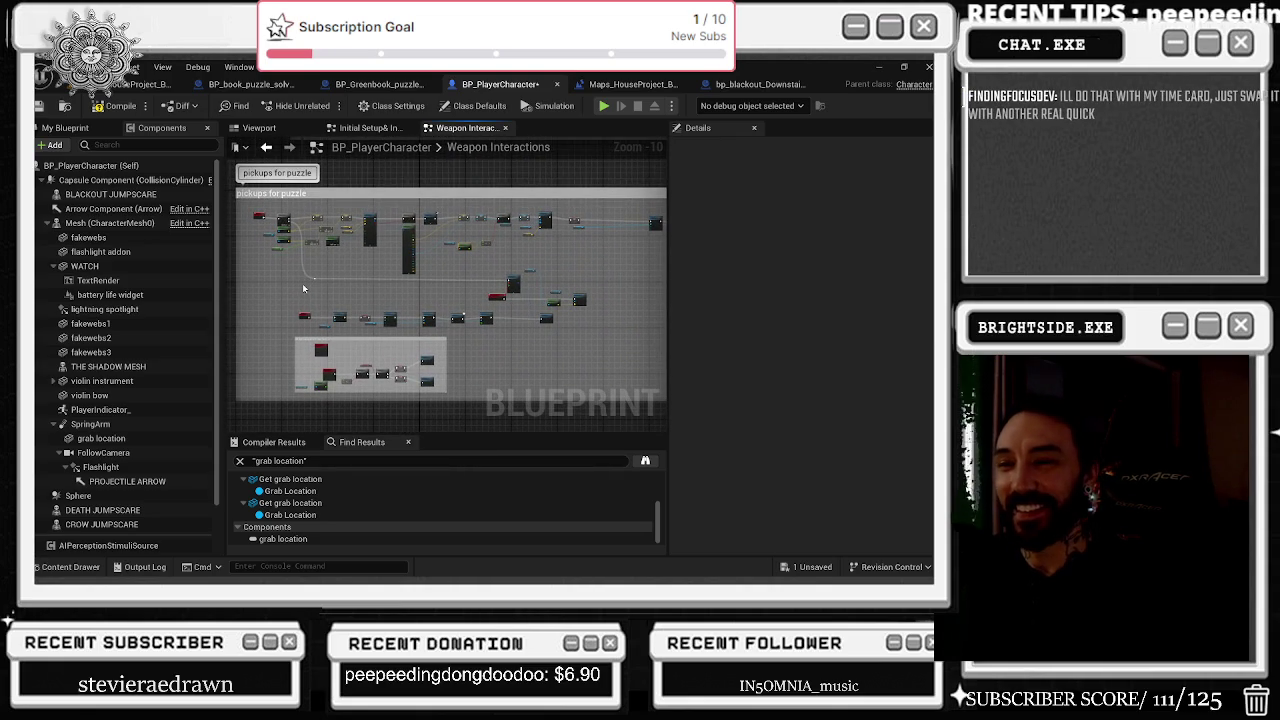
scroll(304, 288, "down", 2)
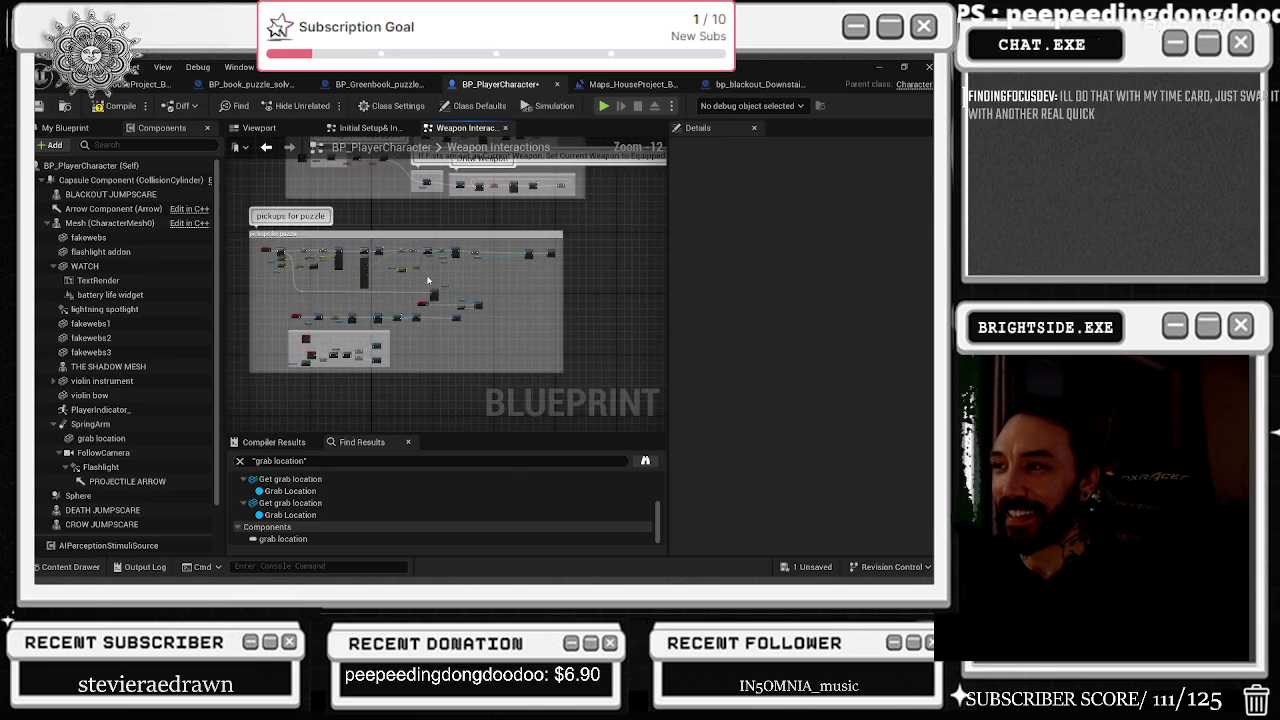
left_click(437, 294)
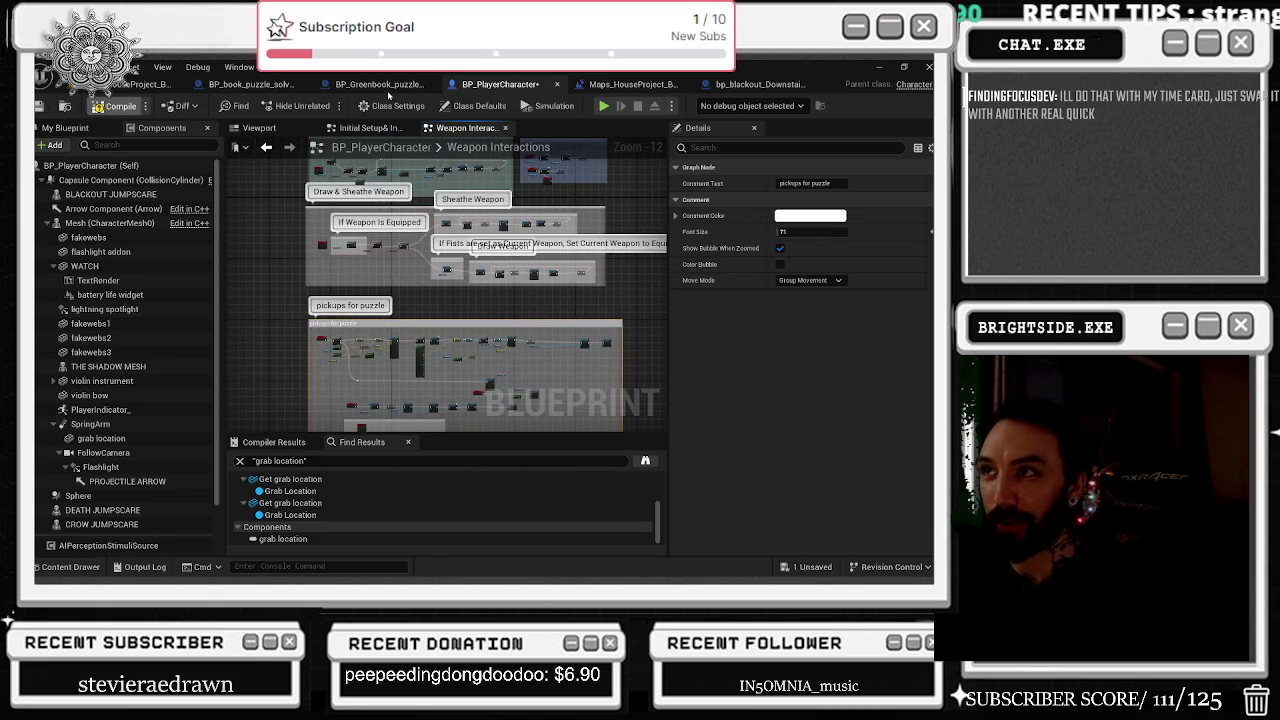
Review BP_Greenbook_puzzle_solve_physics and BP_book_puzzle_solve_physics, then return to BP_PlayerCharacter's Weapon Interactions.
left_click(385, 86)
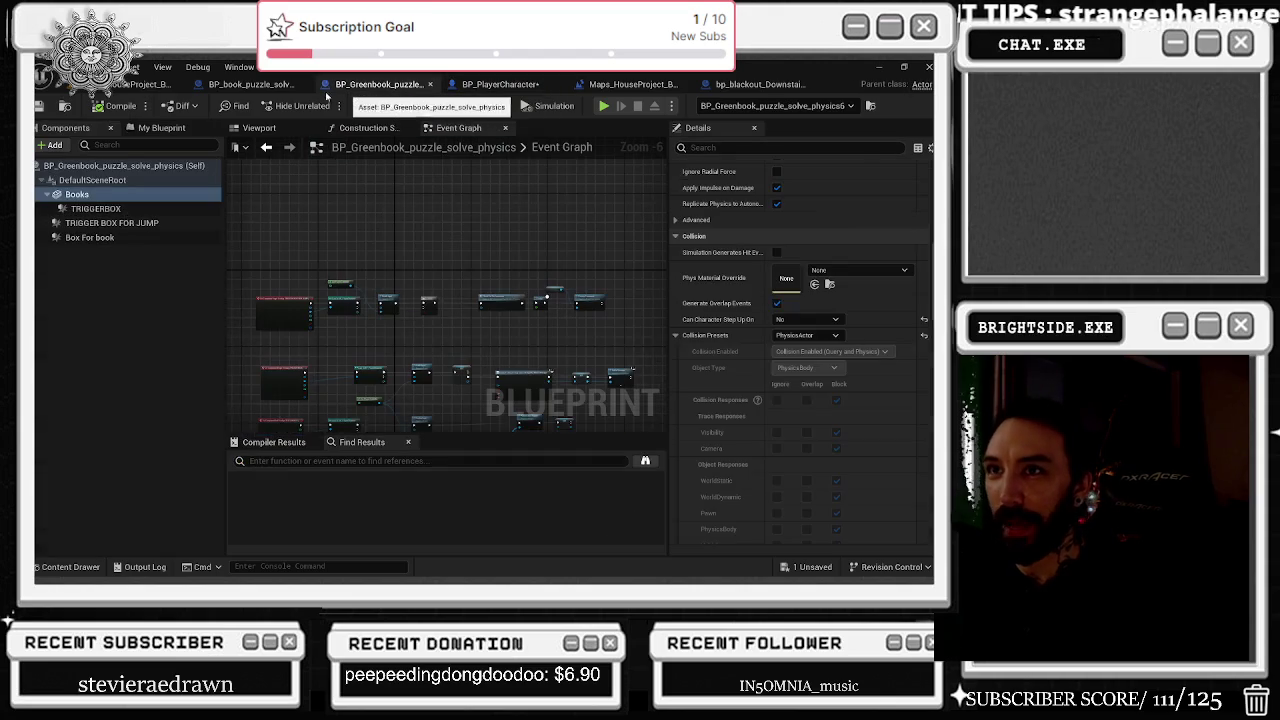
left_click(240, 85)
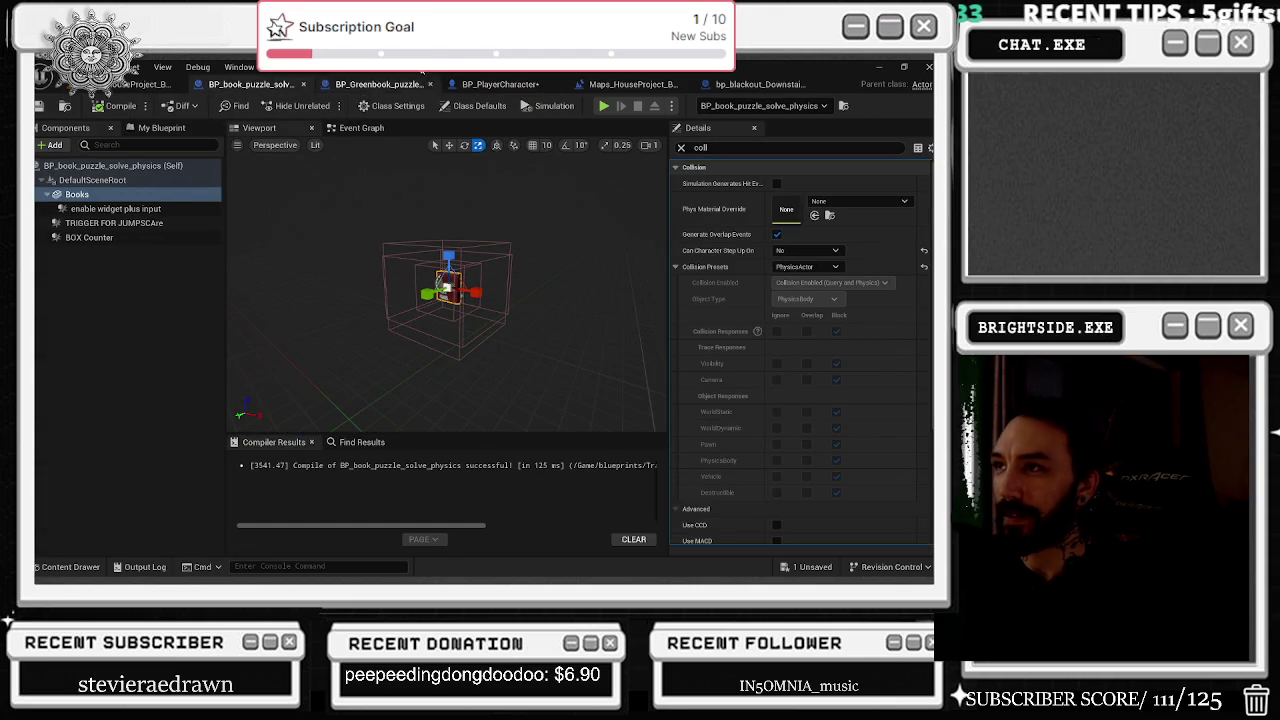
left_click(397, 86)
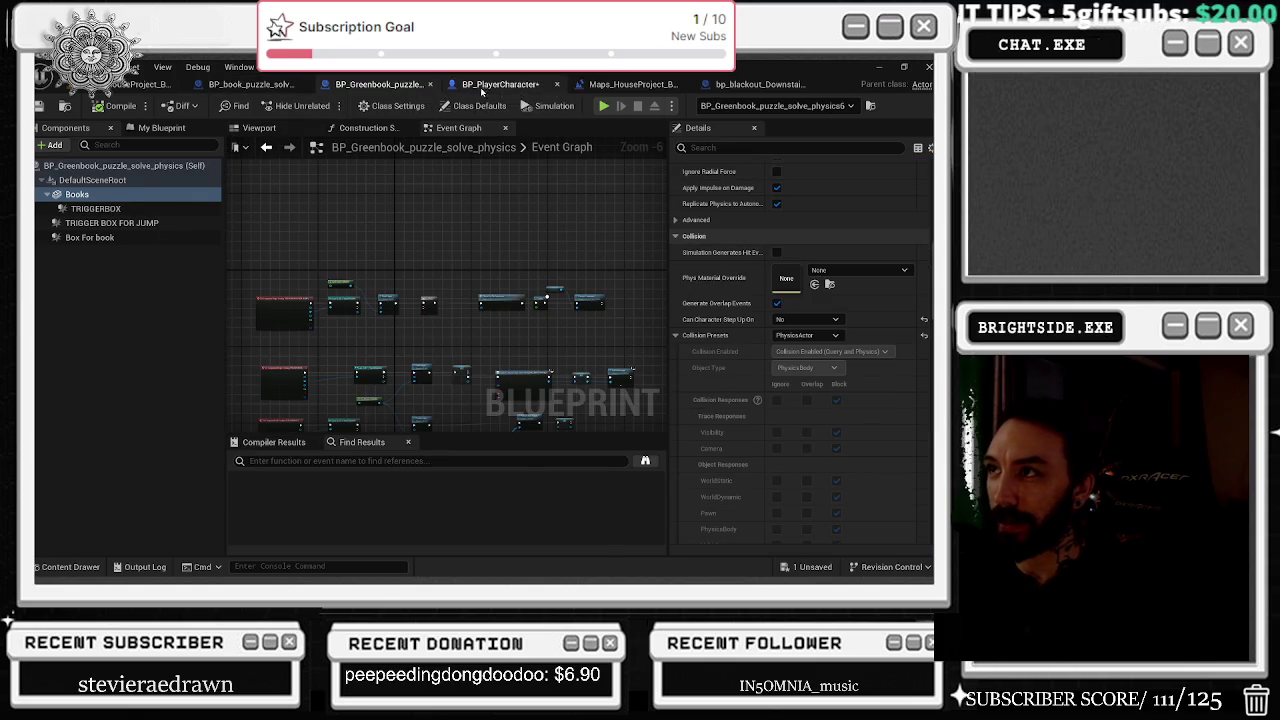
left_click(497, 84)
scroll(376, 387, "up", 8)
scroll(376, 387, "down", 2)
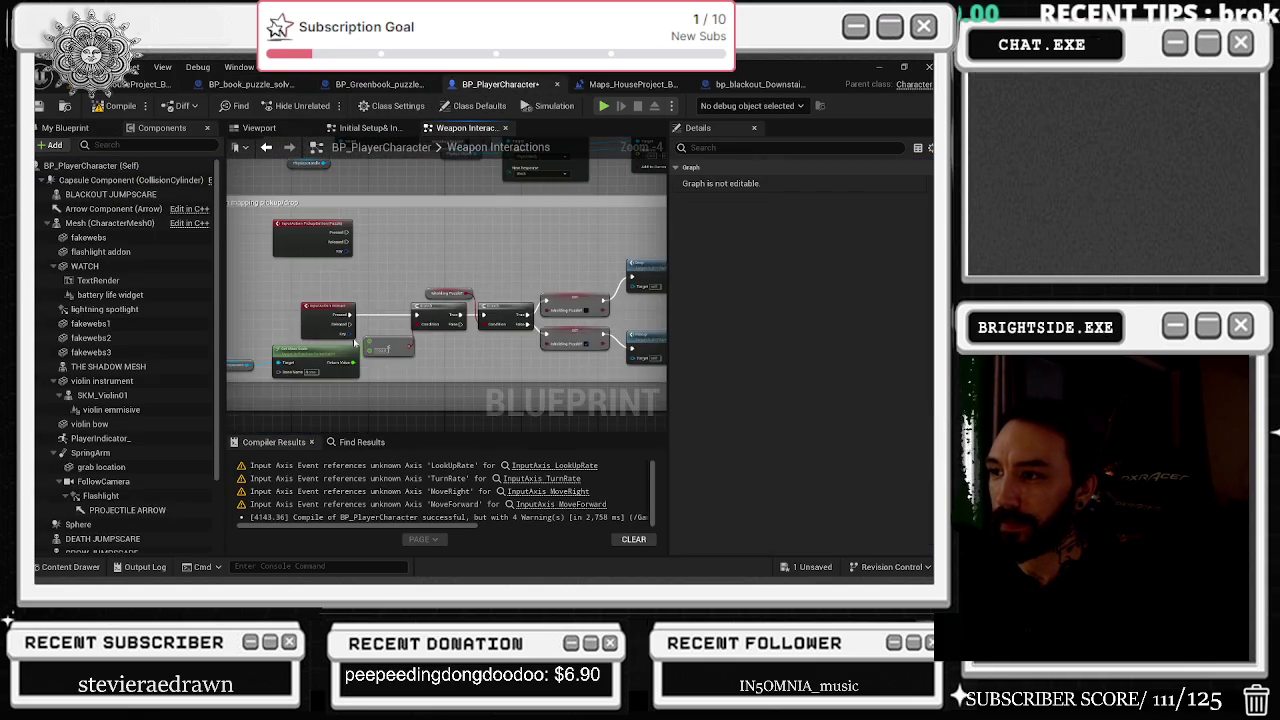
scroll(423, 313, "up", 4)
scroll(423, 313, "down", 3)
Shift the action mapping pickup/drop comment box slightly down-right.
left_click(372, 331)
scroll(372, 331, "down", 5)
scroll(372, 331, "up", 4)
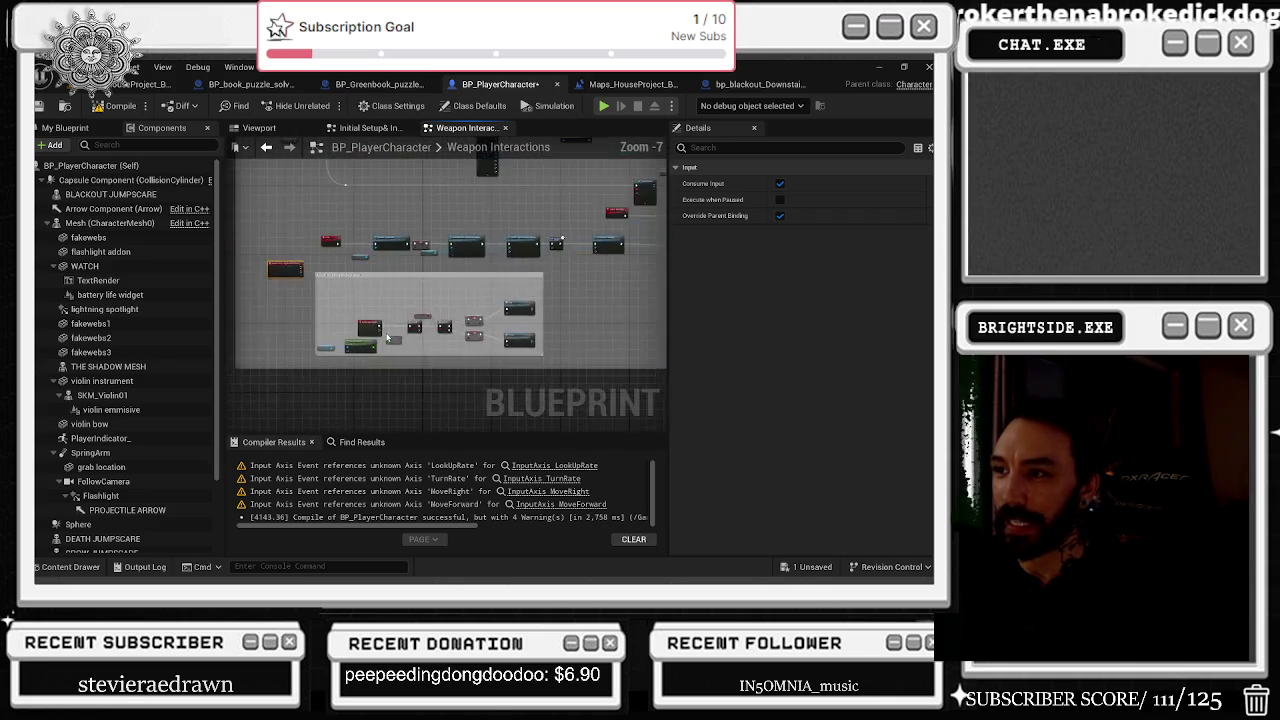
left_click(393, 271)
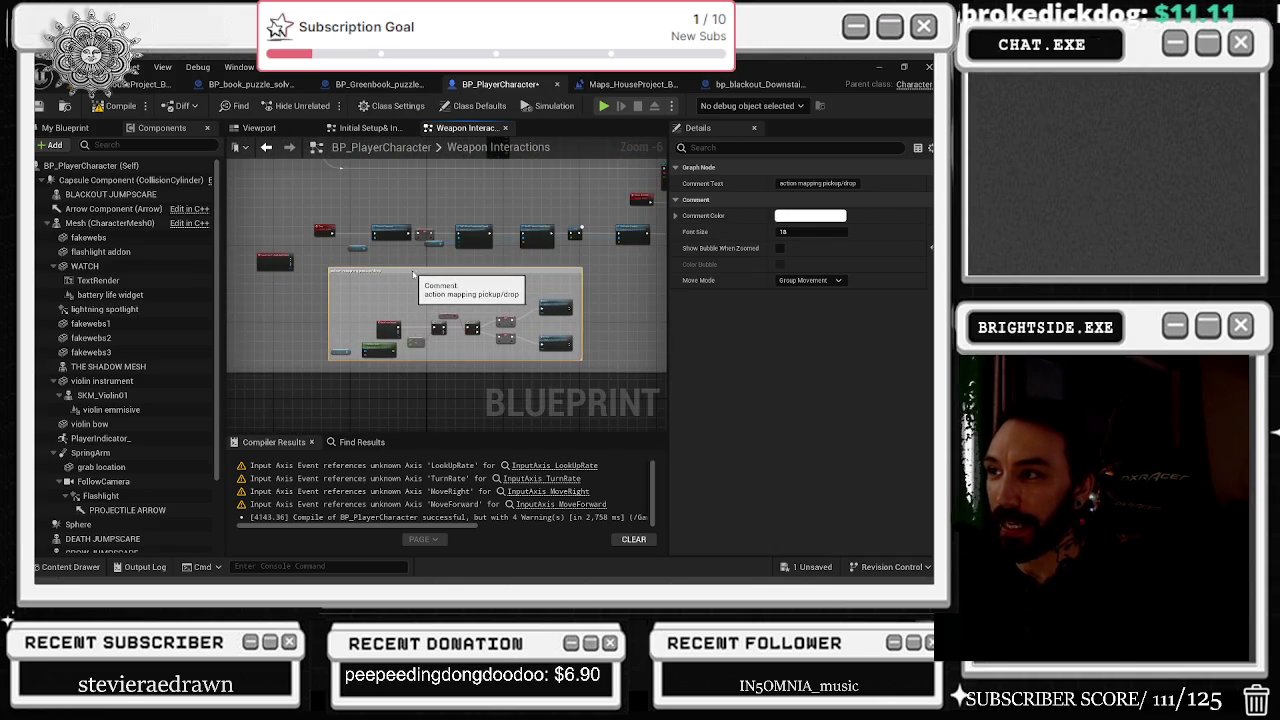
left_click_drag(393, 271, 415, 295)
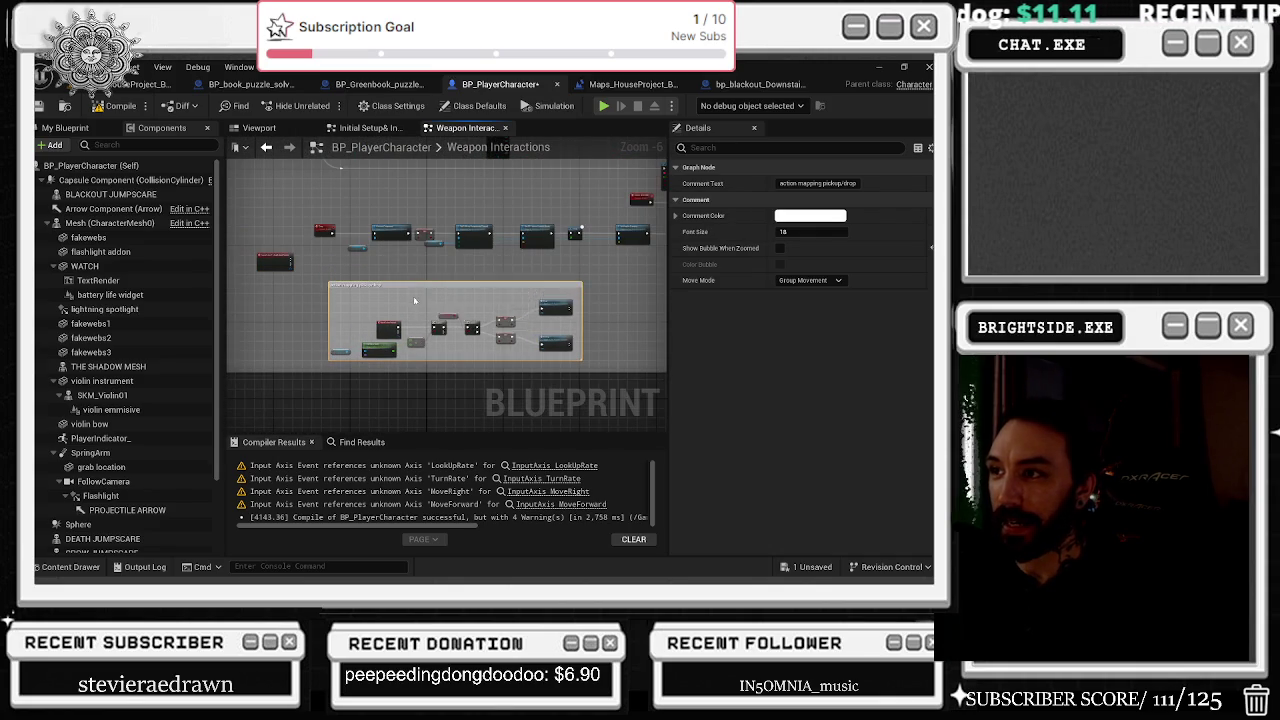
scroll(420, 292, "down", 1)
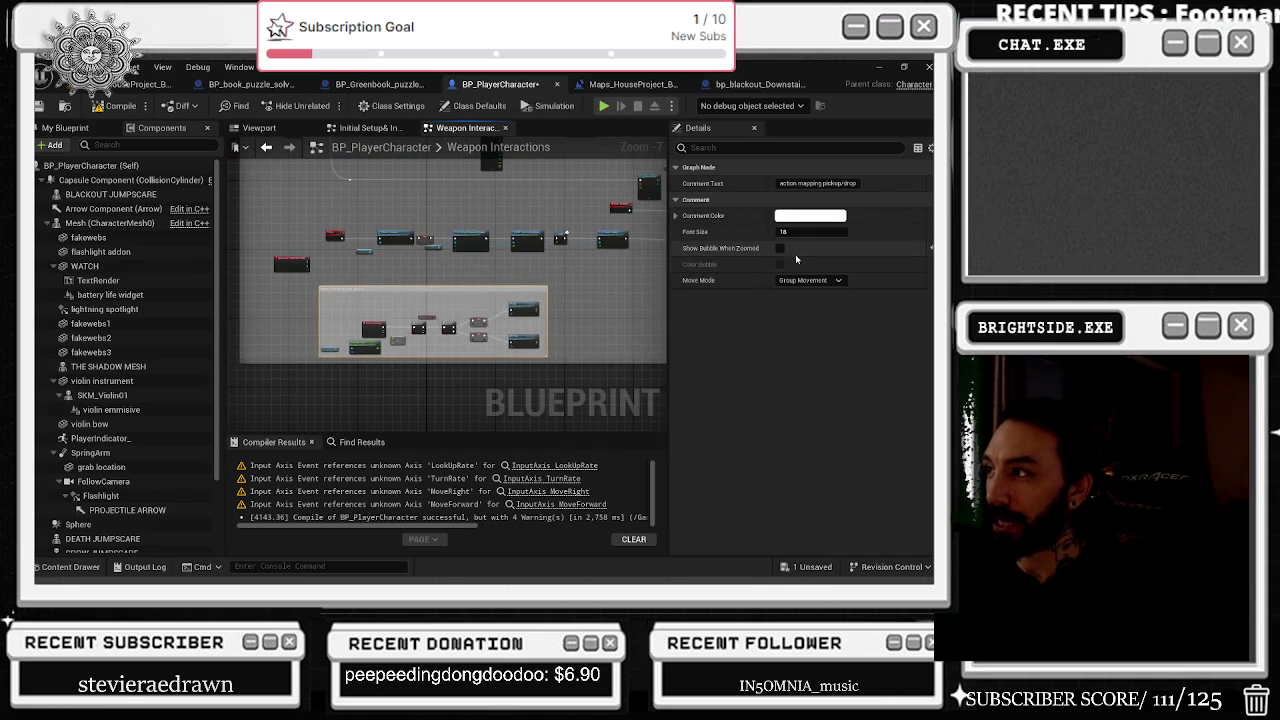
Set the pickup/drop comment box's Comment Color to orange.
left_click(810, 215)
left_click(634, 326)
left_click(651, 337)
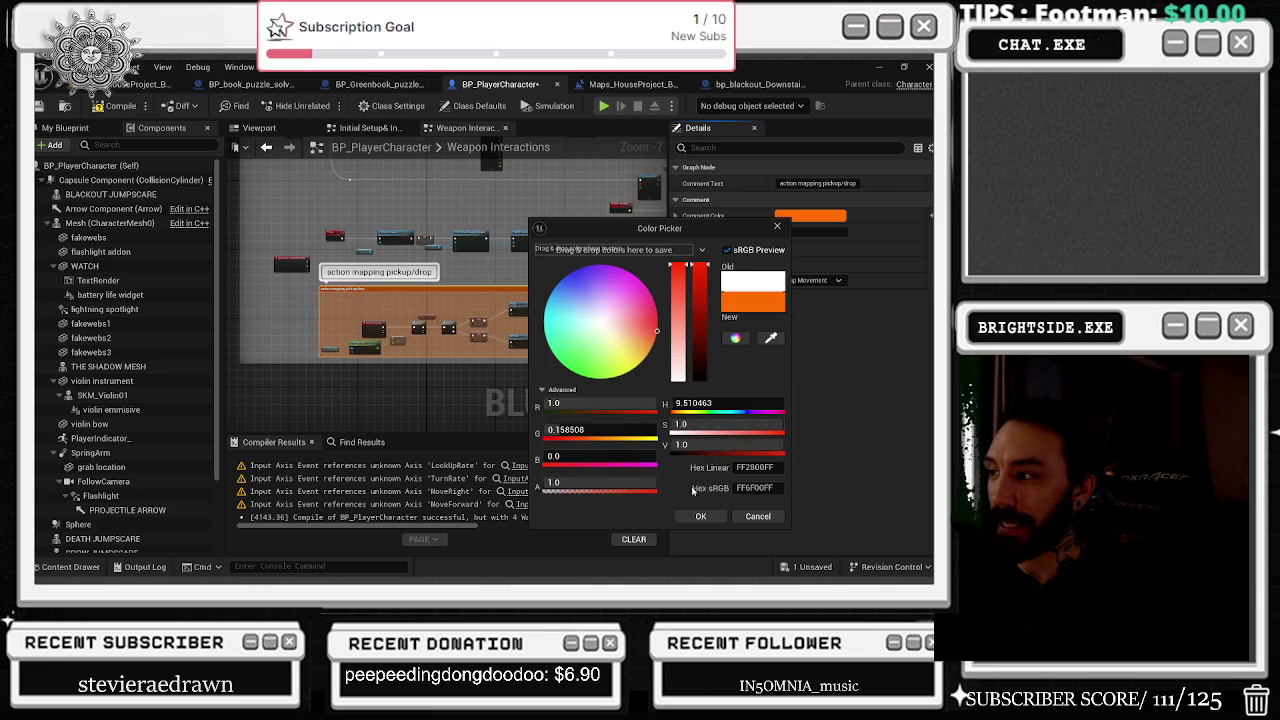
left_click(700, 516)
Select the red input event node and postpone the pending autosave.
left_click_drag(290, 265, 334, 295)
left_click(333, 295)
scroll(307, 375, "down", 2)
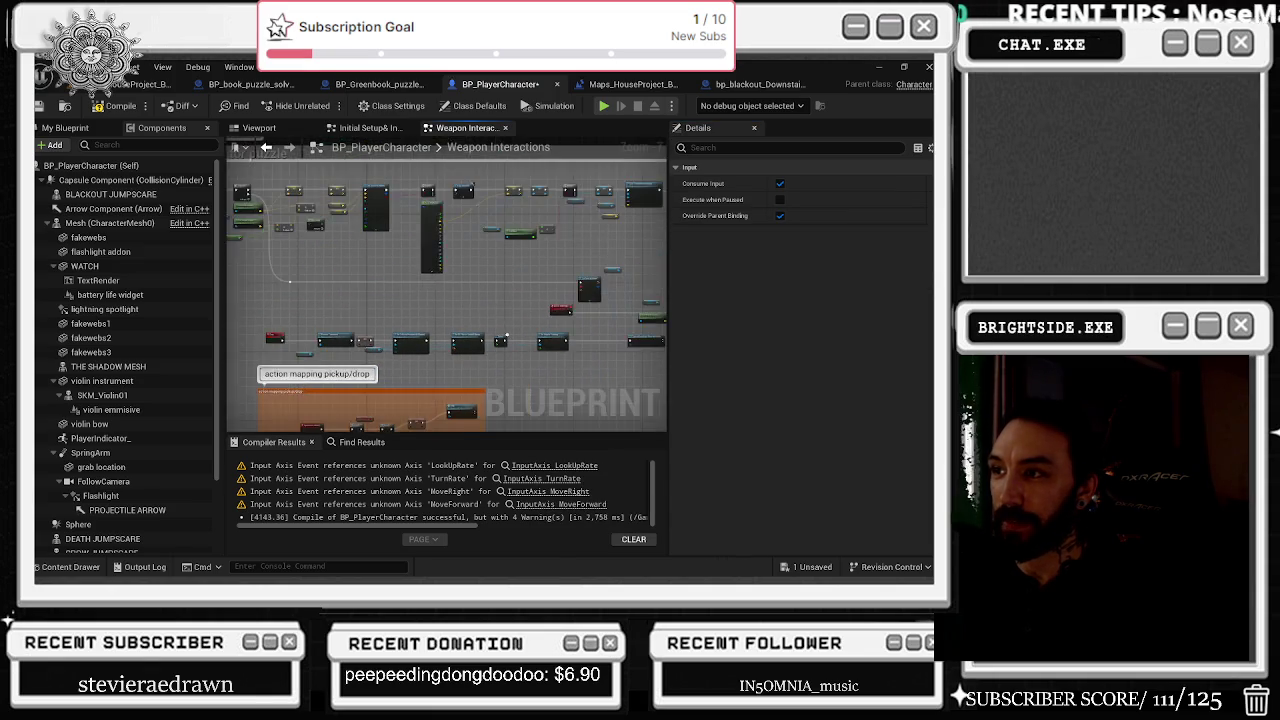
scroll(274, 233, "up", 2)
scroll(439, 285, "down", 1)
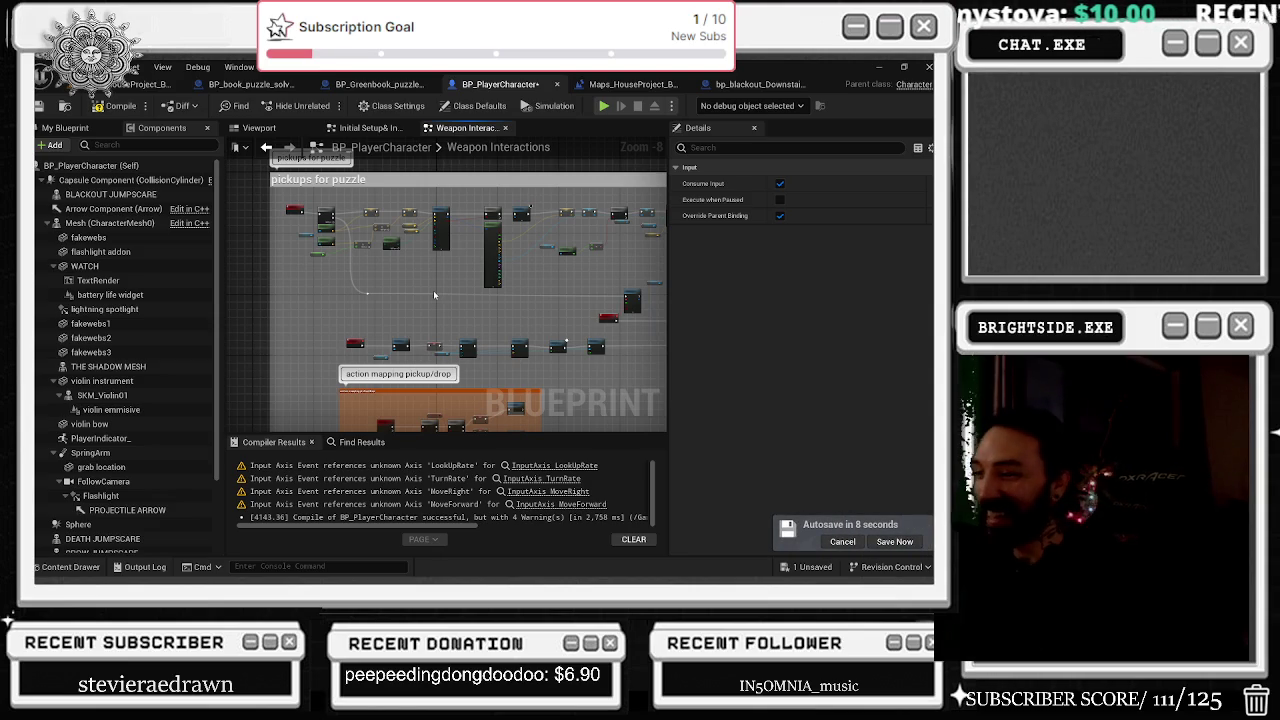
left_click(842, 541)
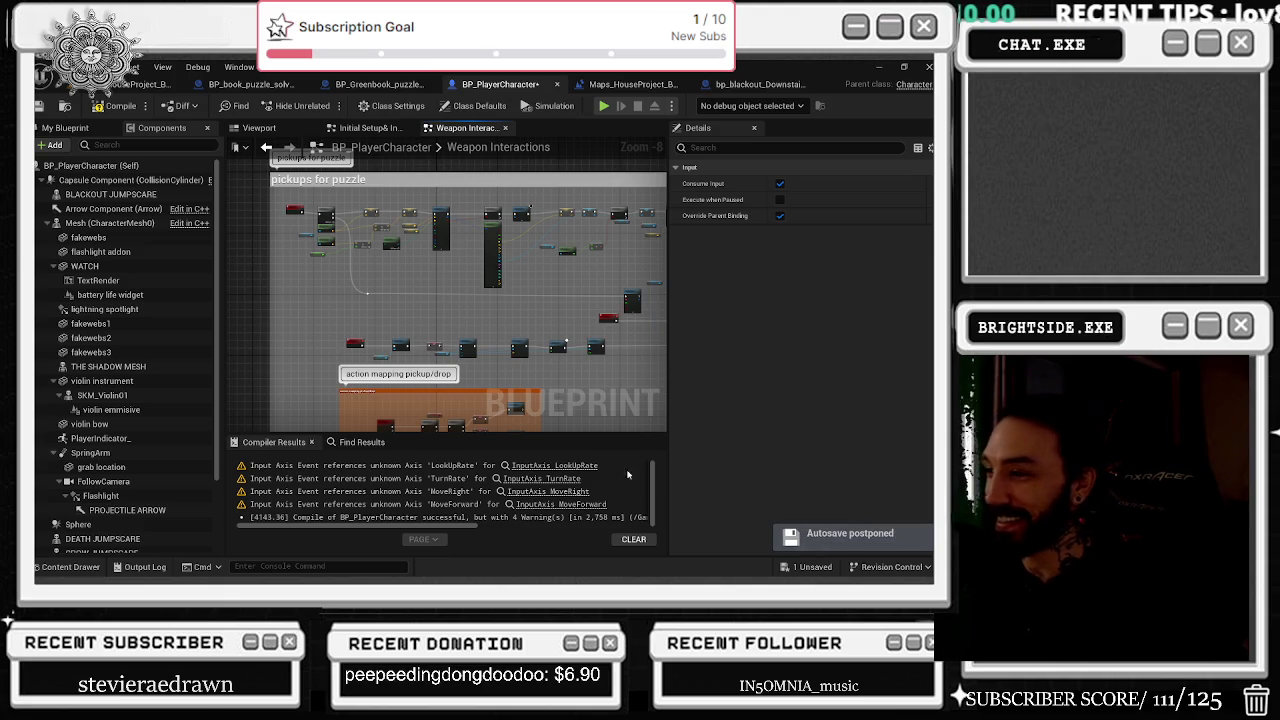
Nudge the action mapping pickup/drop comment box and start editing its title.
scroll(519, 437, "down", 1)
scroll(434, 357, "up", 1)
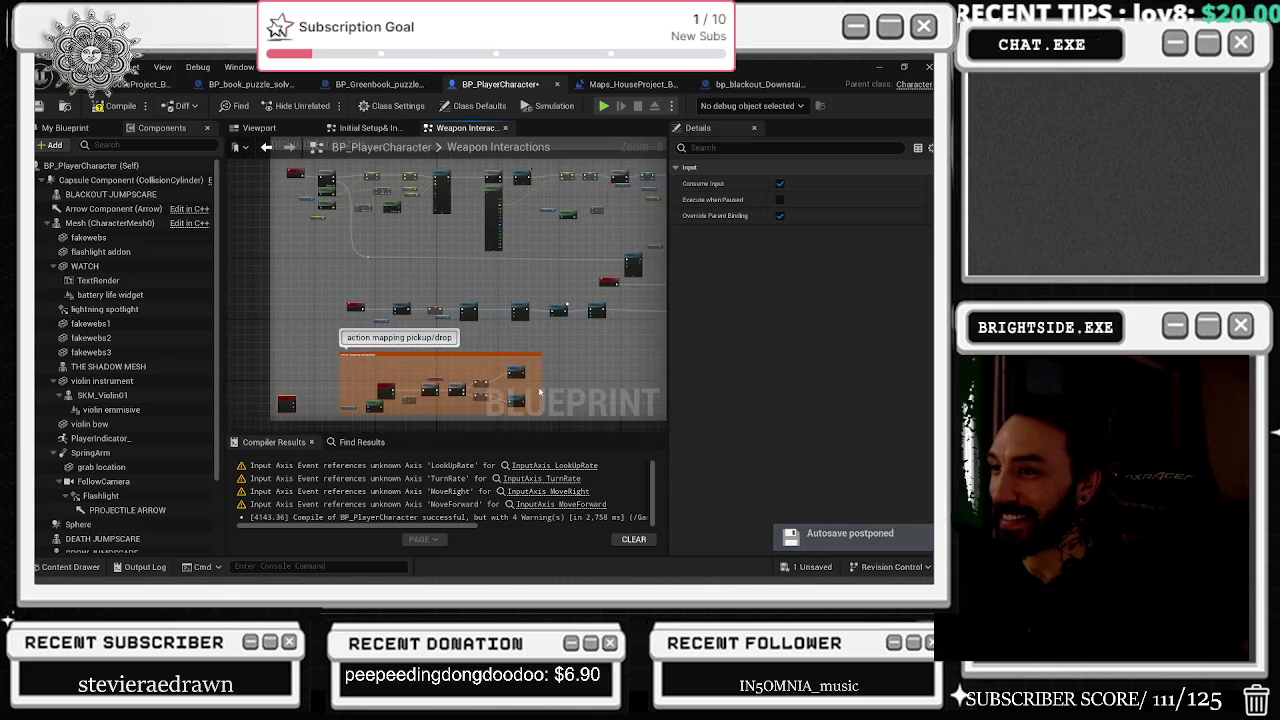
left_click(434, 357)
left_click_drag(434, 357, 432, 364)
double_click(432, 362)
Shift the Sequence node right and add a reroute knot on its wire.
left_click_drag(449, 305, 481, 349)
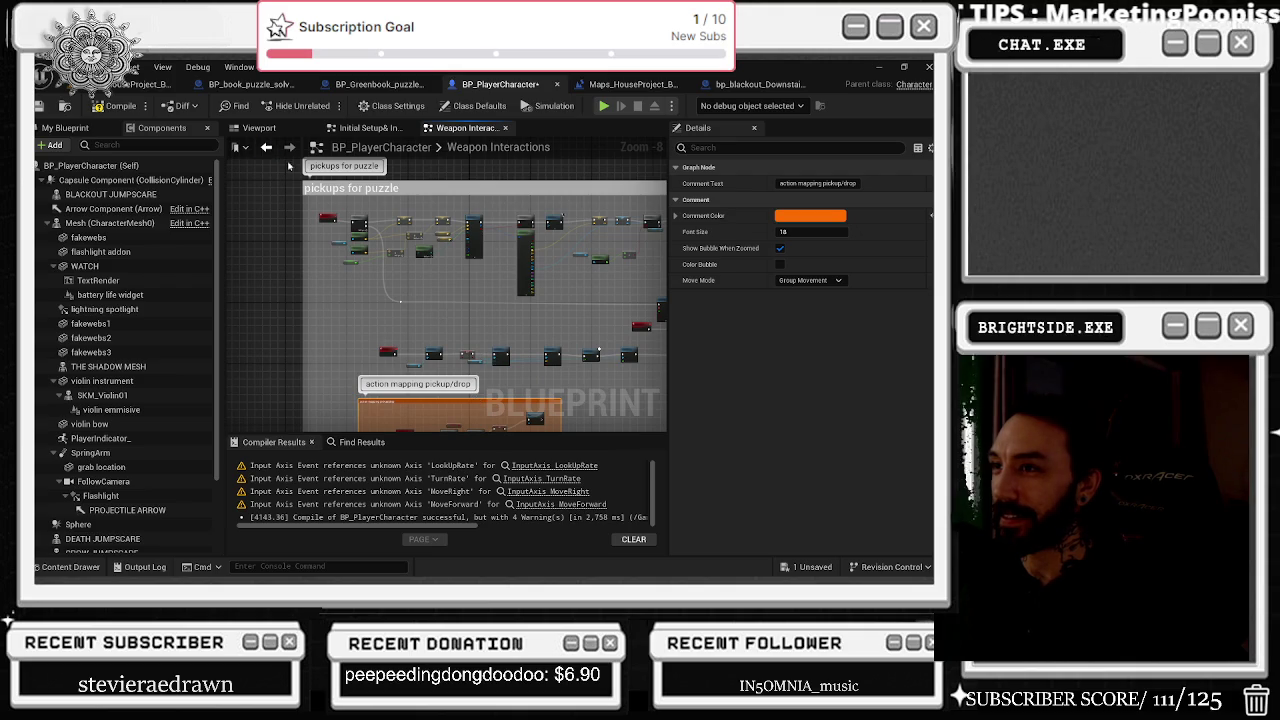
scroll(408, 246, "up", 5)
mouse_move(408, 246)
left_mouse_down()
mouse_move(419, 246)
mouse_move(364, 295)
mouse_move(318, 278)
mouse_move(329, 277)
left_mouse_up()
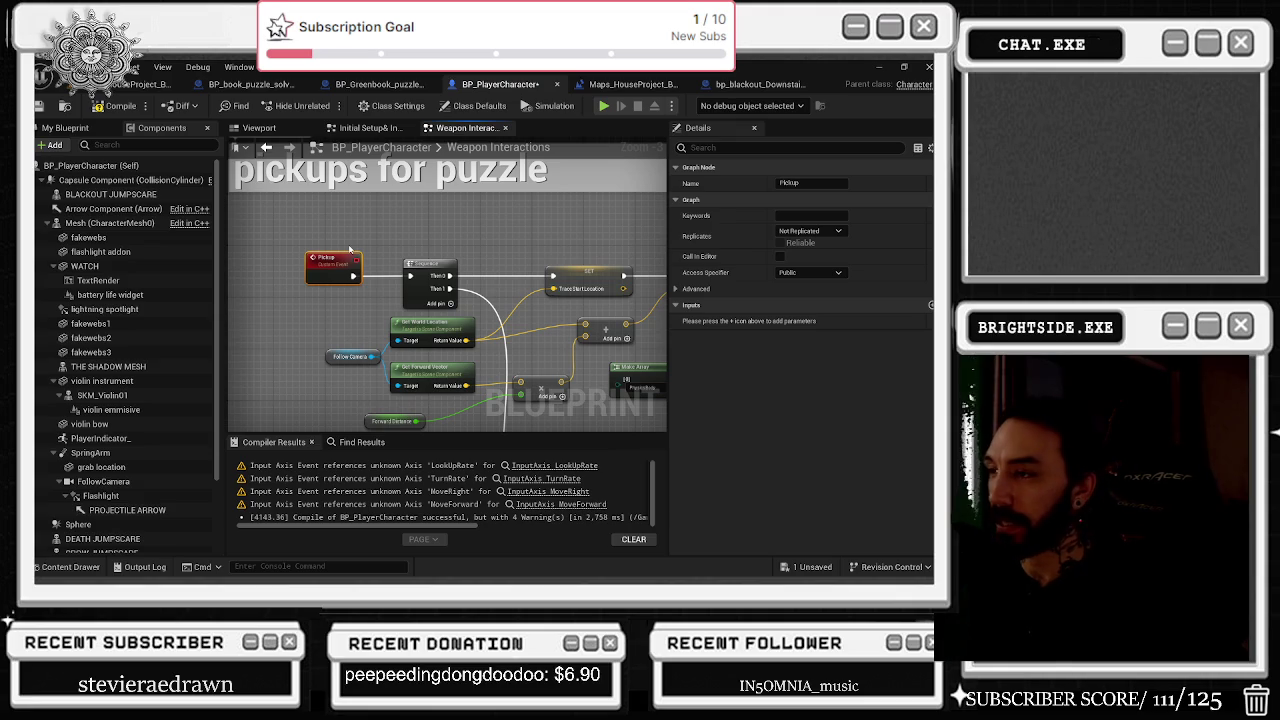
double_click(549, 331)
mouse_move(547, 328)
left_mouse_down()
mouse_move(524, 343)
mouse_move(499, 323)
left_mouse_up()
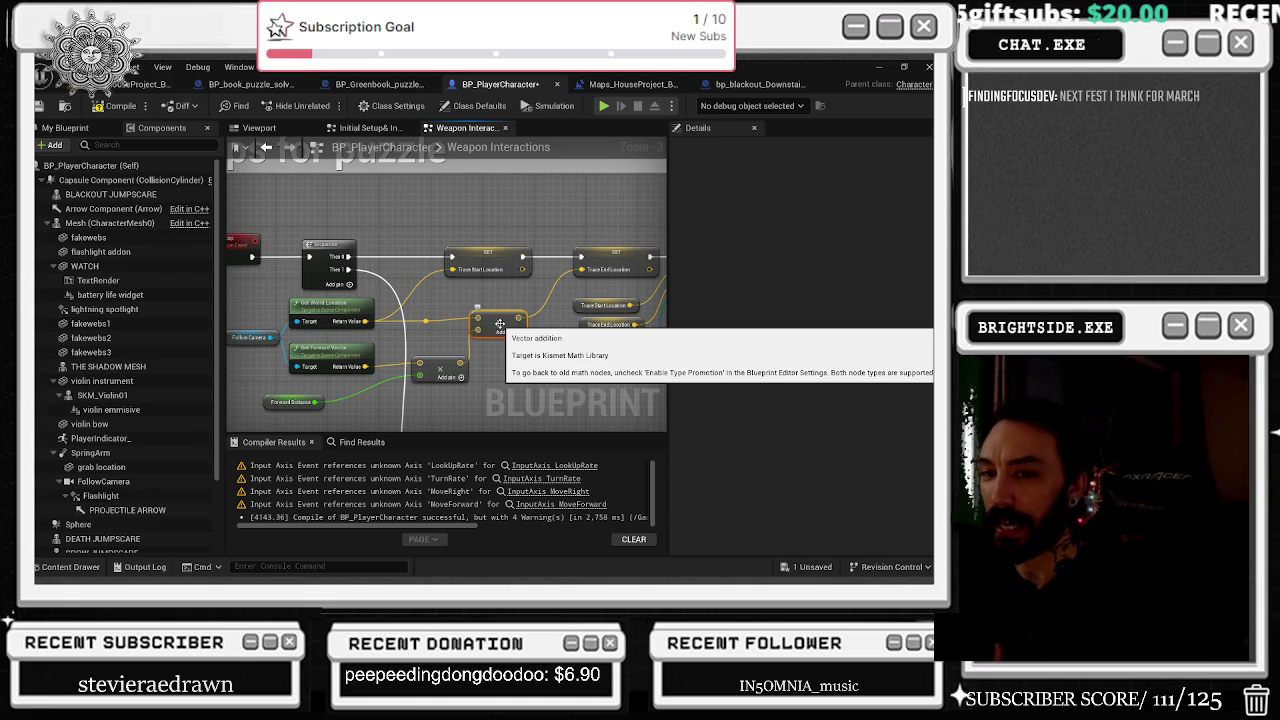
Rearrange the vector addition, multiply and Forward Distance nodes, placing Forward Distance under multiply.
mouse_move(499, 323)
left_mouse_down()
mouse_move(490, 295)
mouse_move(442, 252)
left_mouse_up()
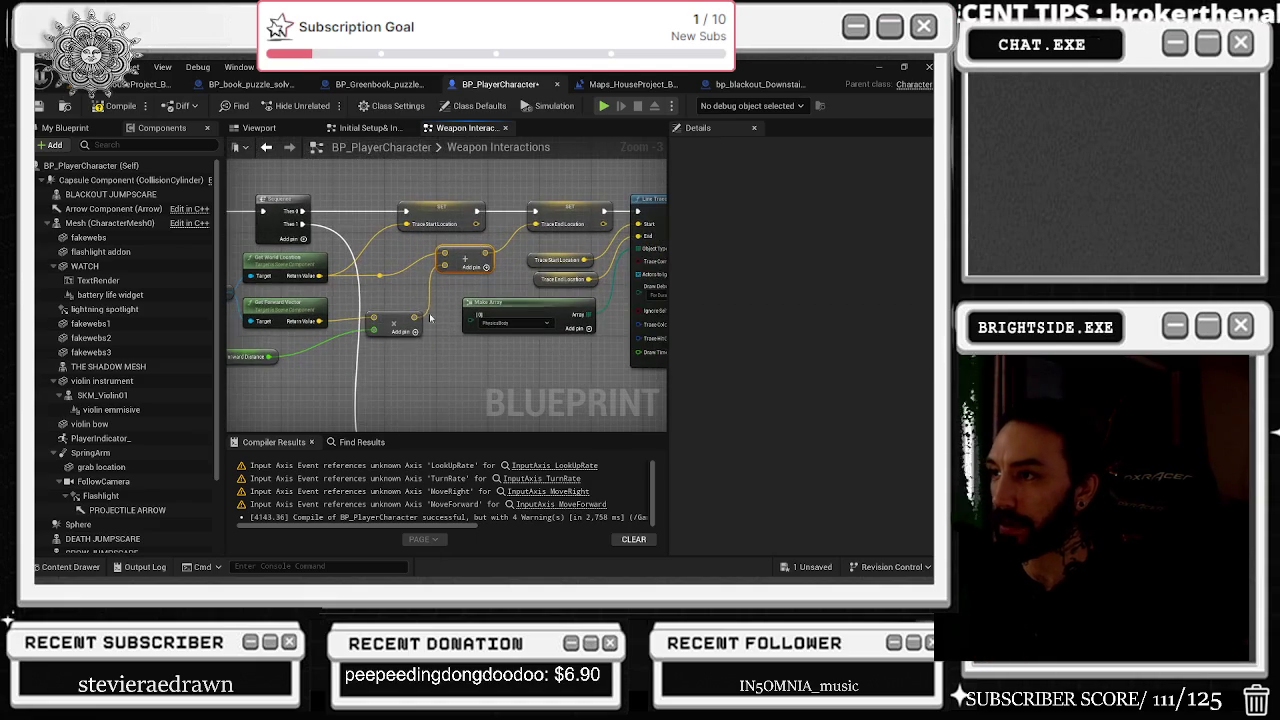
mouse_move(383, 324)
left_mouse_down()
mouse_move(540, 316)
mouse_move(513, 313)
left_mouse_up()
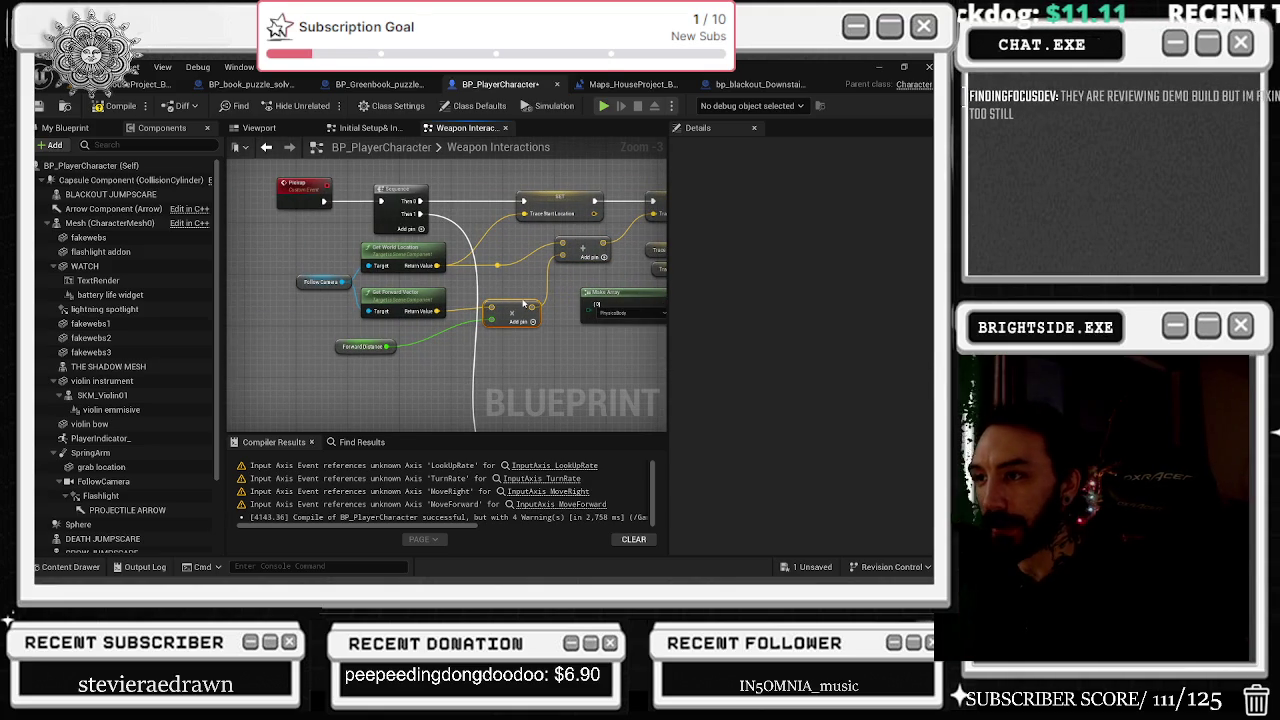
left_click_drag(343, 346, 410, 342)
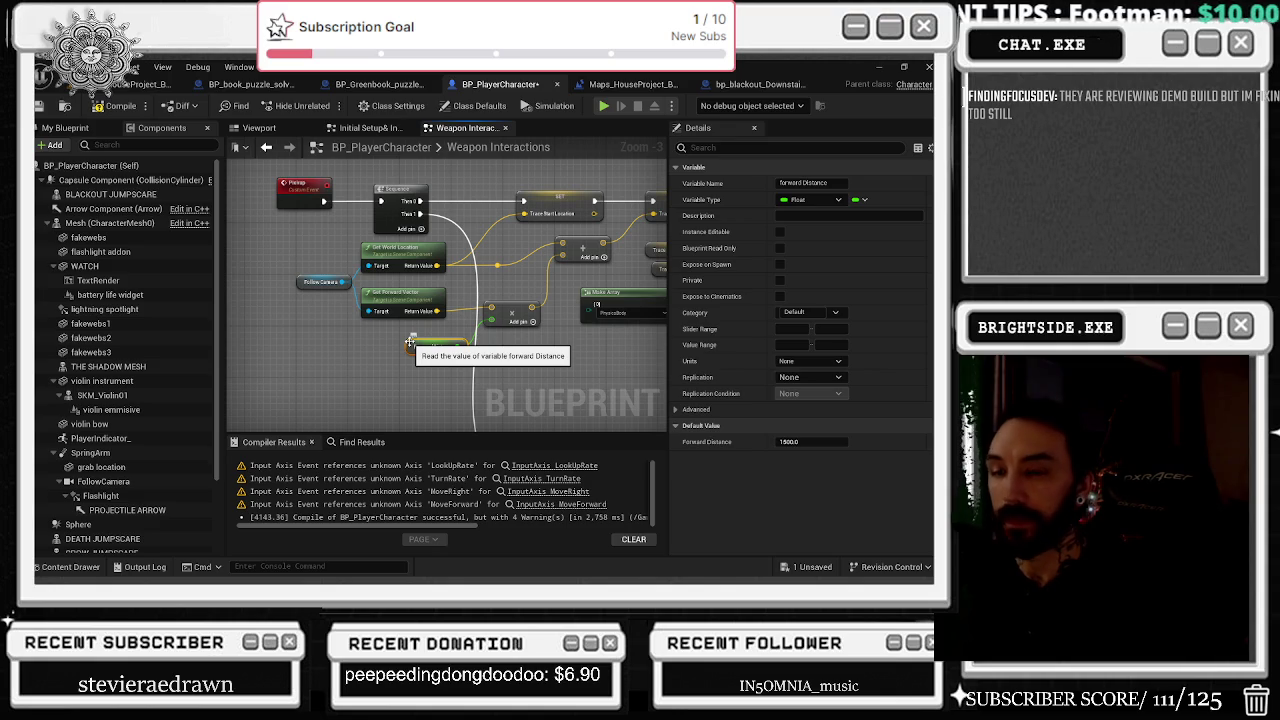
left_click_drag(511, 307, 437, 313)
Inspect the Trace End Location and Trace Start Location nodes.
left_click_drag(506, 283, 455, 315)
left_click(459, 312)
left_click(457, 291)
scroll(409, 362, "down", 2)
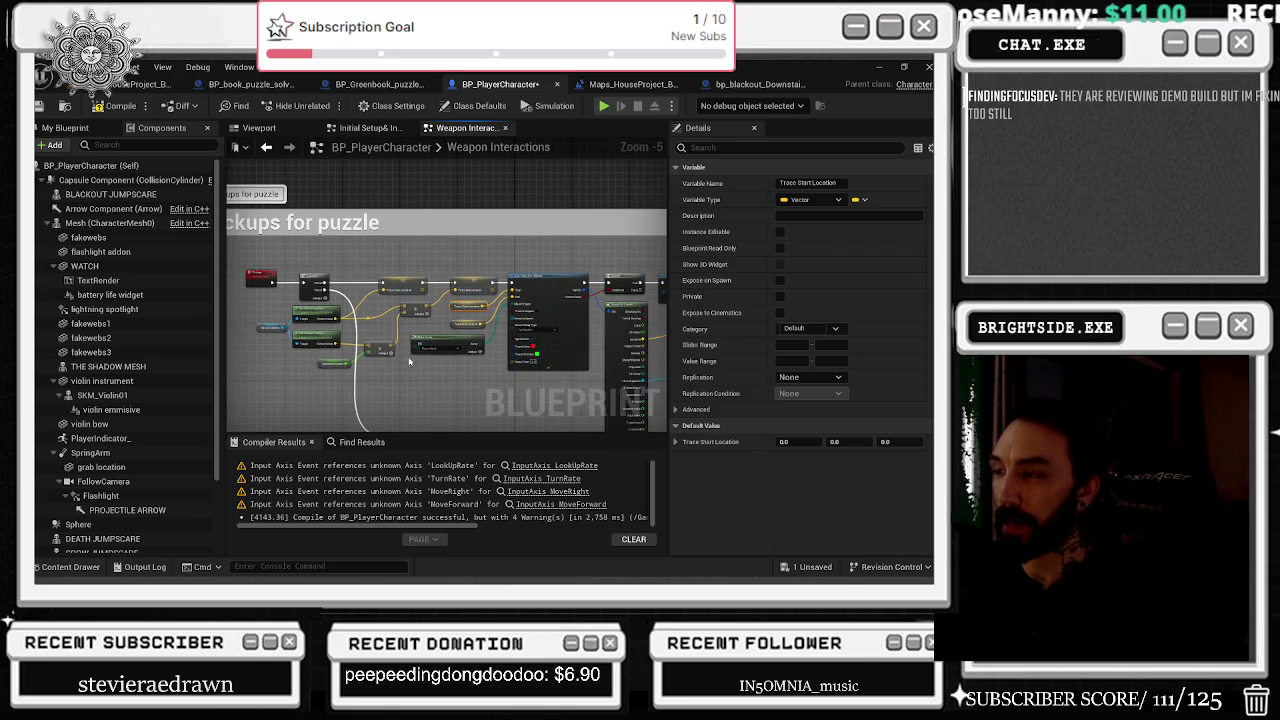
scroll(323, 330, "up", 2)
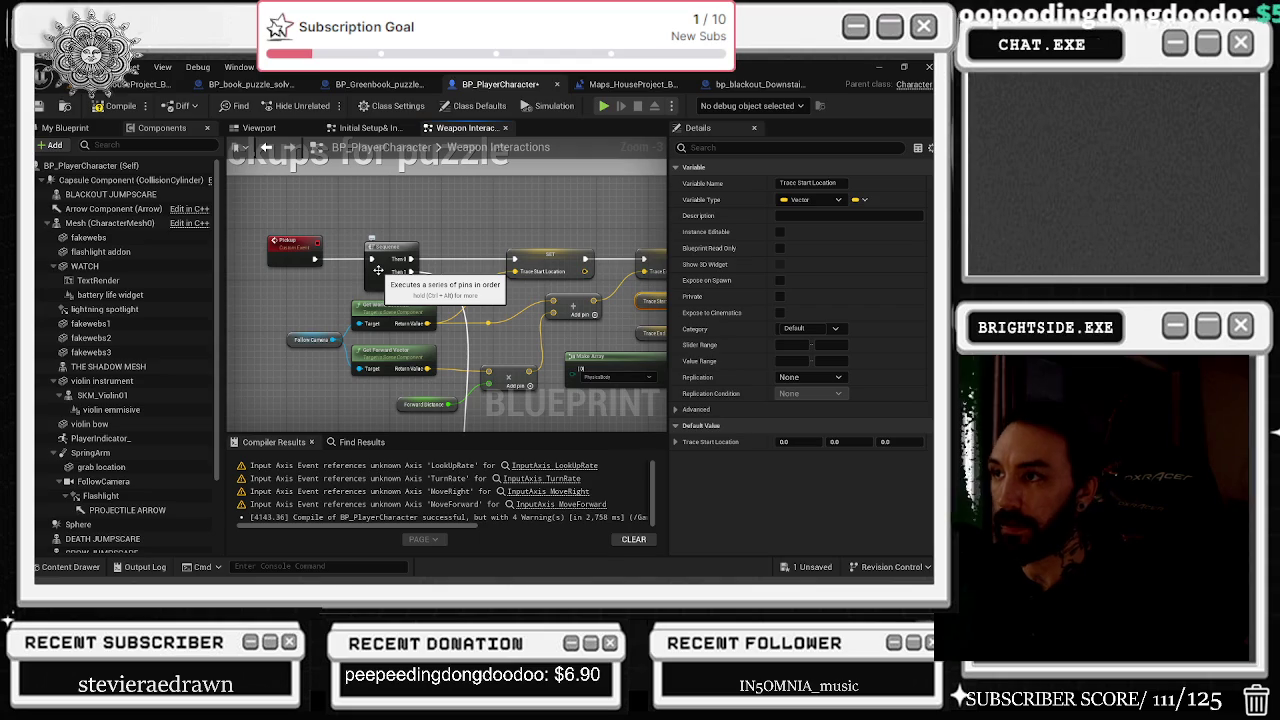
scroll(430, 270, "down", 3)
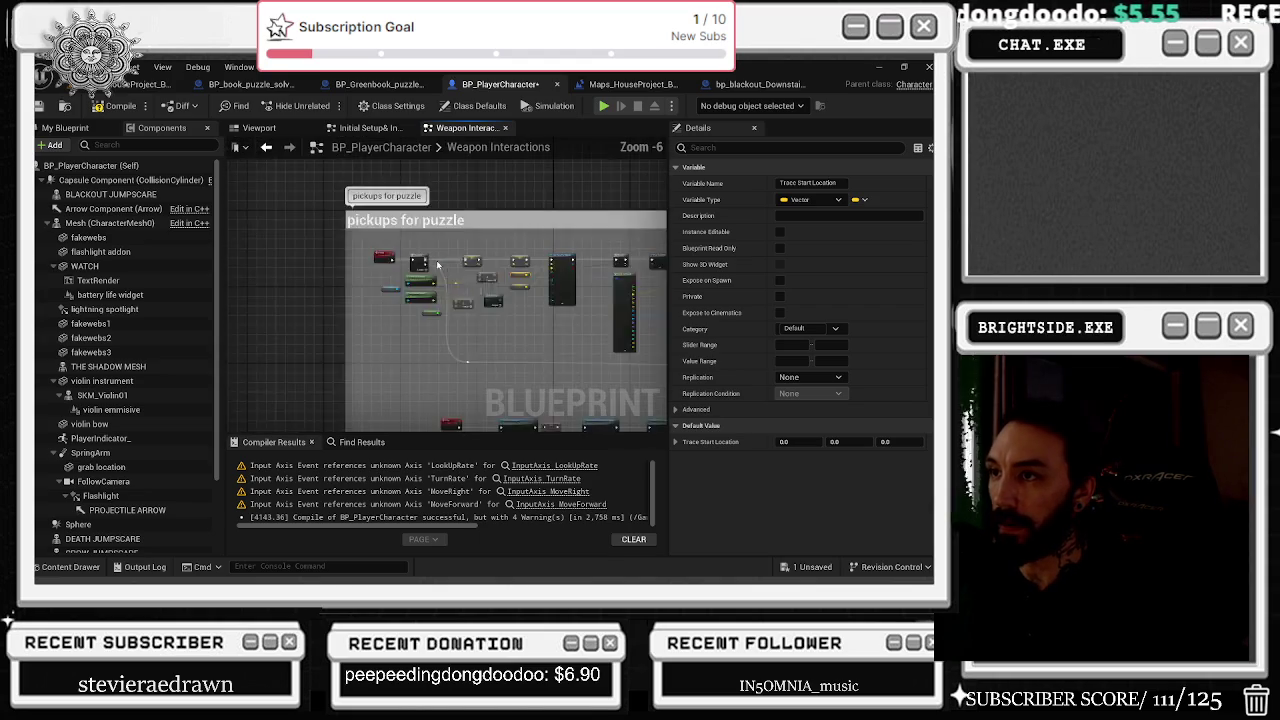
scroll(455, 420, "up", 2)
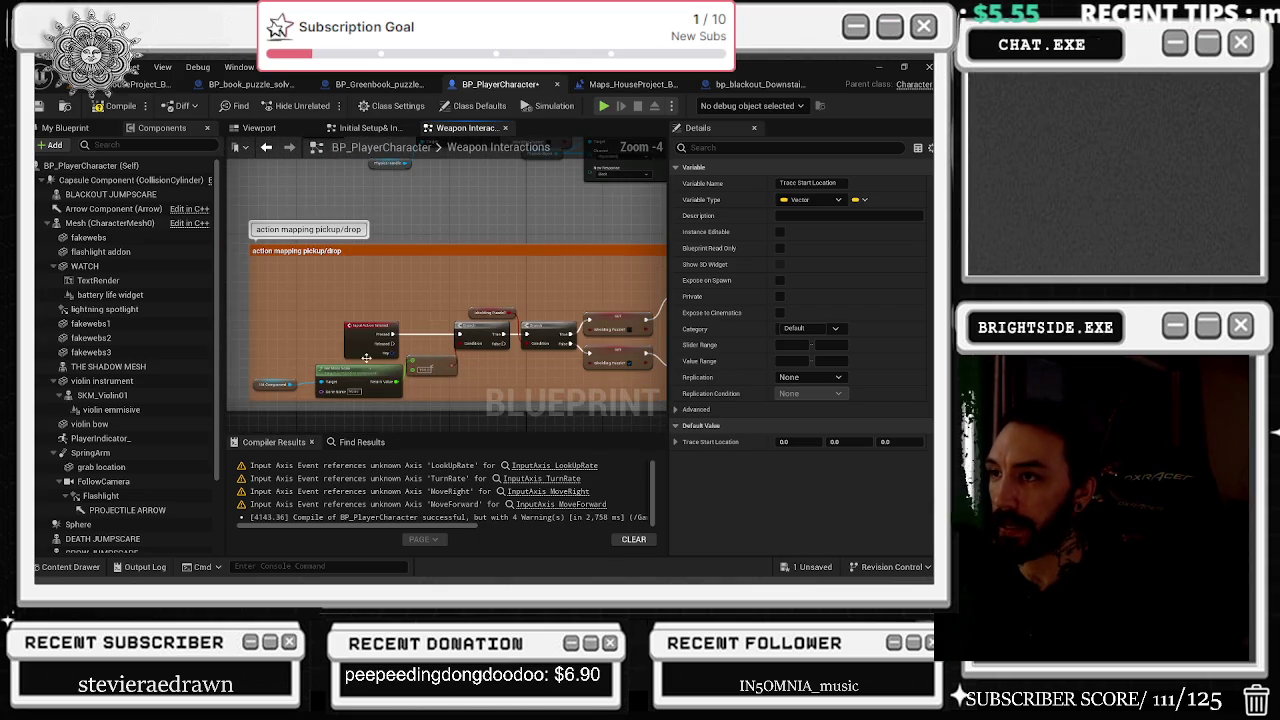
scroll(370, 341, "up", 2)
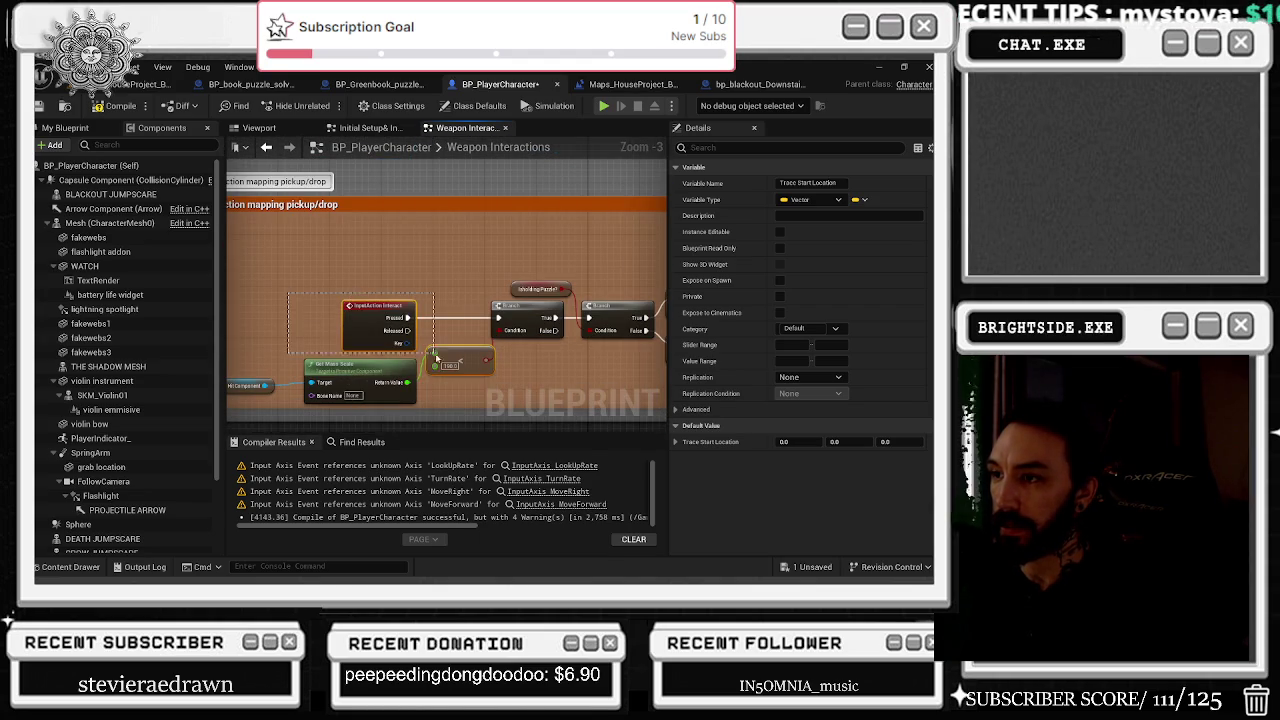
Move the InputAction Interact and less-than nodes to the right.
left_click(345, 305)
scroll(311, 284, "down", 1)
left_click_drag(534, 382, 533, 380)
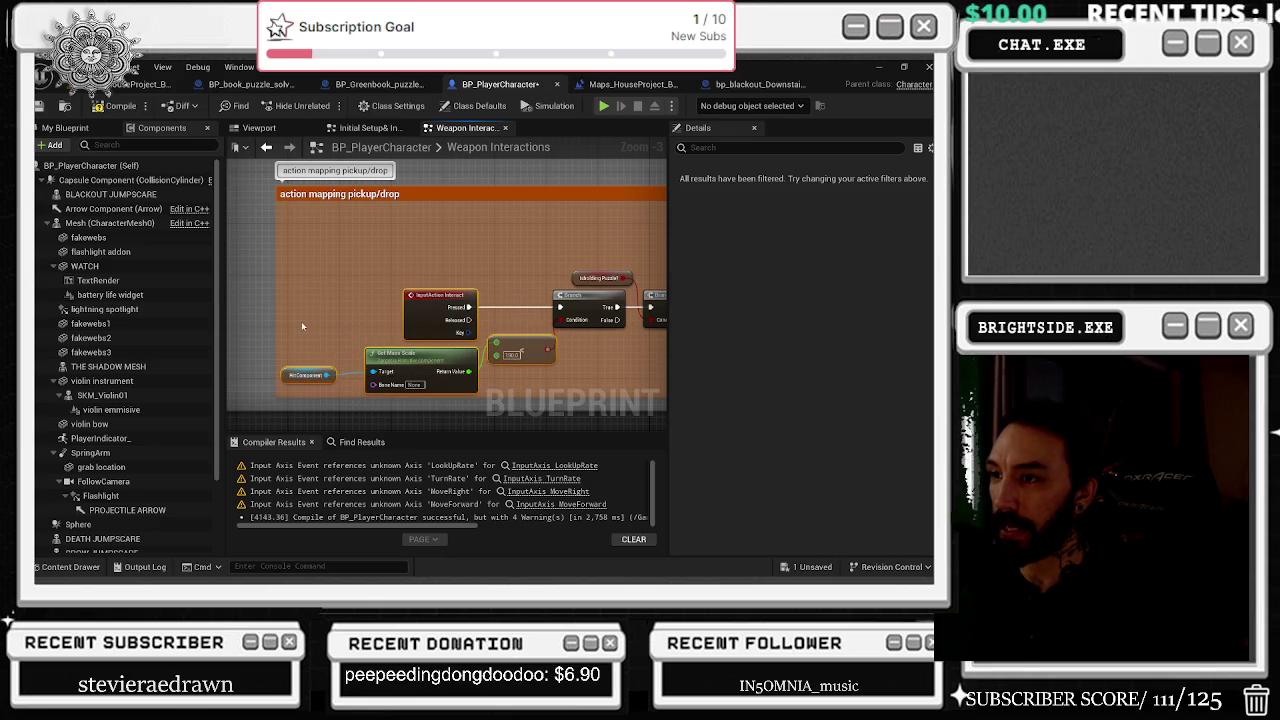
left_click_drag(315, 333, 540, 336)
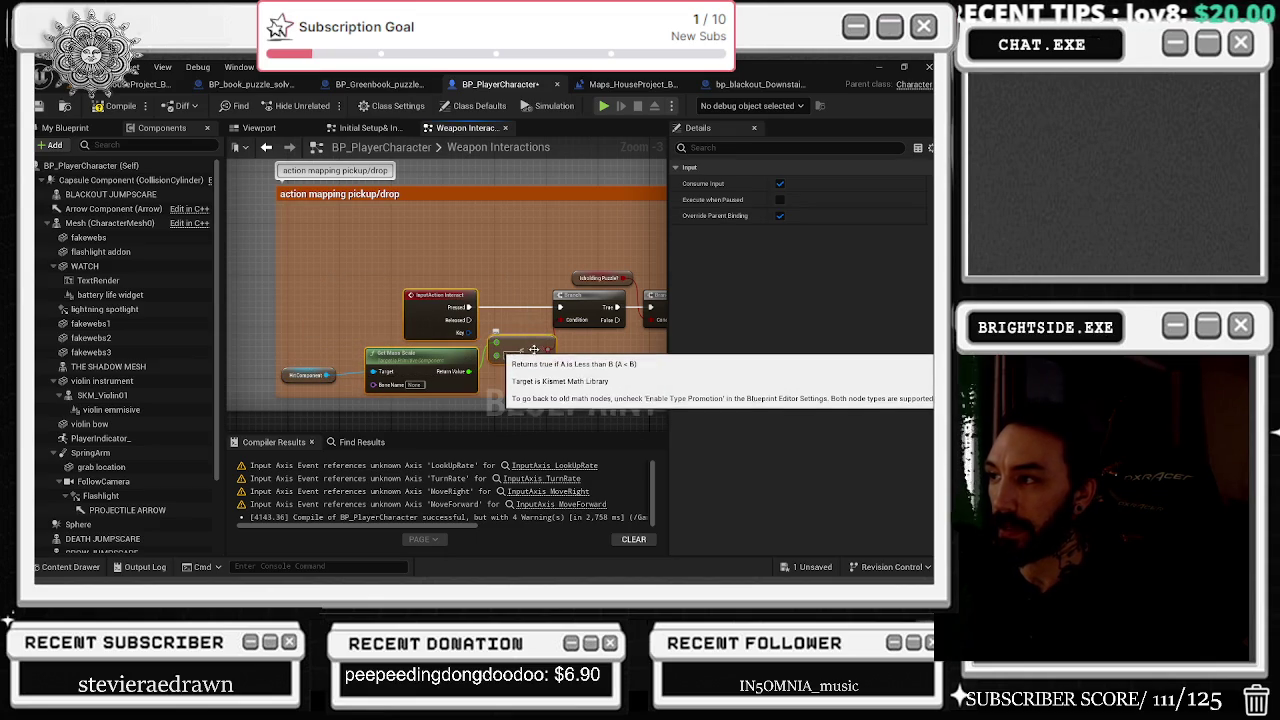
Separate the two IsHoldingPuzzle? SET nodes, moving one up and the other down.
left_click_drag(475, 312, 411, 322)
scroll(410, 322, "down", 1)
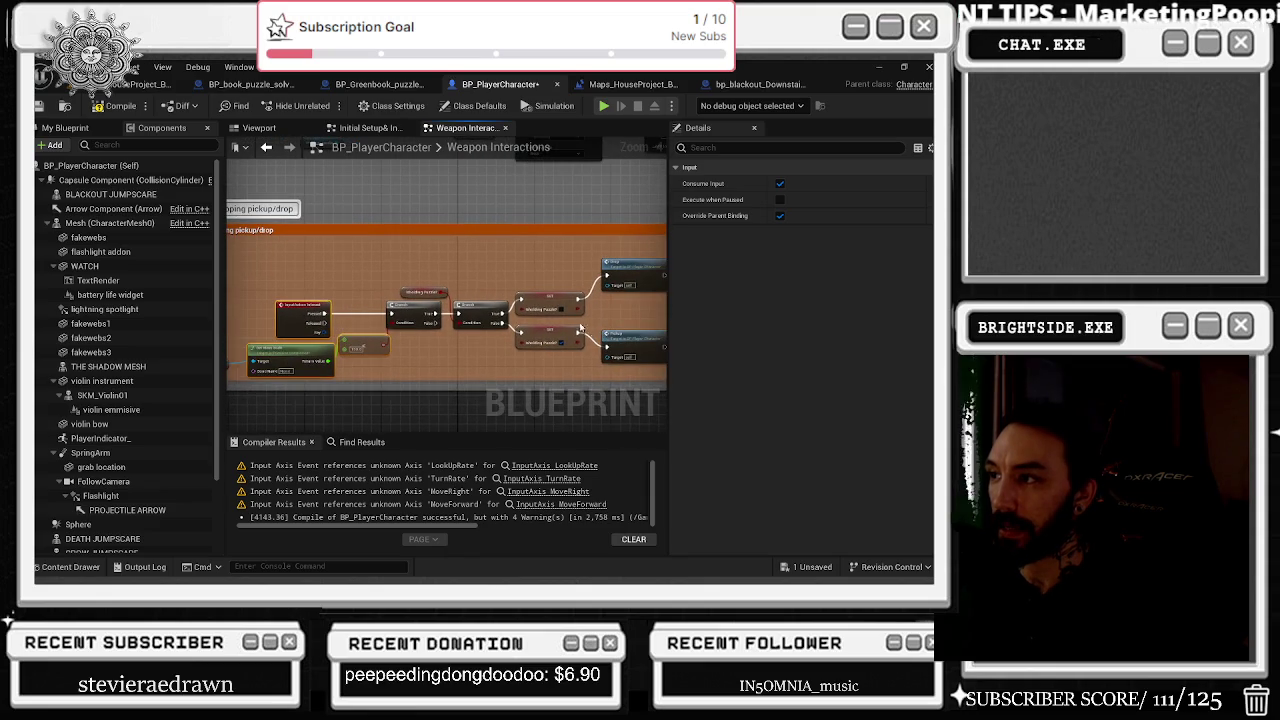
scroll(400, 380, "down", 4)
scroll(283, 228, "up", 5)
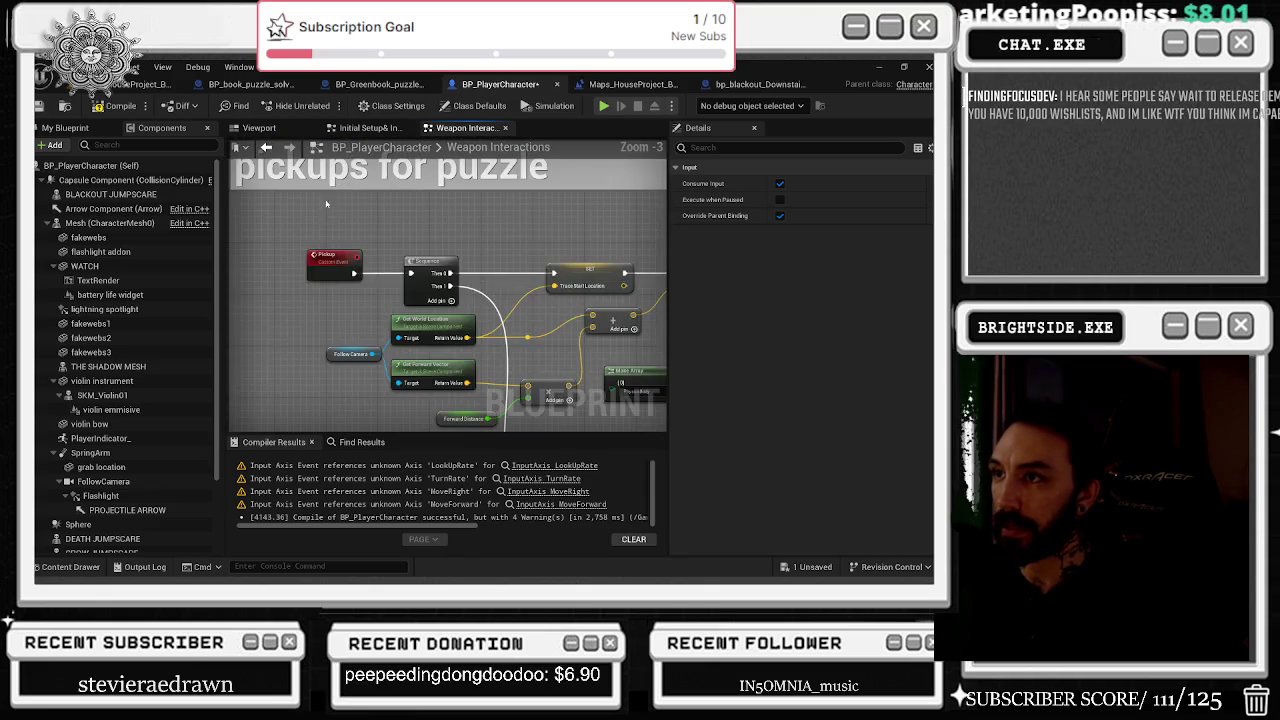
scroll(482, 343, "up", 2)
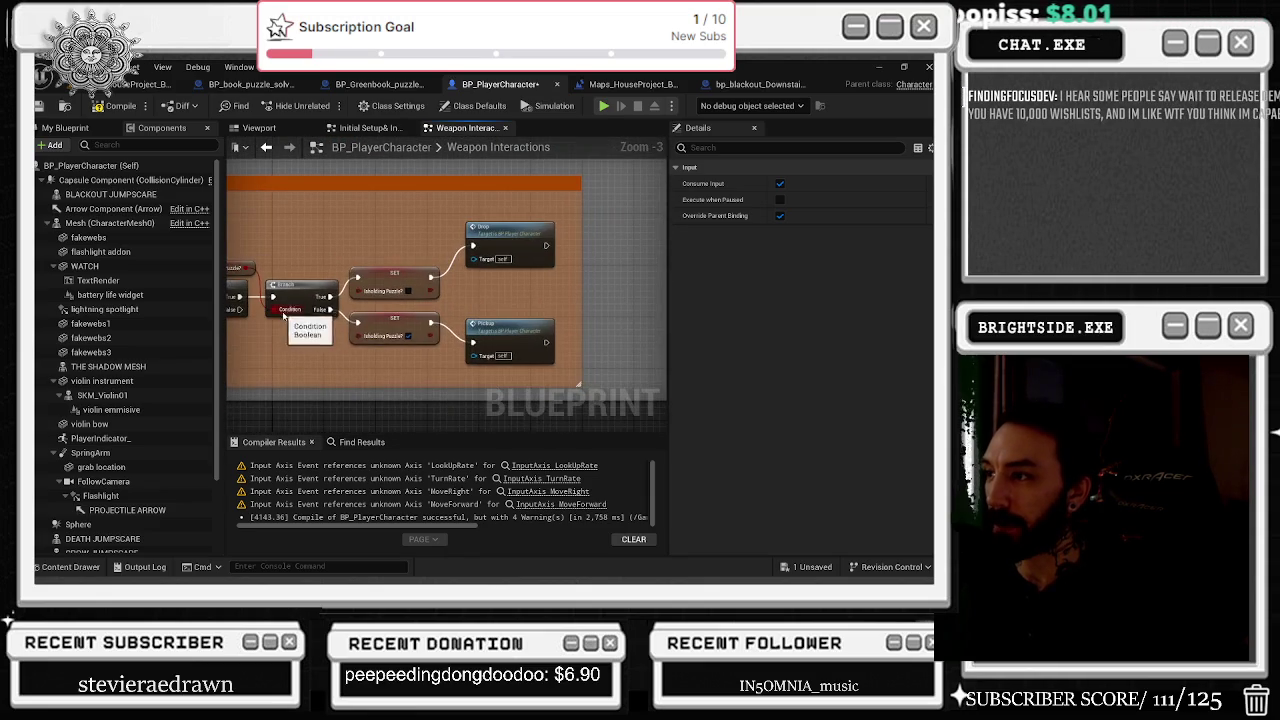
scroll(528, 361, "down", 2)
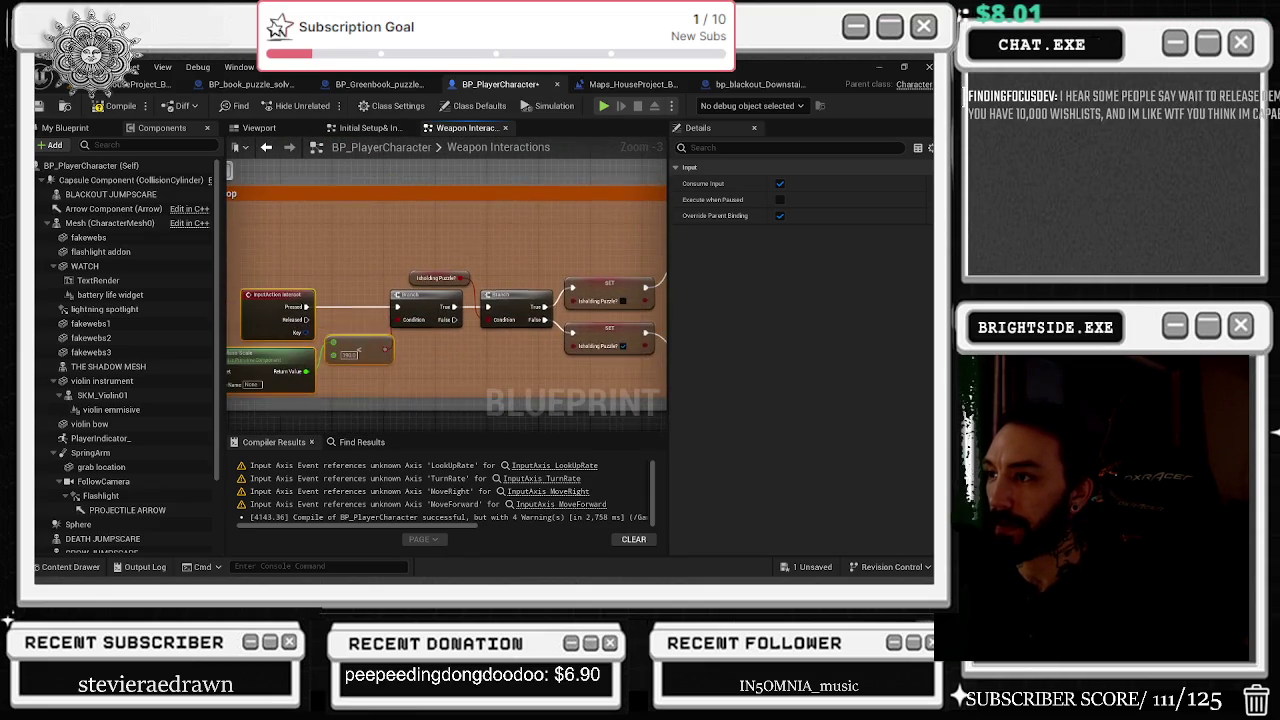
left_click(533, 350)
left_click(435, 278)
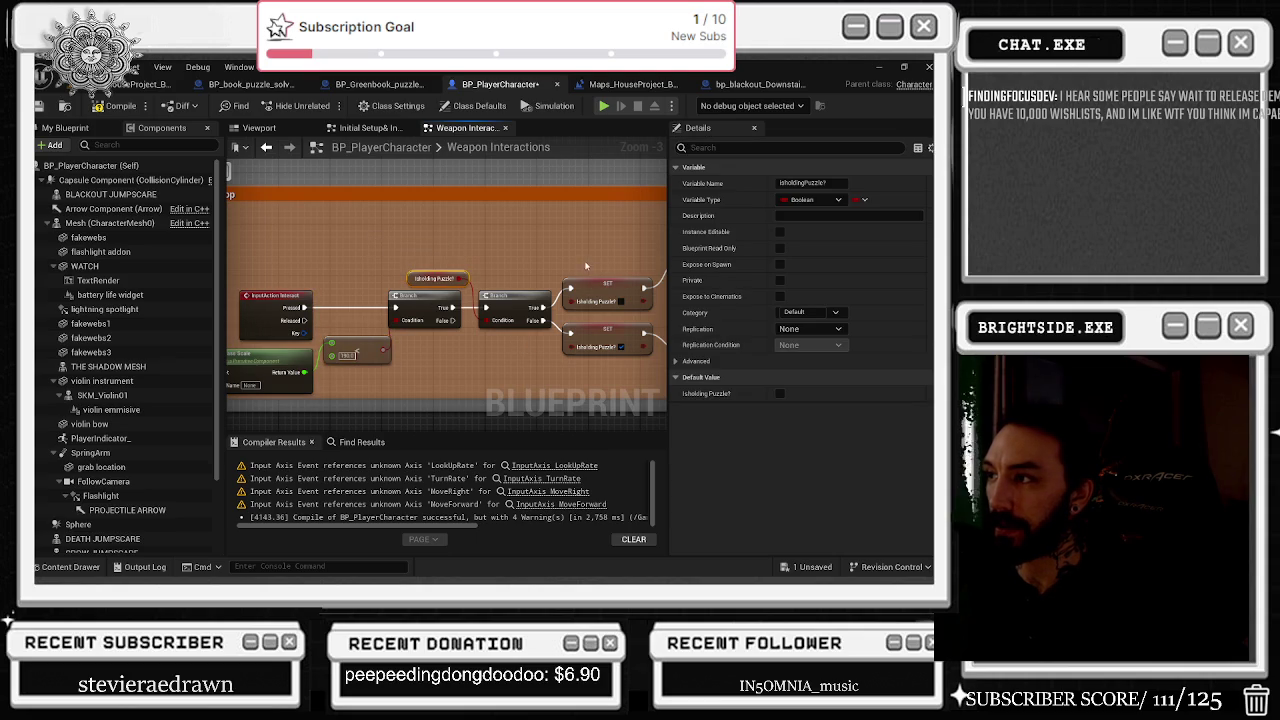
mouse_move(593, 287)
left_mouse_down()
mouse_move(600, 250)
mouse_move(378, 290)
left_mouse_up()
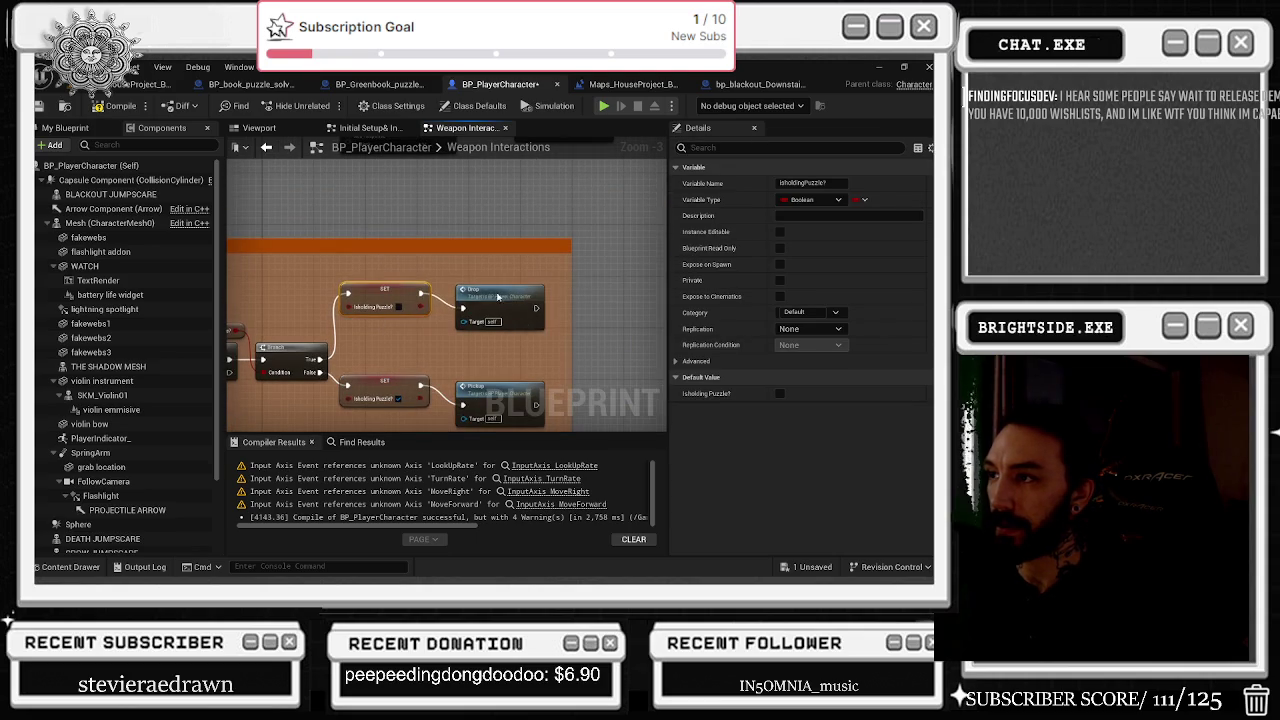
left_click_drag(515, 283, 580, 206)
left_click_drag(450, 305, 450, 337)
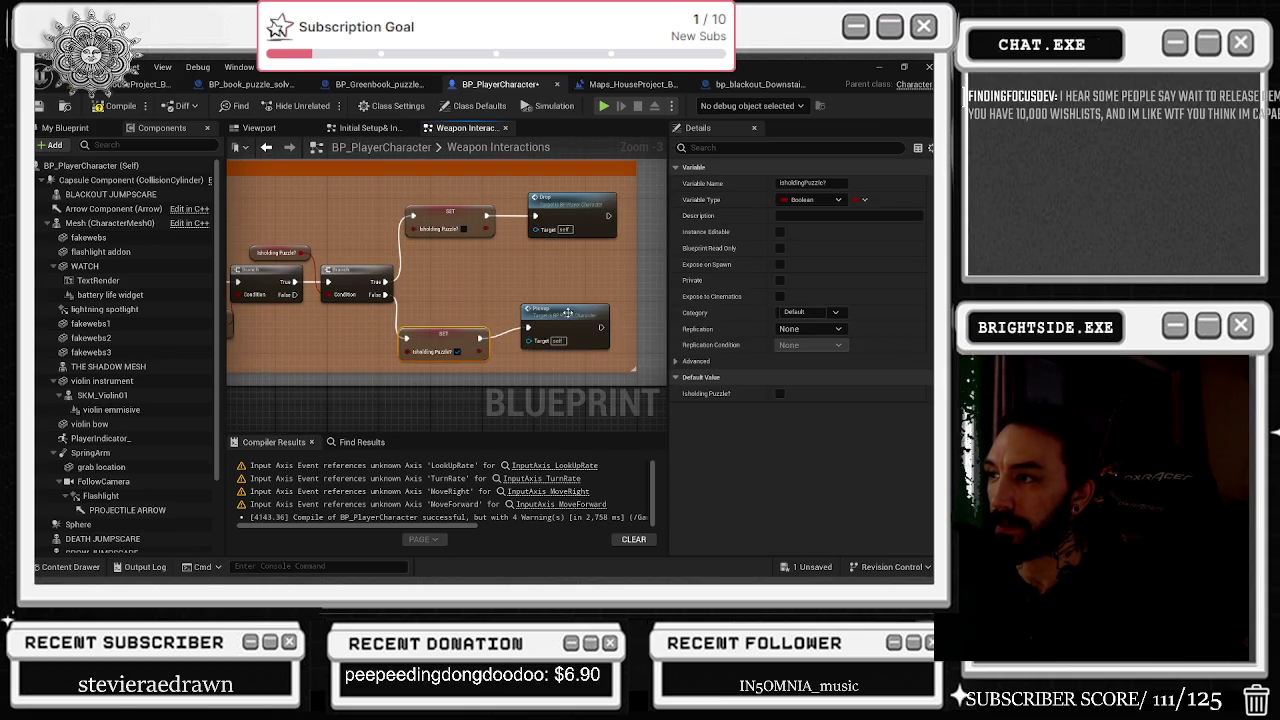
Shift the lower SET and Pickup nodes right, then minimize YouTube.
left_click(568, 326)
left_click(445, 334, "ctrl")
mouse_move(558, 337)
left_mouse_down()
mouse_move(571, 337)
mouse_move(594, 277)
mouse_move(621, 274)
left_mouse_up()
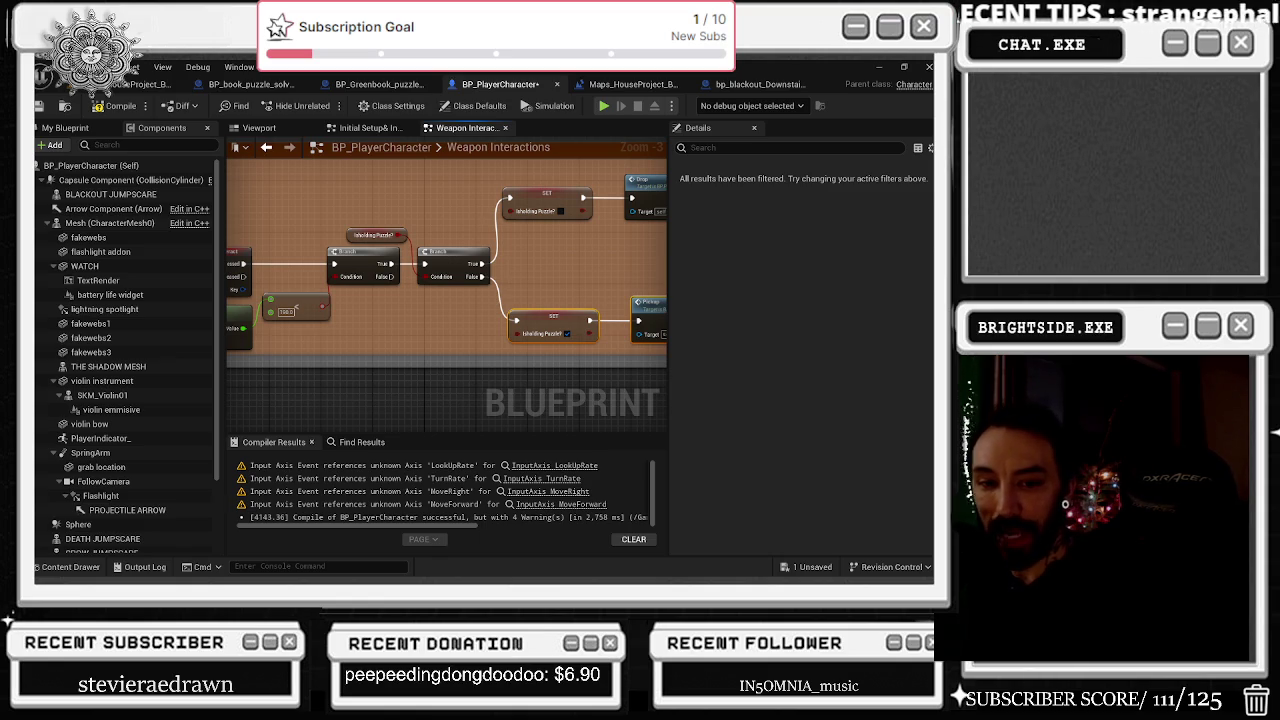
key("alt+Tab")
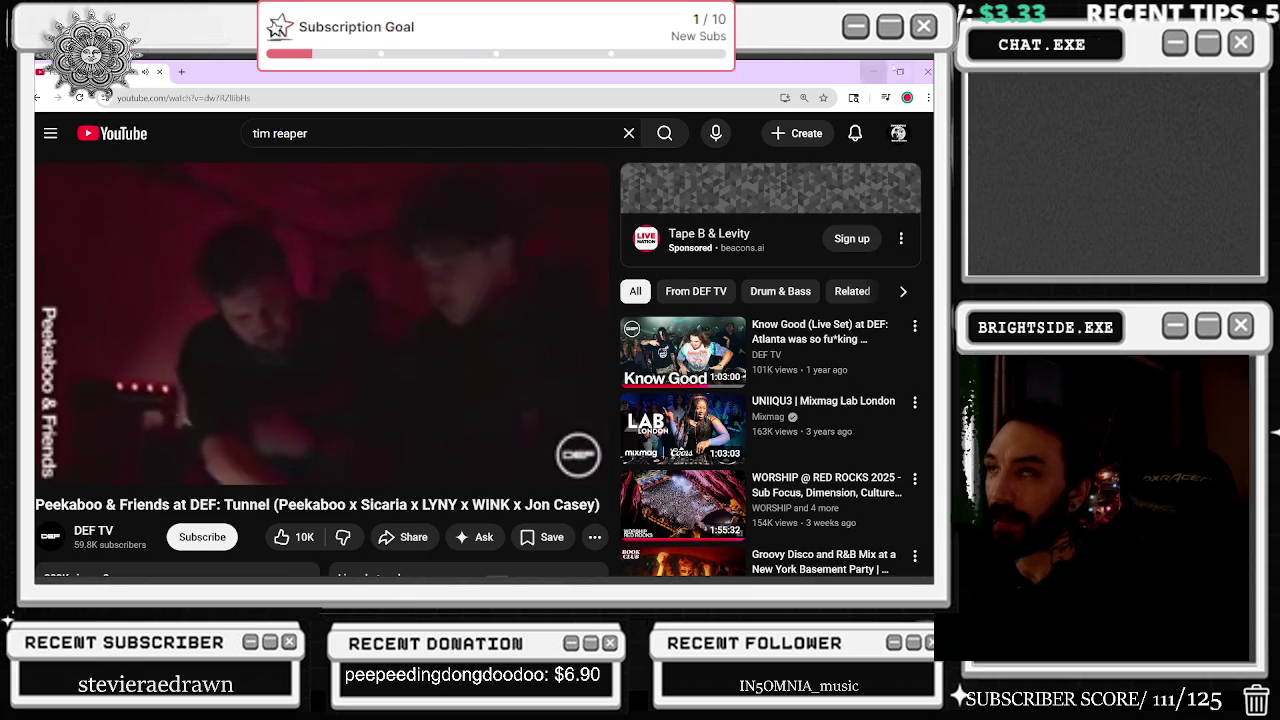
left_click(884, 72)
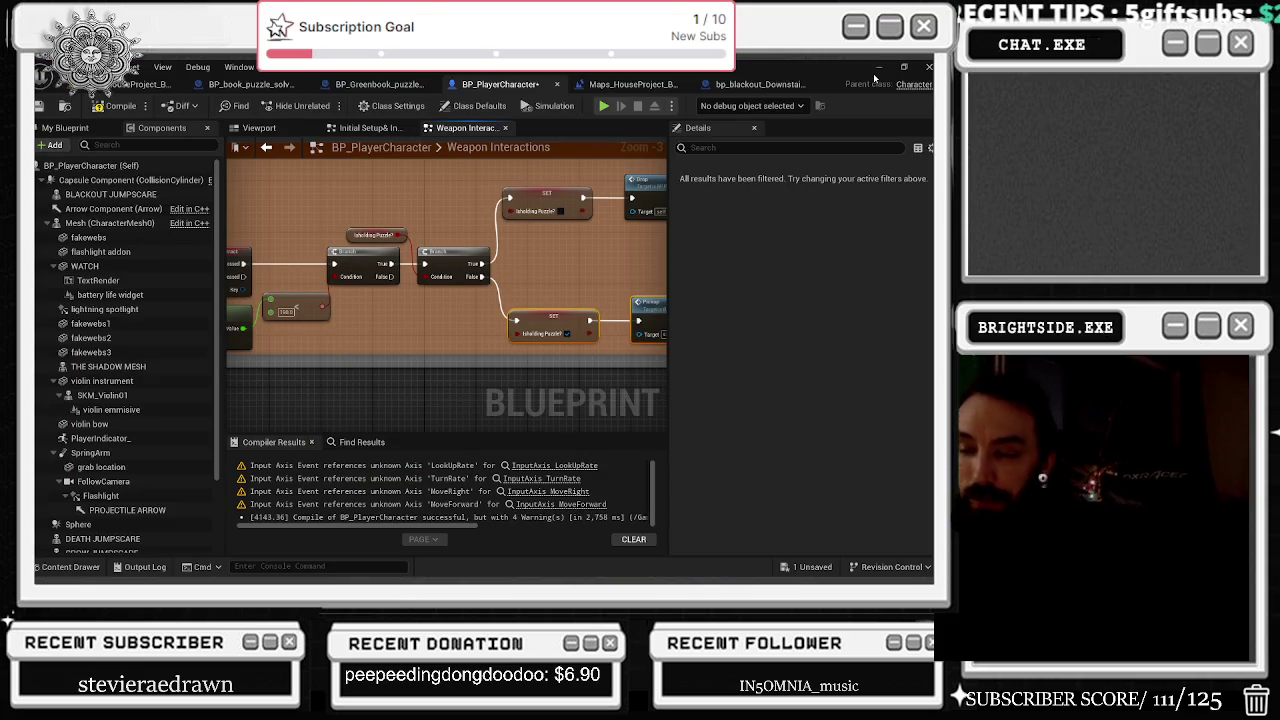